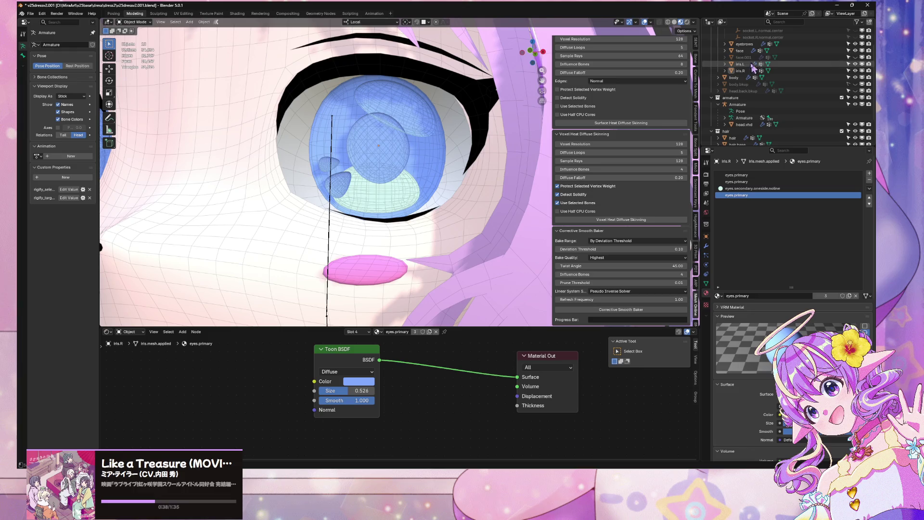
- Add a material slot to iris.R holding a single-user copy of eyes.primary (eyes.primary.001)
{"action": "scroll", "coordinate": [657, 147], "scroll_direction": "up", "scroll_amount": 1}
{"action": "scroll", "coordinate": [449, 175], "scroll_direction": "up", "scroll_amount": 8}
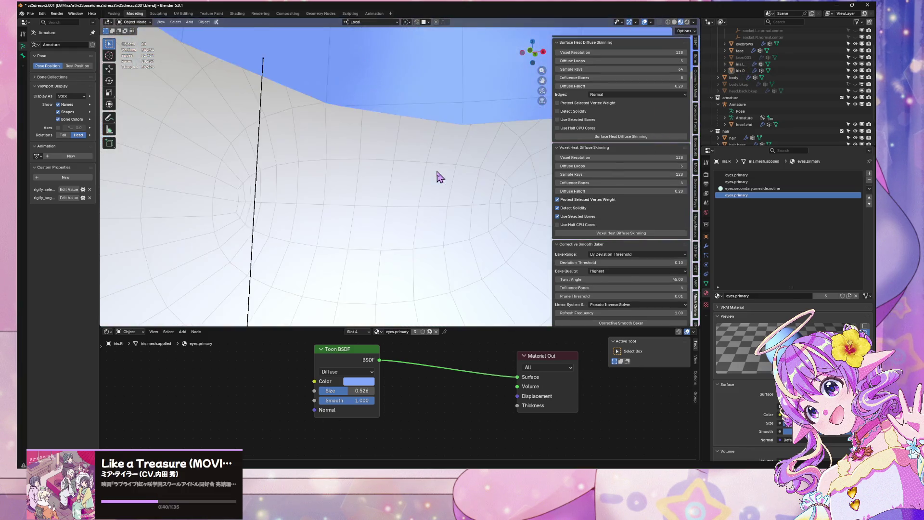
{"action": "scroll", "coordinate": [438, 177], "scroll_direction": "down", "scroll_amount": 3}
{"action": "left_click", "coordinate": [427, 187]}
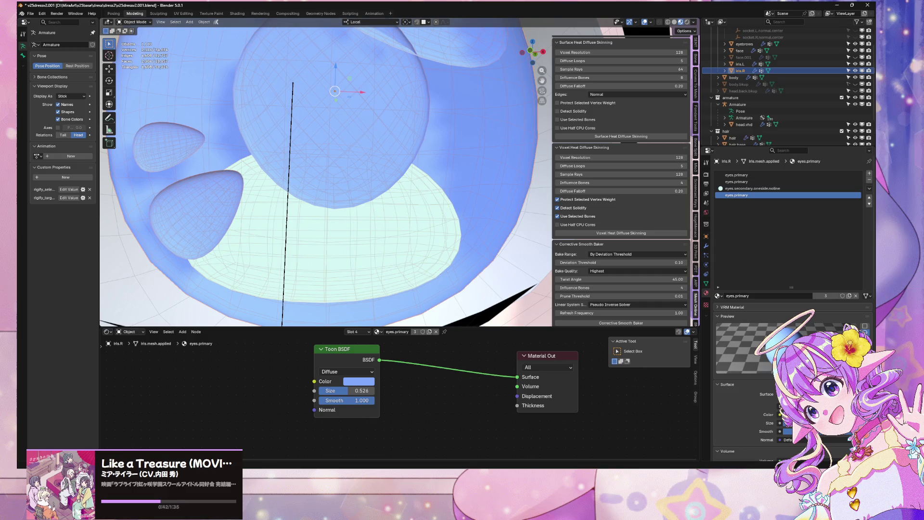
{"action": "left_click", "coordinate": [868, 173]}
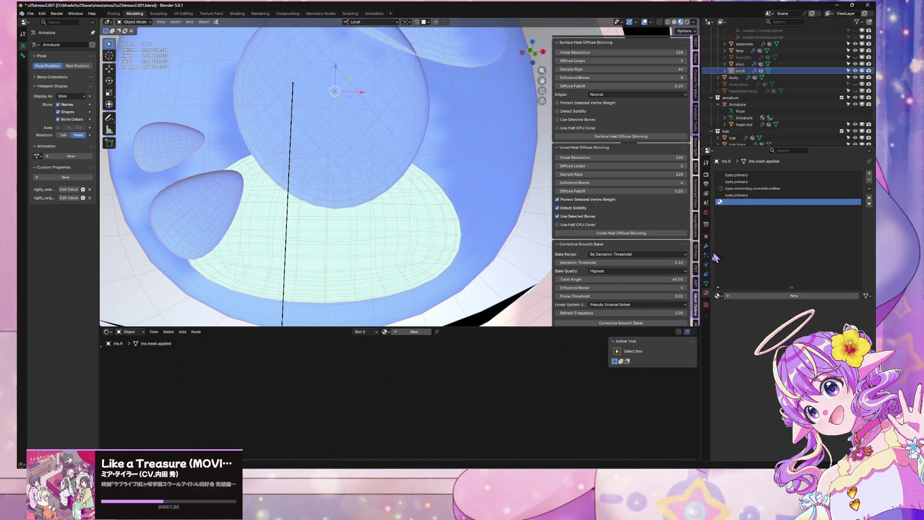
{"action": "left_click", "coordinate": [718, 296]}
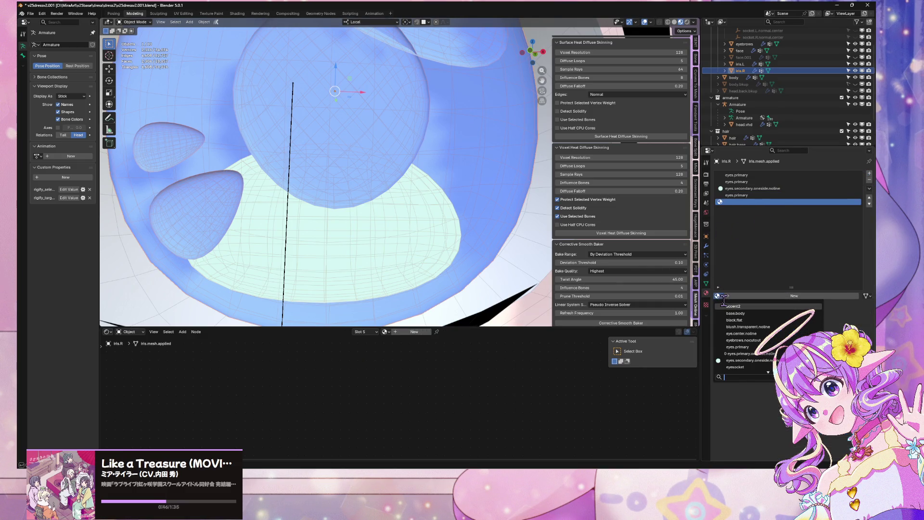
{"action": "type", "text": "eyes.primary"}
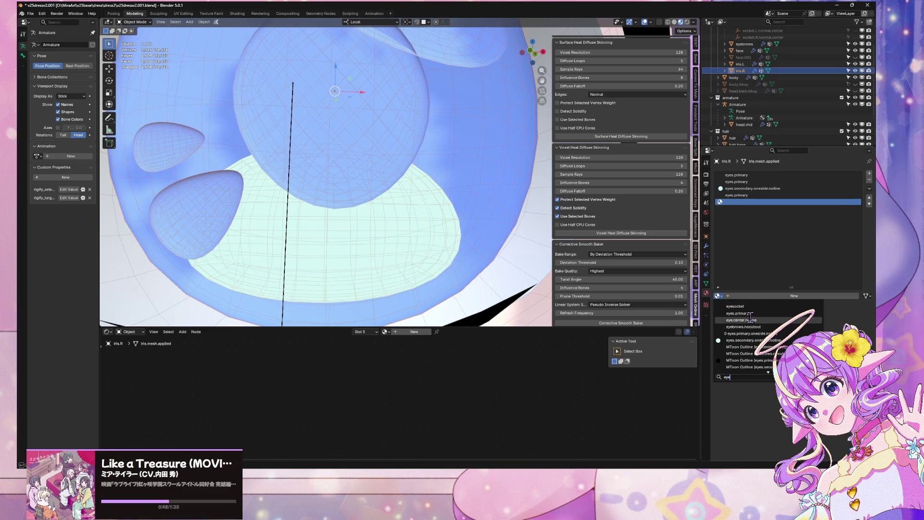
{"action": "key", "text": "Return"}
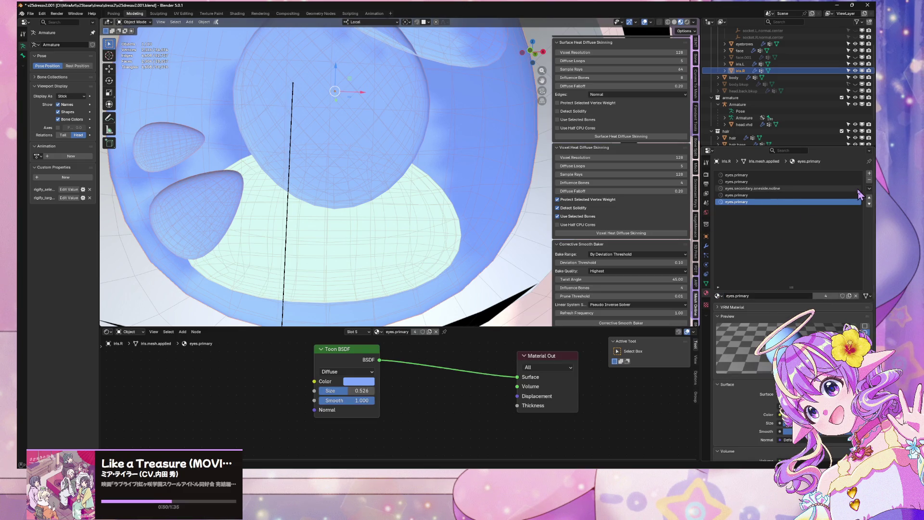
{"action": "left_click", "coordinate": [825, 296]}
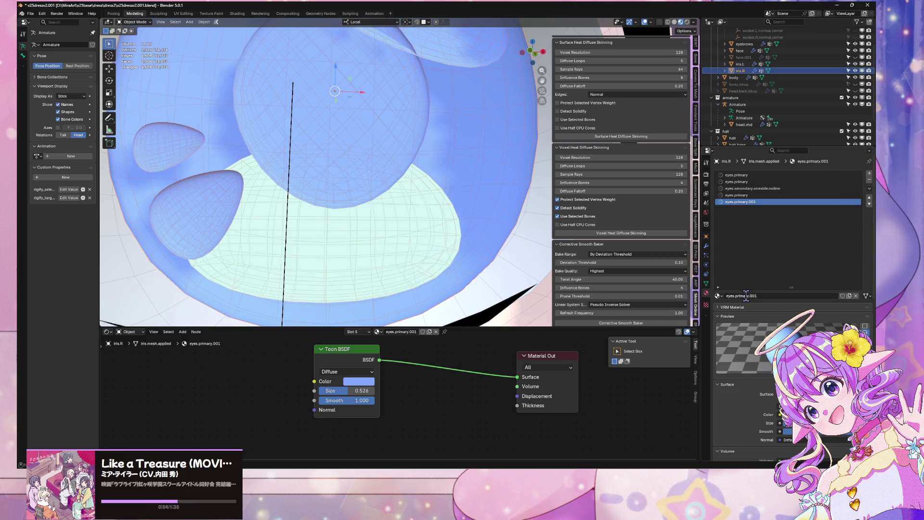
{"action": "double_click", "coordinate": [768, 295]}
- Rename the copied material eyes.secondary and sample a pale cyan as its colour
{"action": "key", "text": "Return"}
{"action": "scroll", "coordinate": [818, 311], "scroll_direction": "down", "scroll_amount": 5}
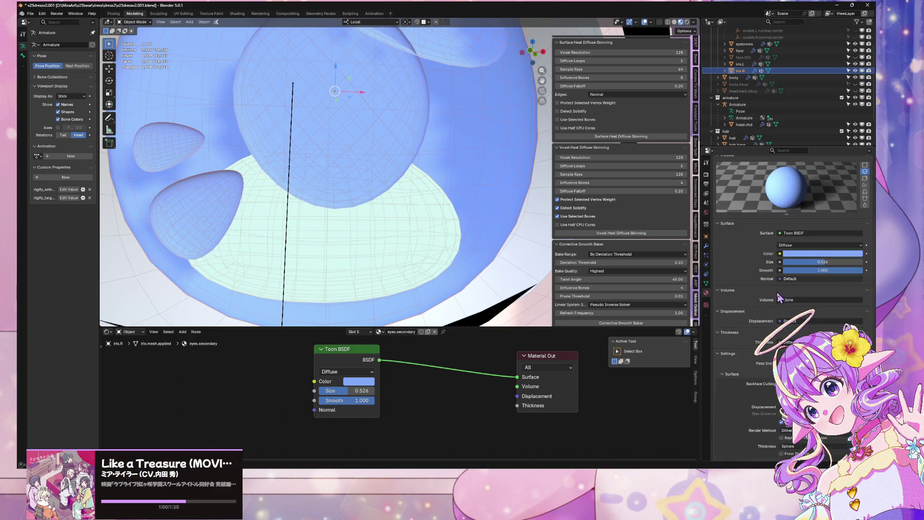
{"action": "left_click", "coordinate": [823, 293]}
{"action": "left_click", "coordinate": [790, 279]}
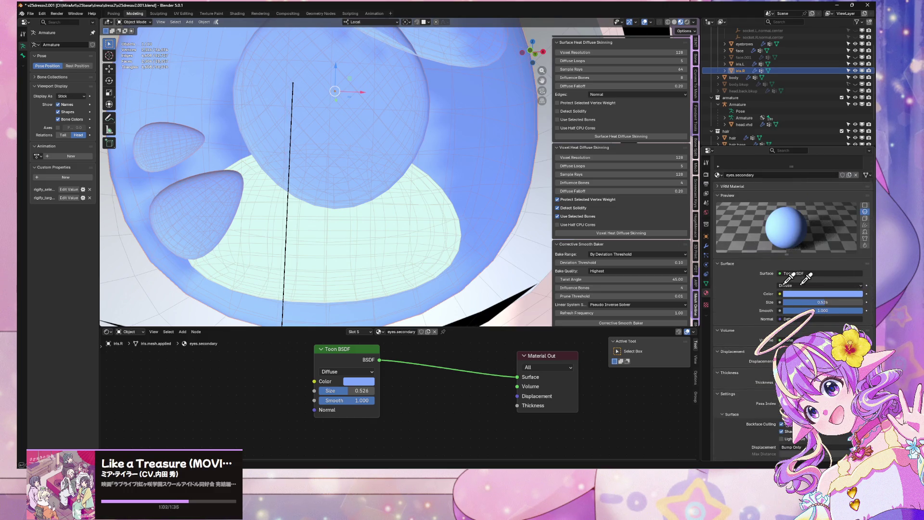
{"action": "left_click", "coordinate": [400, 220]}
- Put eyes.secondary into the eyes.secondary.oneside.noline material slot
{"action": "scroll", "coordinate": [803, 237], "scroll_direction": "up", "scroll_amount": 5}
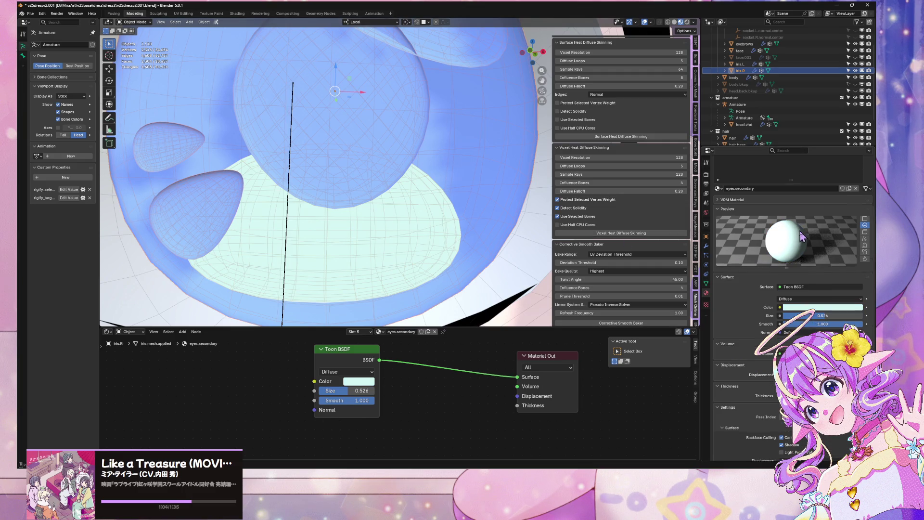
{"action": "scroll", "coordinate": [802, 227], "scroll_direction": "up", "scroll_amount": 3}
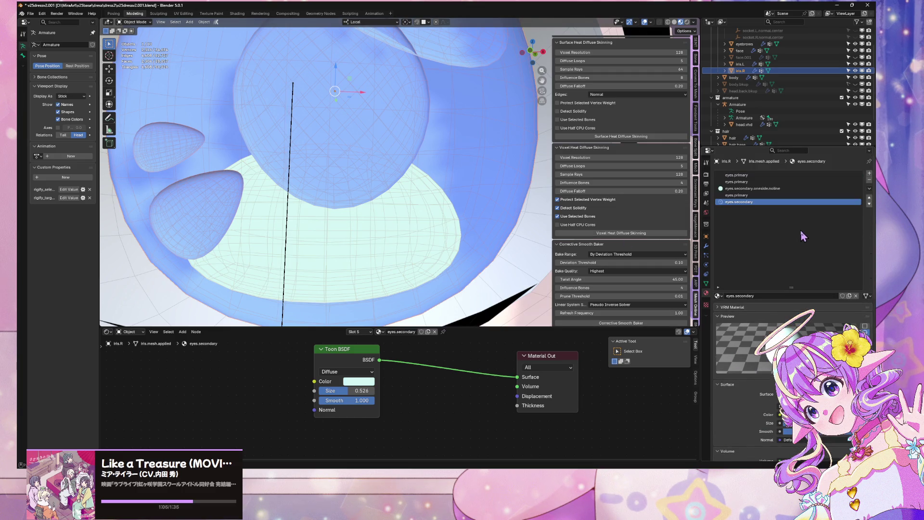
{"action": "left_click", "coordinate": [744, 189]}
{"action": "left_click", "coordinate": [719, 296]}
{"action": "type", "text": "eye"}
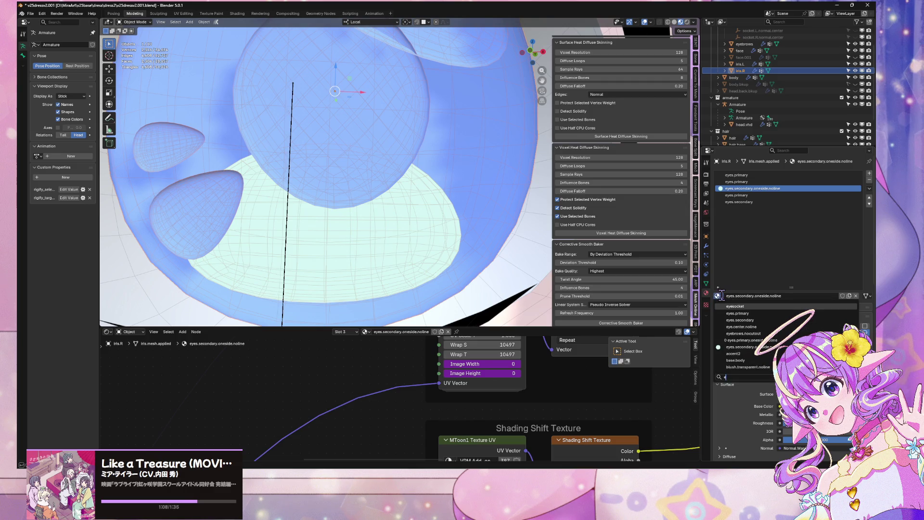
{"action": "left_click", "coordinate": [760, 320]}
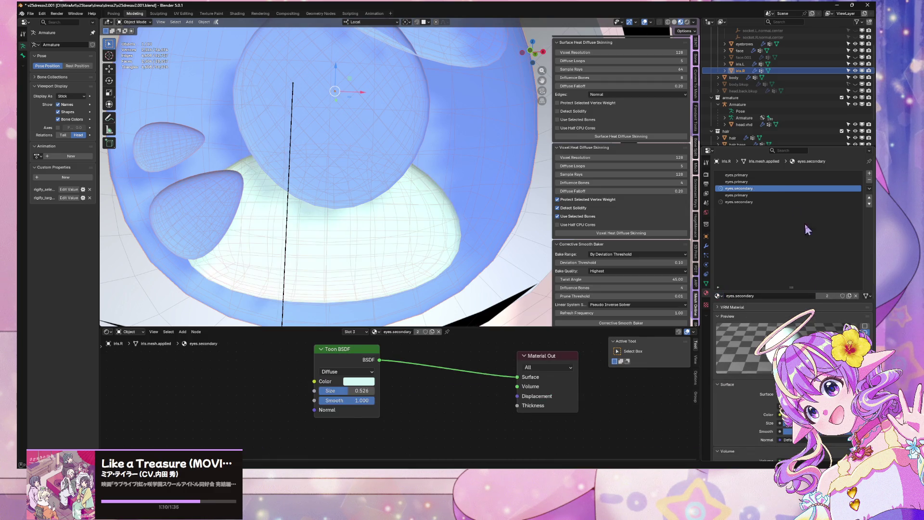
{"action": "scroll", "coordinate": [451, 197], "scroll_direction": "down", "scroll_amount": 5}
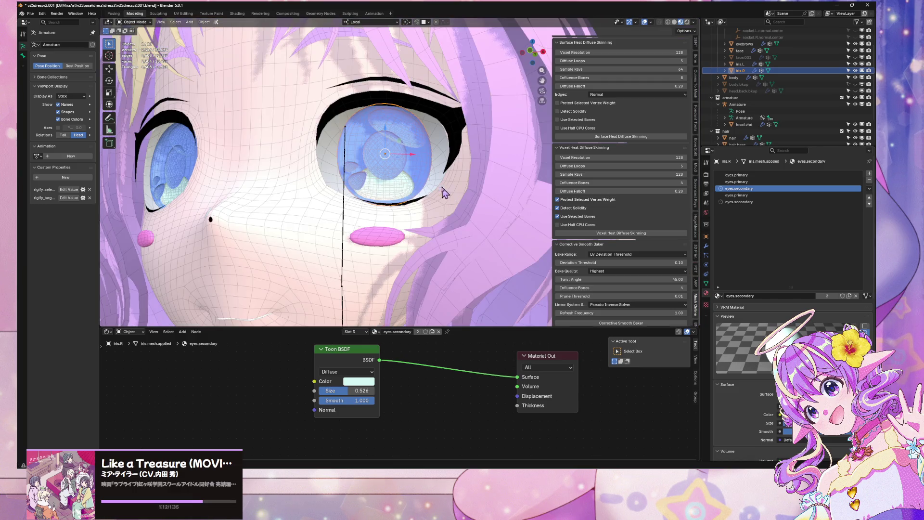
- Frame iris.R in the viewport and enter Edit Mode on the eye mesh
{"action": "mouse_move", "coordinate": [432, 179]}
{"action": "middle_mouse_down"}
{"action": "mouse_move", "coordinate": [450, 193]}
{"action": "mouse_move", "coordinate": [433, 175]}
{"action": "mouse_move", "coordinate": [414, 180]}
{"action": "mouse_move", "coordinate": [444, 172]}
{"action": "middle_mouse_up"}
{"action": "scroll", "coordinate": [433, 175], "scroll_direction": "up", "scroll_amount": 5}
{"action": "key", "text": "KP_Decimal"}
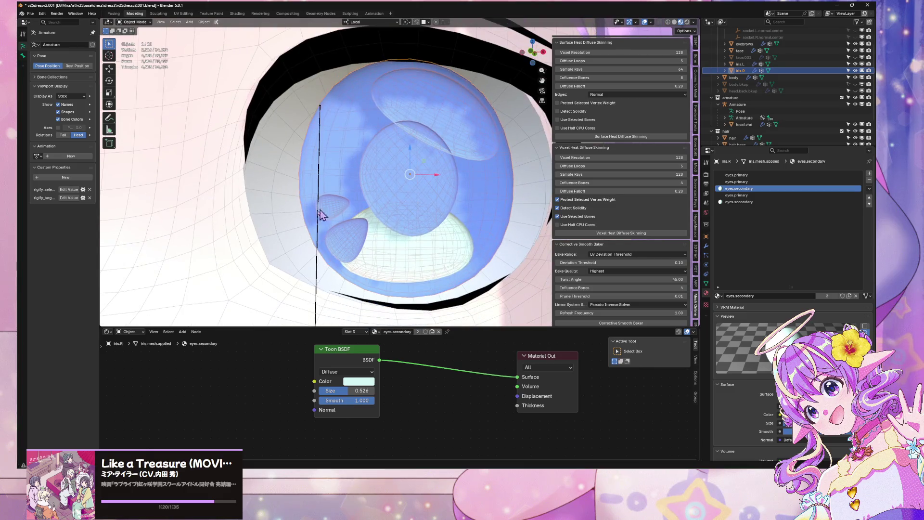
{"action": "key", "text": "Tab"}
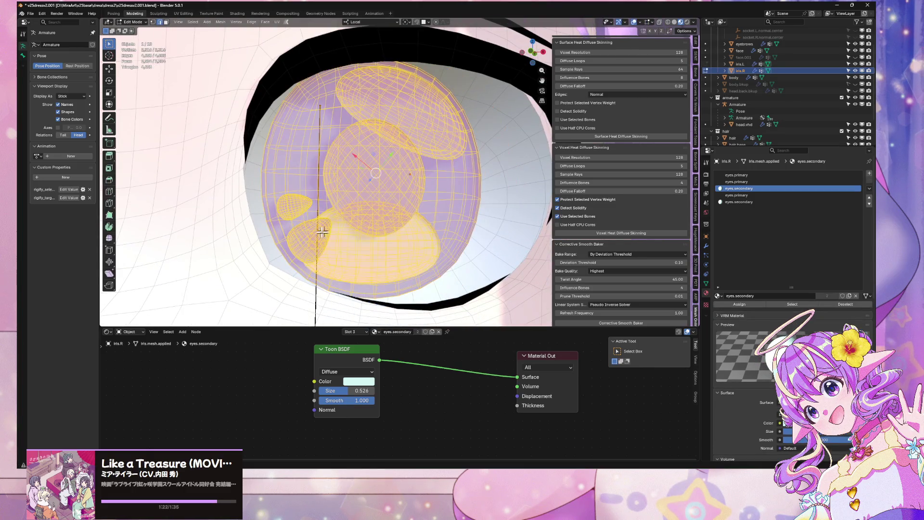
{"action": "key", "text": "alt+a"}
{"action": "left_click", "coordinate": [337, 231]}
{"action": "key", "text": "ctrl+l"}
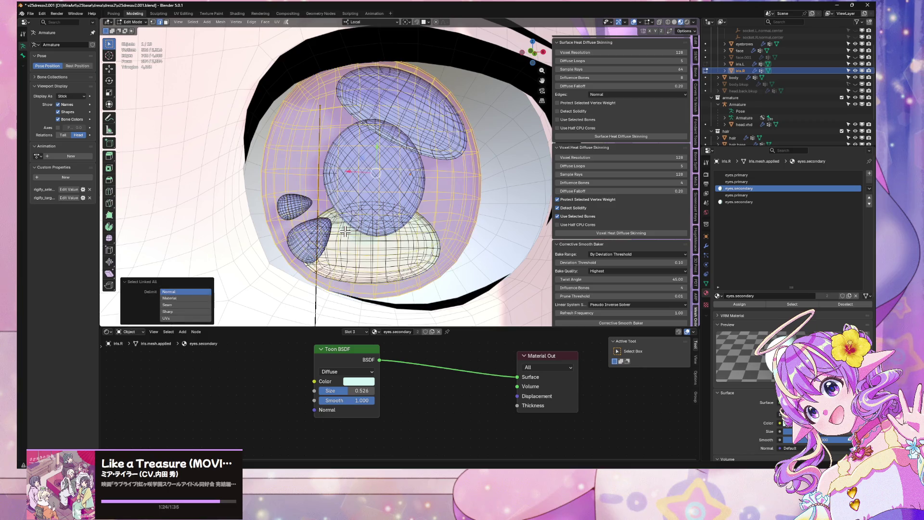
{"action": "left_click", "coordinate": [481, 215]}
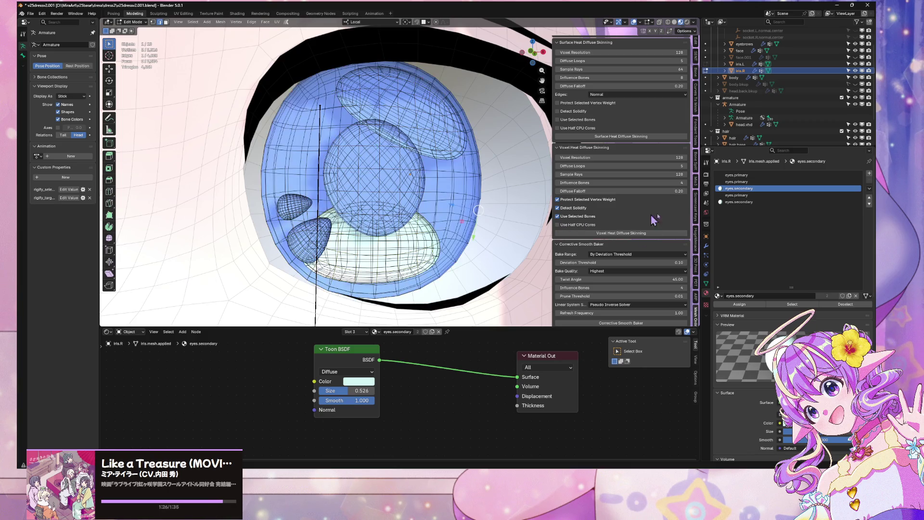
- Select only the highlight faces assigned to the second eyes.primary slot
{"action": "left_click", "coordinate": [737, 195]}
{"action": "scroll", "coordinate": [528, 220], "scroll_direction": "down", "scroll_amount": 10}
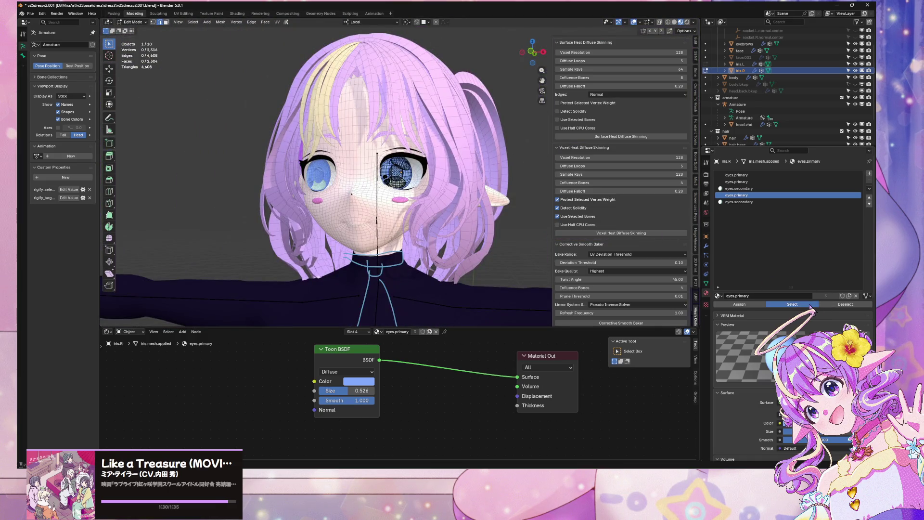
{"action": "left_click", "coordinate": [792, 304]}
{"action": "scroll", "coordinate": [402, 174], "scroll_direction": "up", "scroll_amount": 8}
{"action": "scroll", "coordinate": [448, 148], "scroll_direction": "down", "scroll_amount": 8}
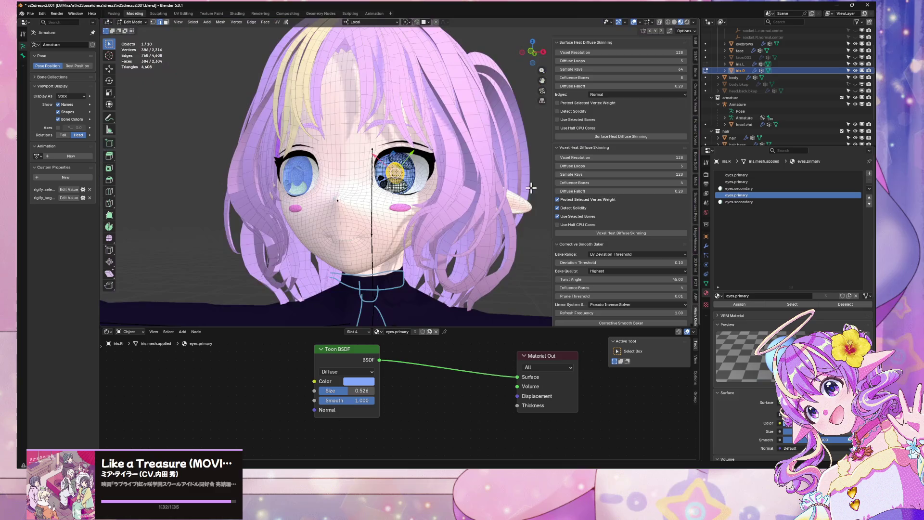
{"action": "key", "text": "alt+a"}
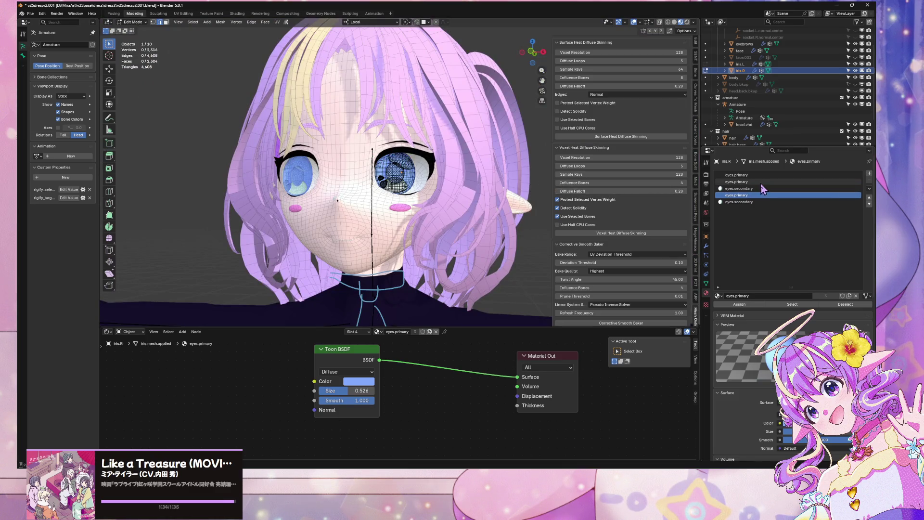
{"action": "left_click", "coordinate": [761, 181]}
{"action": "left_click", "coordinate": [808, 304]}
{"action": "scroll", "coordinate": [393, 99], "scroll_direction": "up", "scroll_amount": 6}
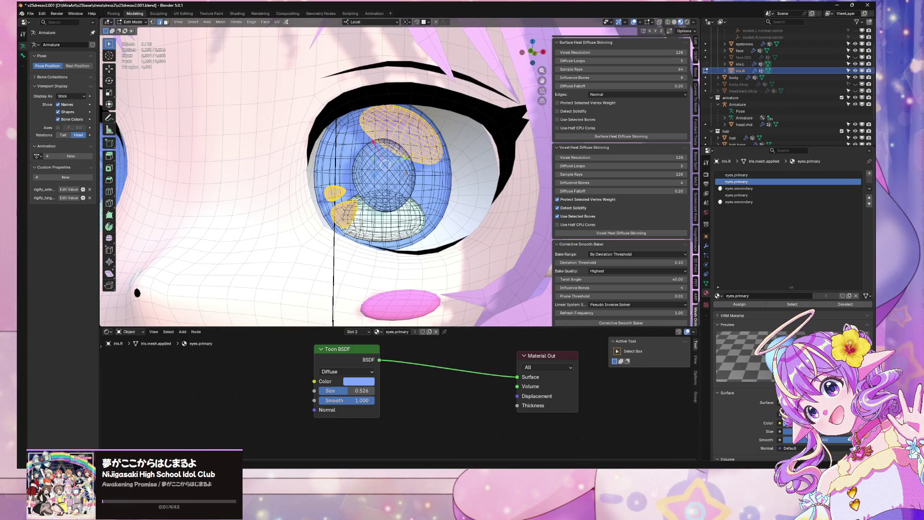
{"action": "key", "text": "alt+Tab"}
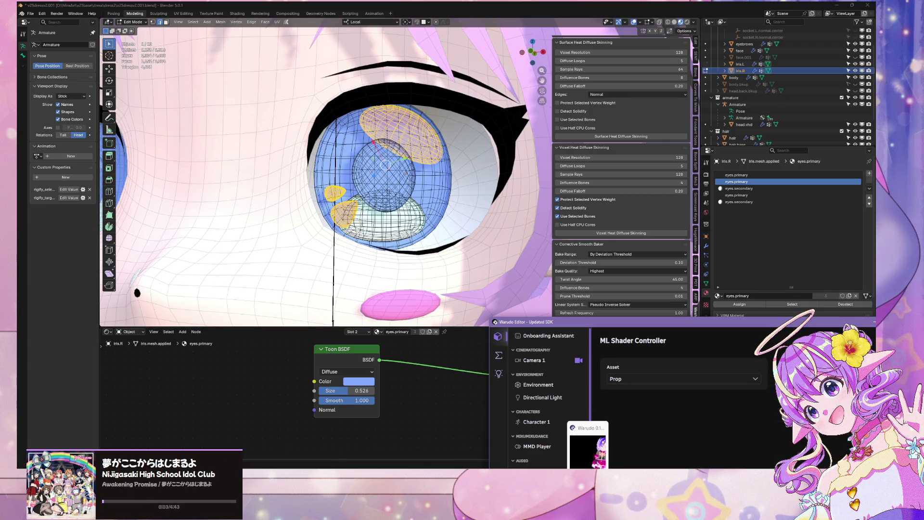
{"action": "mouse_move", "coordinate": [469, 515]}
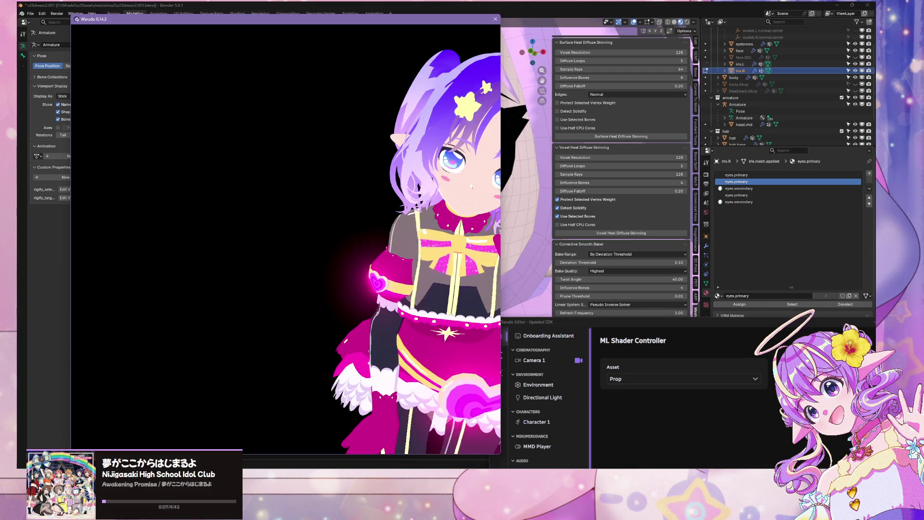
{"action": "left_click", "coordinate": [554, 435]}
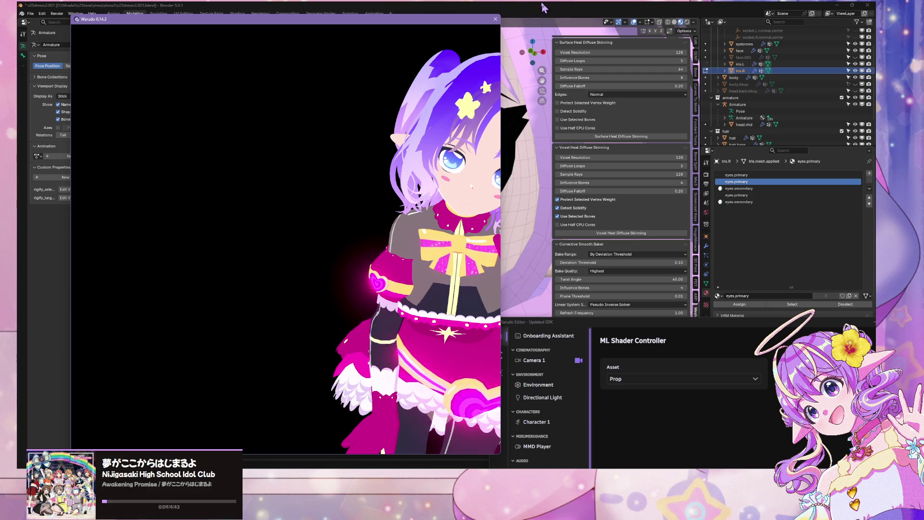
{"action": "key", "text": "alt+Tab"}
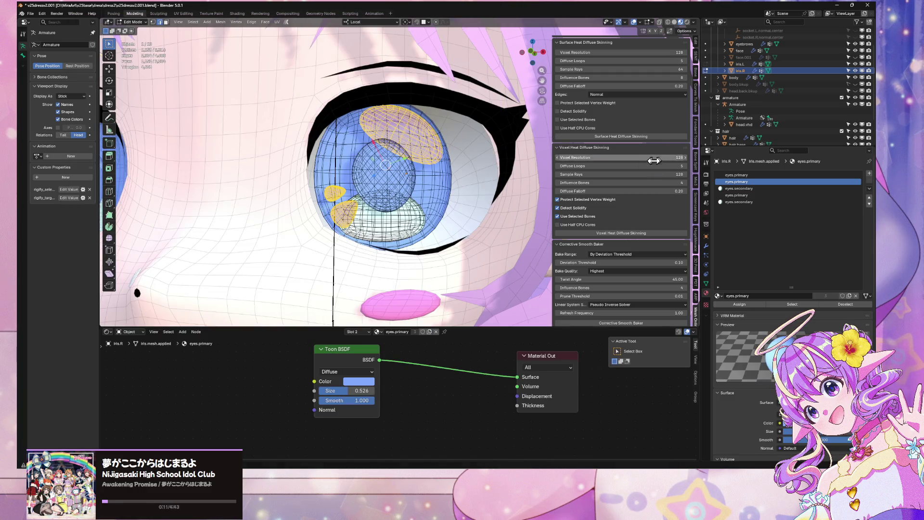
- Assign eyes.secondary to the iris's second material slot
{"action": "left_click", "coordinate": [718, 296]}
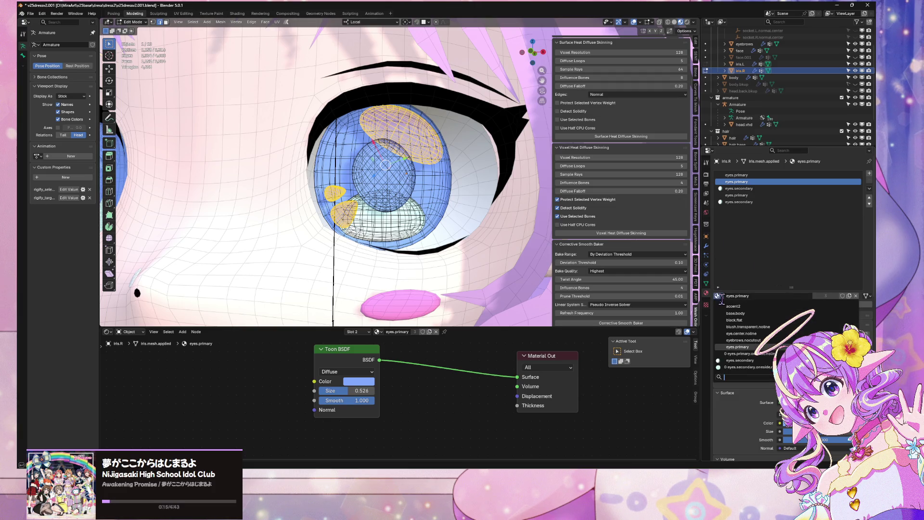
{"action": "type", "text": "sec"}
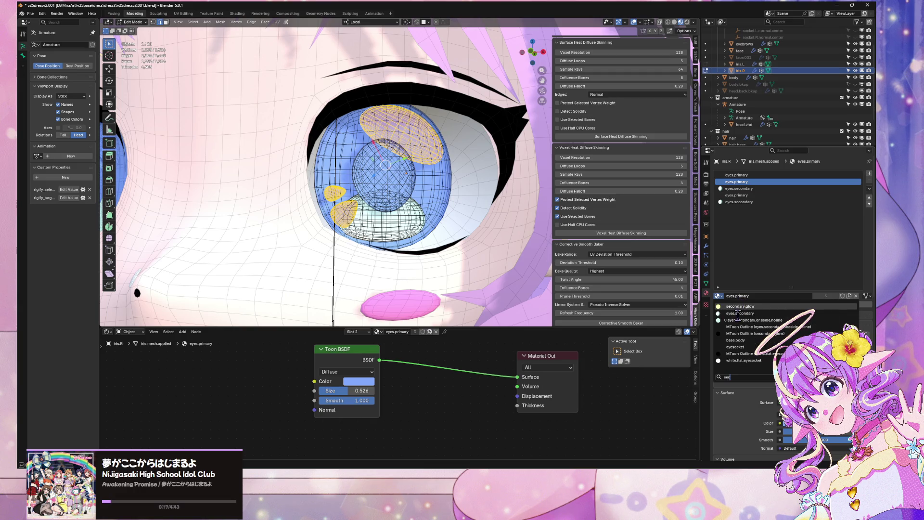
{"action": "left_click", "coordinate": [740, 313]}
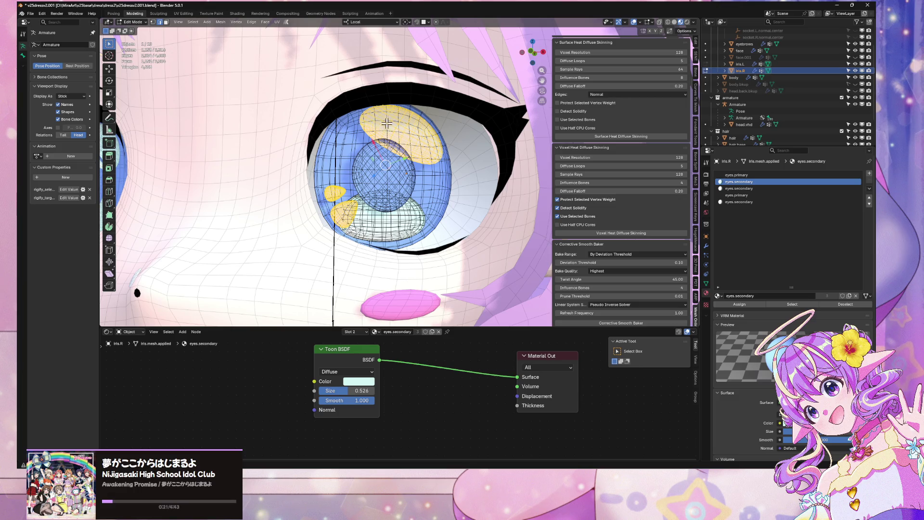
{"action": "scroll", "coordinate": [375, 123], "scroll_direction": "down", "scroll_amount": 5, "text": "ctrl"}
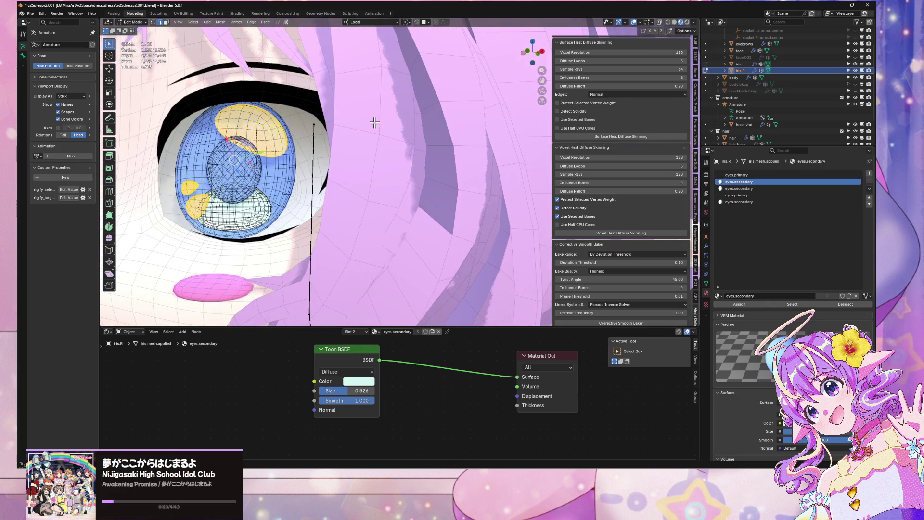
{"action": "scroll", "coordinate": [380, 123], "scroll_direction": "up", "scroll_amount": 5, "text": "ctrl"}
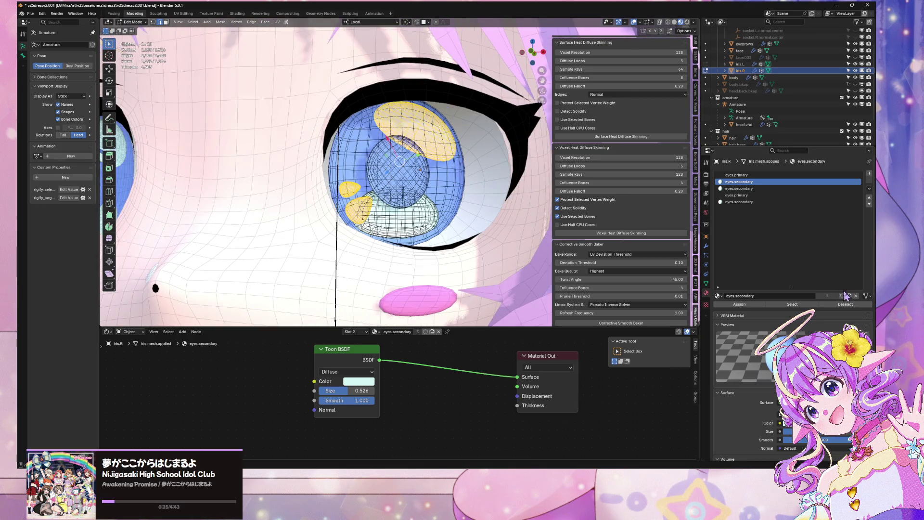
- Duplicate eyes.secondary for this slot and rename the copy eyes.highlight
{"action": "left_click", "coordinate": [849, 297]}
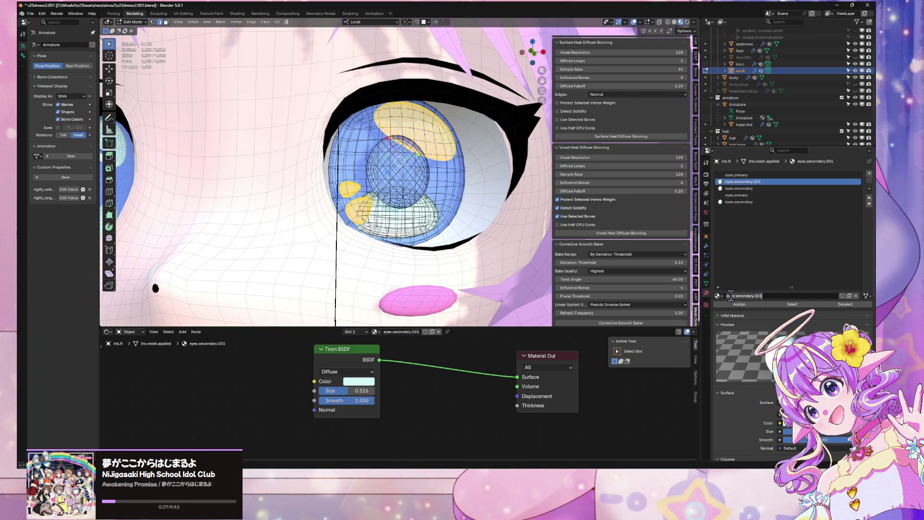
{"action": "left_click_drag", "start_coordinate": [736, 294], "coordinate": [768, 296]}
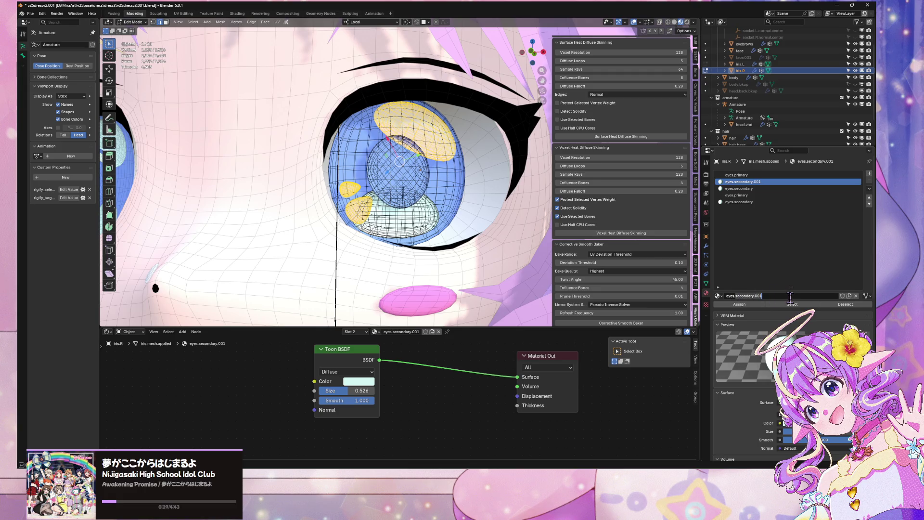
{"action": "type", "text": "highlight"}
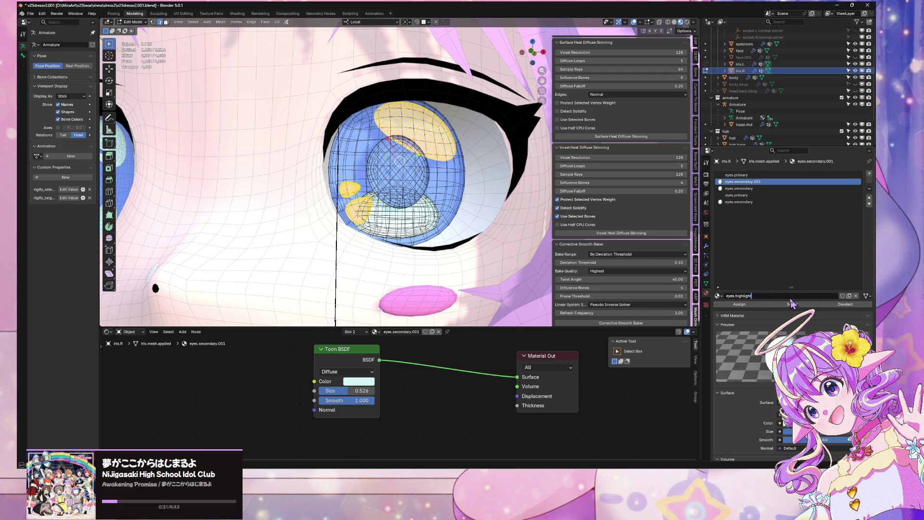
{"action": "key", "text": "Return"}
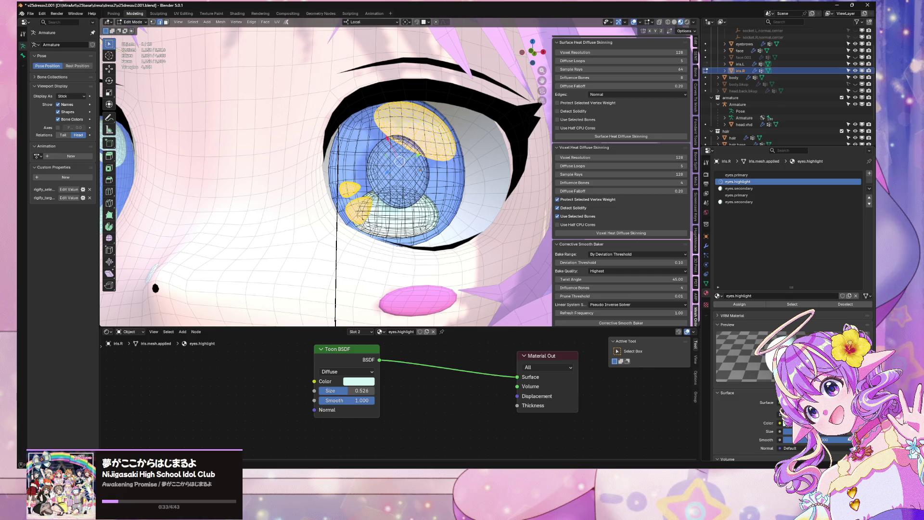
{"action": "left_click", "coordinate": [814, 423]}
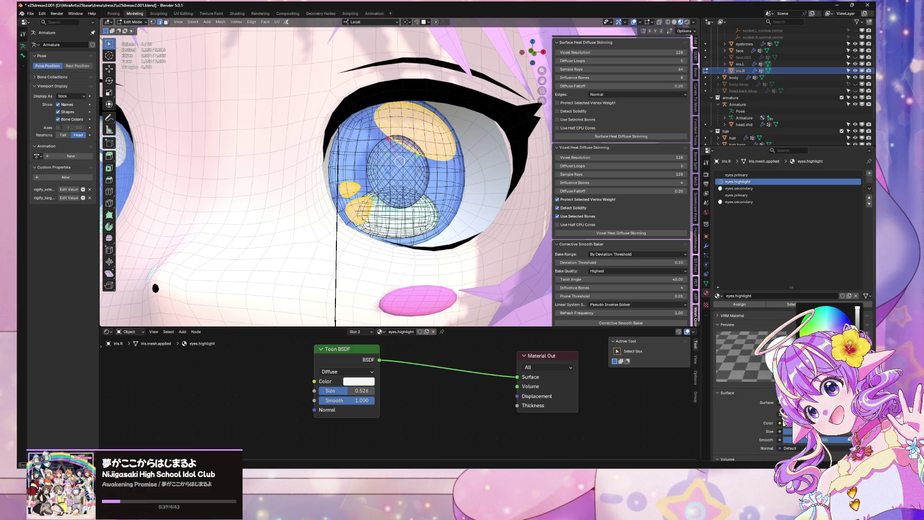
- With eyes.highlight set to white, return to Object Mode and deselect the right iris
{"action": "scroll", "coordinate": [415, 179], "scroll_direction": "down", "scroll_amount": 5}
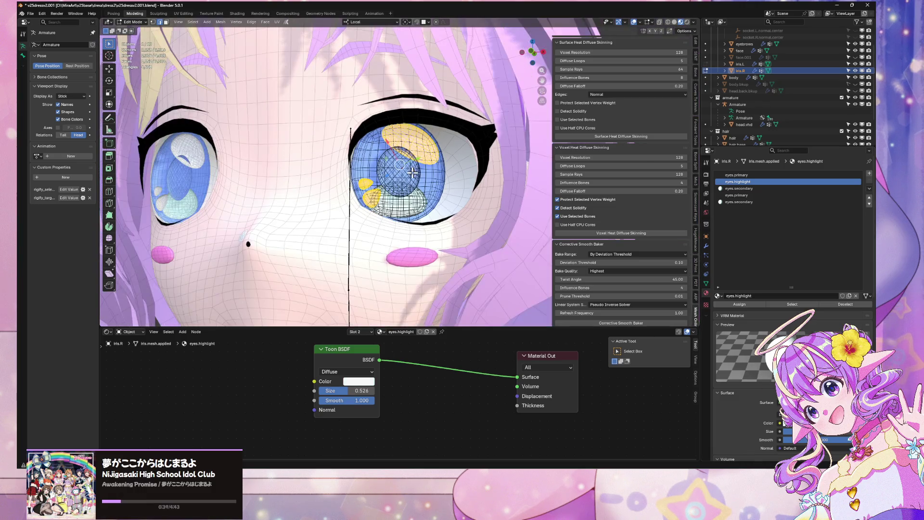
{"action": "scroll", "coordinate": [419, 178], "scroll_direction": "up", "scroll_amount": 3}
{"action": "key", "text": "Tab"}
{"action": "scroll", "coordinate": [423, 179], "scroll_direction": "down", "scroll_amount": 6}
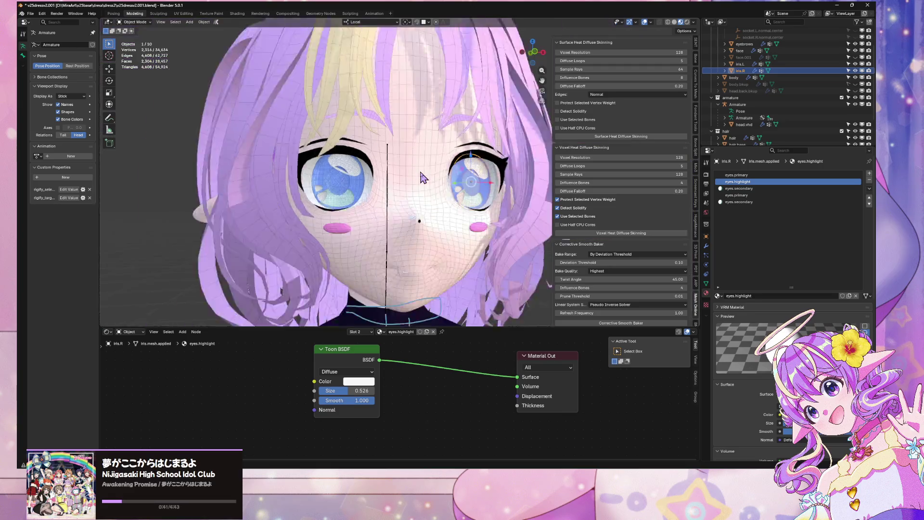
{"action": "left_click", "coordinate": [513, 89]}
- Bring up the Warudo avatar to compare the eyes
{"action": "scroll", "coordinate": [458, 136], "scroll_direction": "up", "scroll_amount": 8}
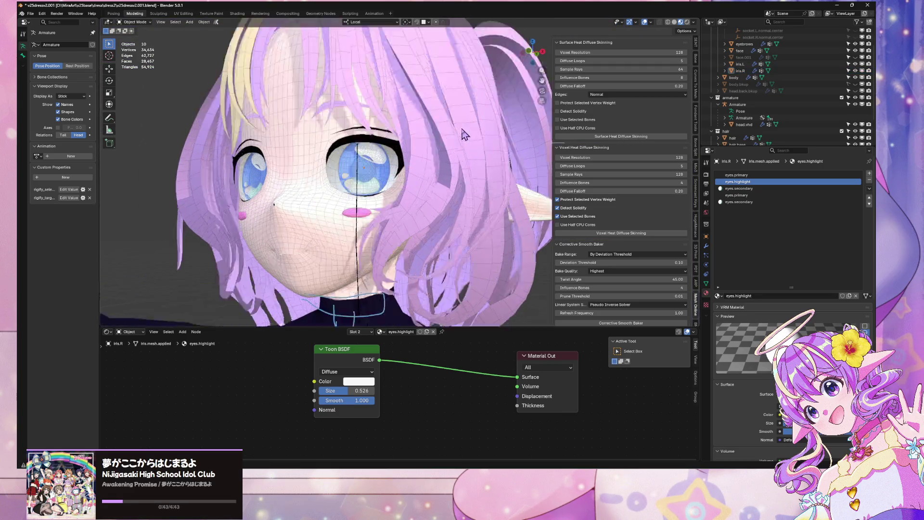
{"action": "scroll", "coordinate": [469, 136], "scroll_direction": "down", "scroll_amount": 8}
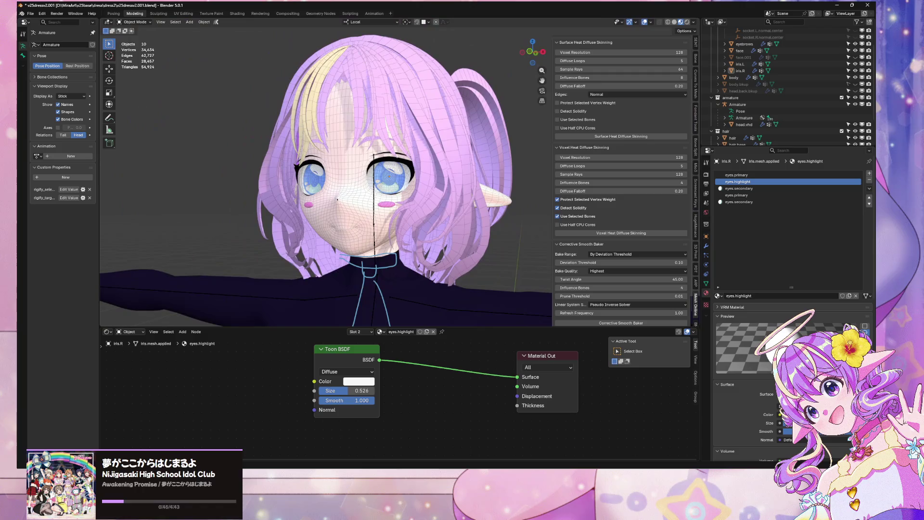
{"action": "left_click", "coordinate": [602, 466]}
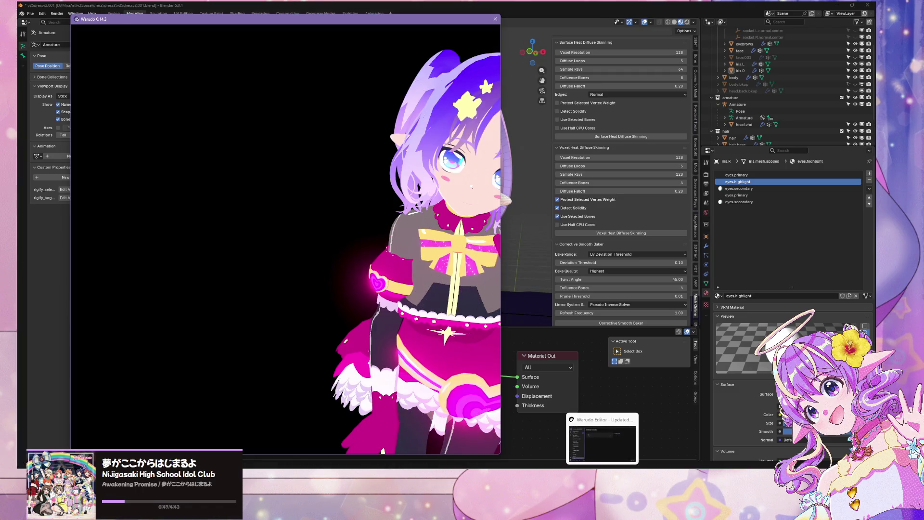
{"action": "scroll", "coordinate": [385, 169], "scroll_direction": "up", "scroll_amount": 10}
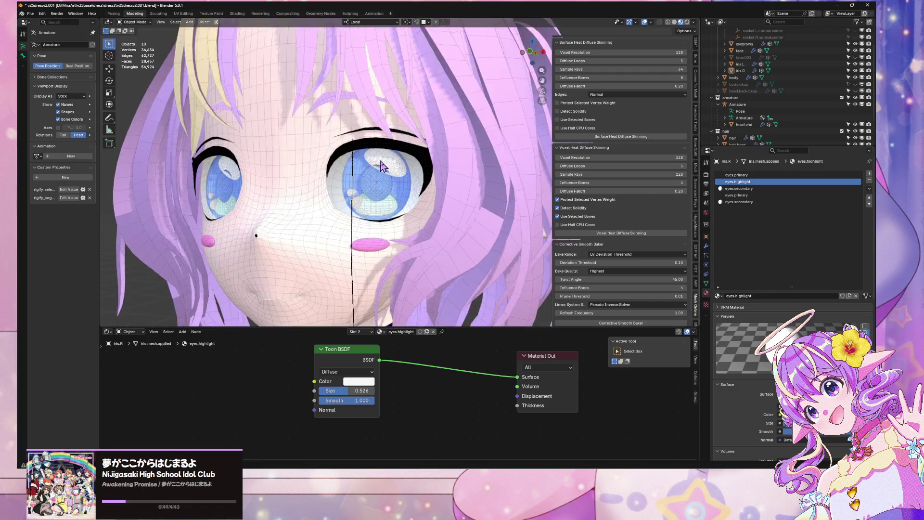
{"action": "scroll", "coordinate": [390, 177], "scroll_direction": "down", "scroll_amount": 5}
{"action": "scroll", "coordinate": [357, 220], "scroll_direction": "up", "scroll_amount": 2}
- Remove the unused material slots from iris.R via the Material Specials menu
{"action": "left_click", "coordinate": [354, 223]}
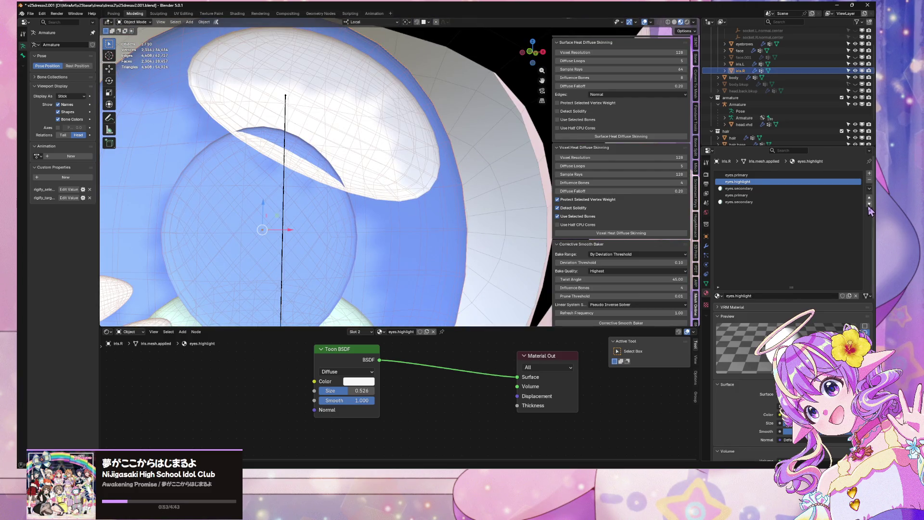
{"action": "scroll", "coordinate": [435, 174], "scroll_direction": "down", "scroll_amount": 6}
{"action": "scroll", "coordinate": [436, 175], "scroll_direction": "down", "scroll_amount": 4}
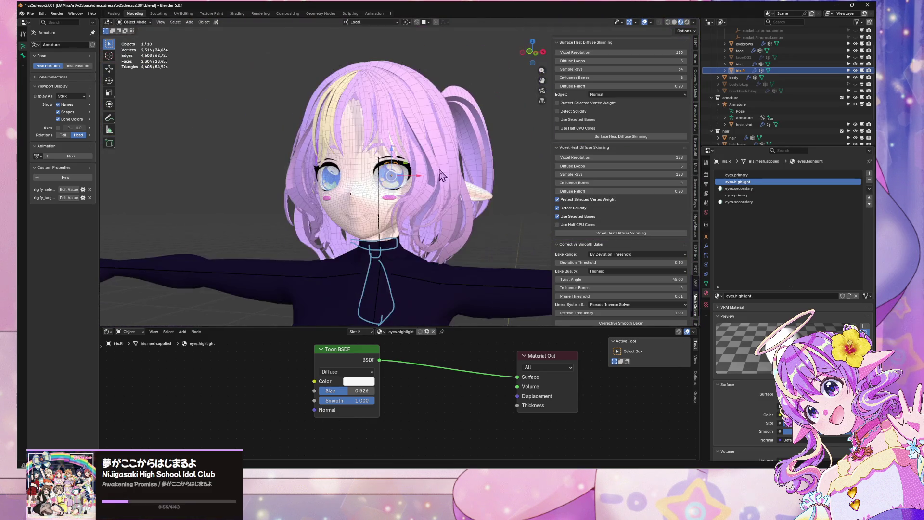
{"action": "left_click", "coordinate": [503, 226]}
{"action": "left_click", "coordinate": [869, 188]}
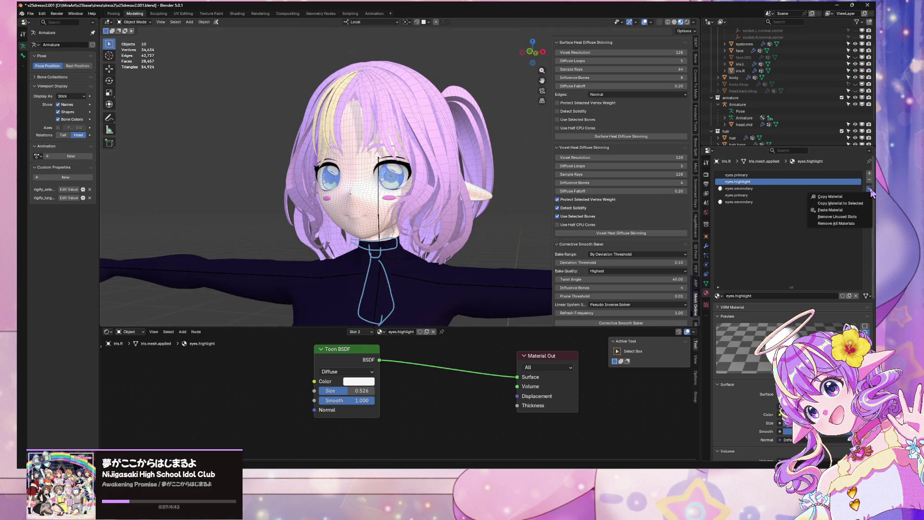
{"action": "left_click", "coordinate": [854, 217]}
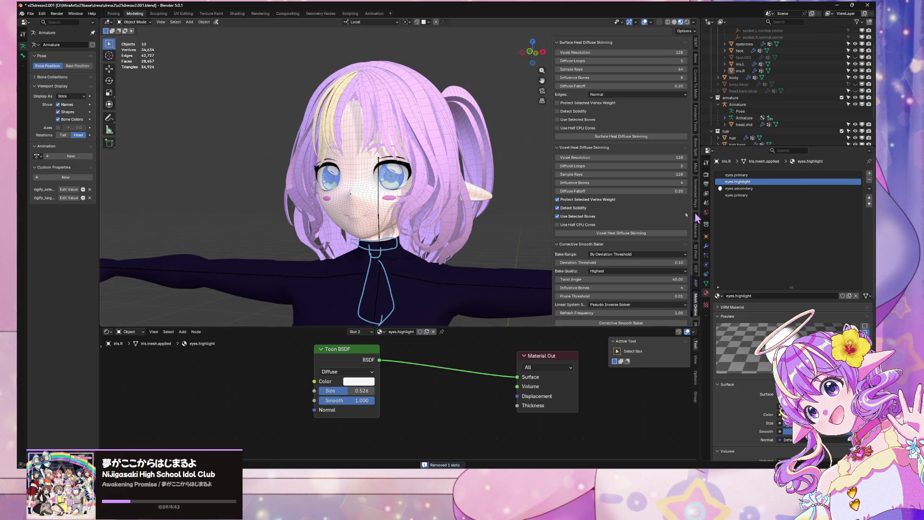
{"action": "scroll", "coordinate": [500, 210], "scroll_direction": "up", "scroll_amount": 10}
- Reselect the right iris and orbit to a three-quarter view of the head
{"action": "left_click", "coordinate": [383, 147]}
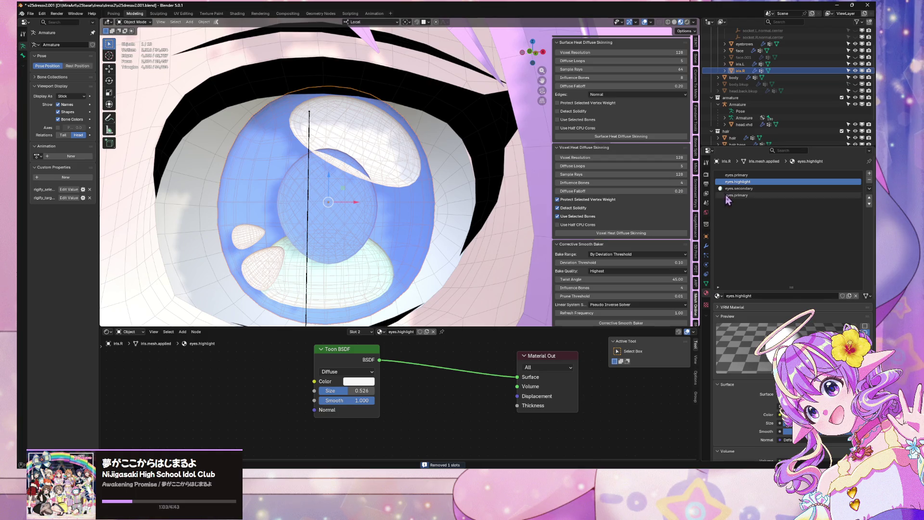
{"action": "scroll", "coordinate": [407, 146], "scroll_direction": "down", "scroll_amount": 8}
{"action": "middle_click_drag", "start_coordinate": [310, 145], "coordinate": [394, 139]}
{"action": "scroll", "coordinate": [395, 140], "scroll_direction": "up", "scroll_amount": 5}
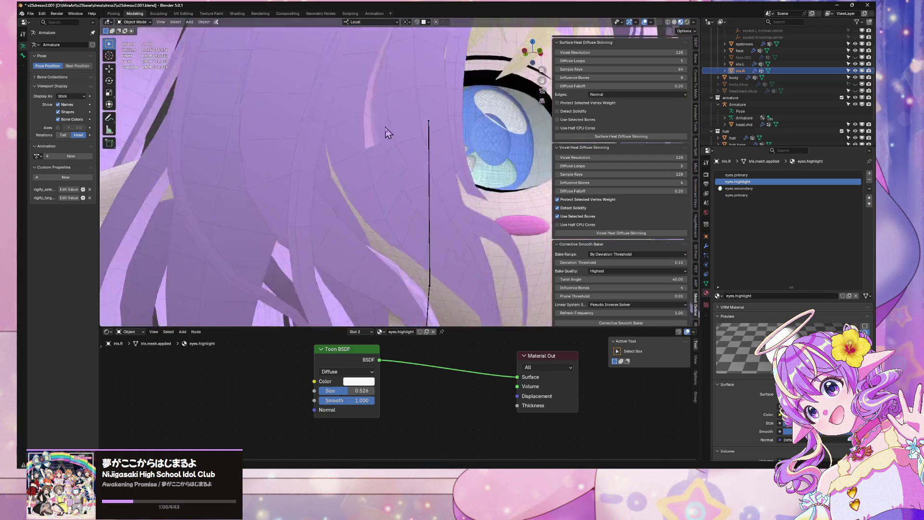
{"action": "scroll", "coordinate": [332, 145], "scroll_direction": "up", "scroll_amount": 5}
{"action": "scroll", "coordinate": [353, 144], "scroll_direction": "up", "scroll_amount": 10}
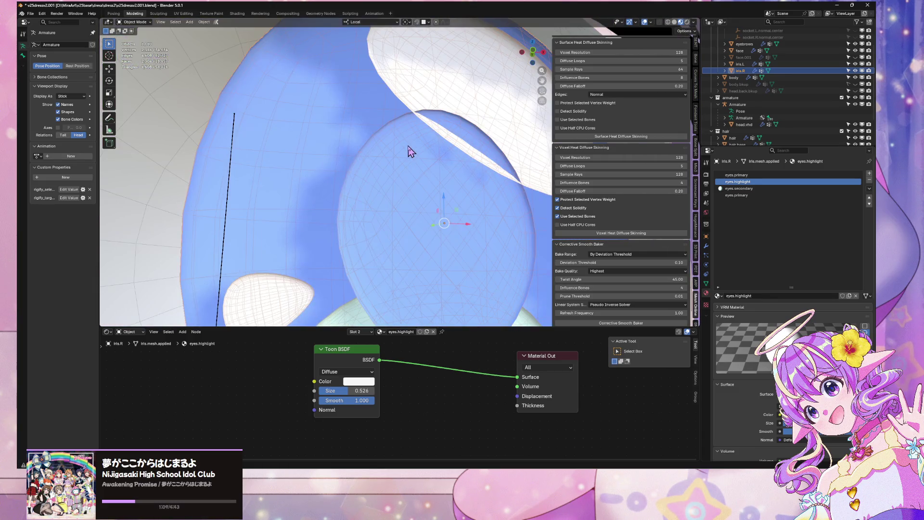
- Enter Edit Mode on the iris and turn on the Face Orientation overlay
{"action": "key", "text": "Tab"}
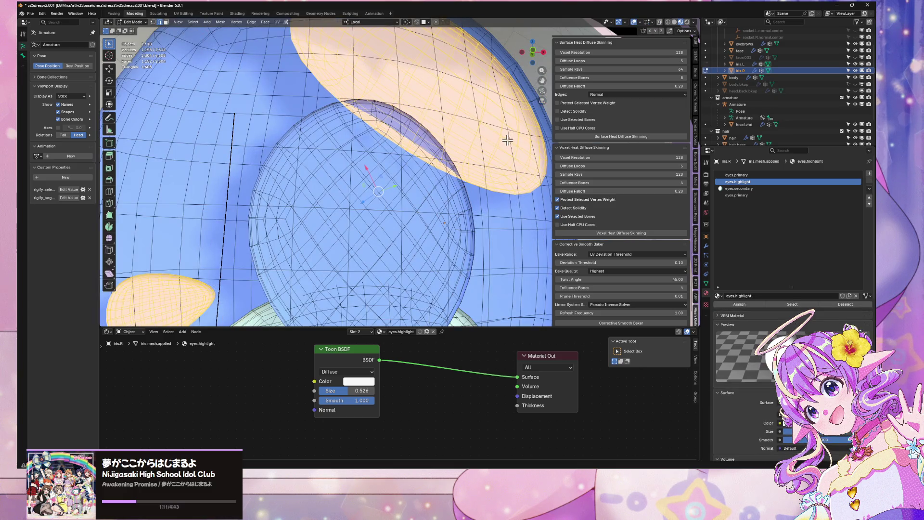
{"action": "left_click", "coordinate": [508, 140]}
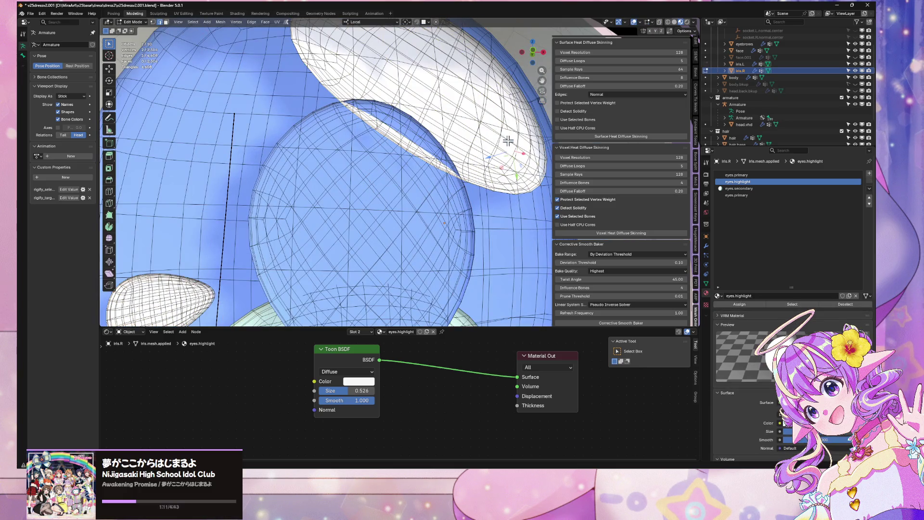
{"action": "left_click", "coordinate": [647, 25]}
{"action": "left_click", "coordinate": [617, 158]}
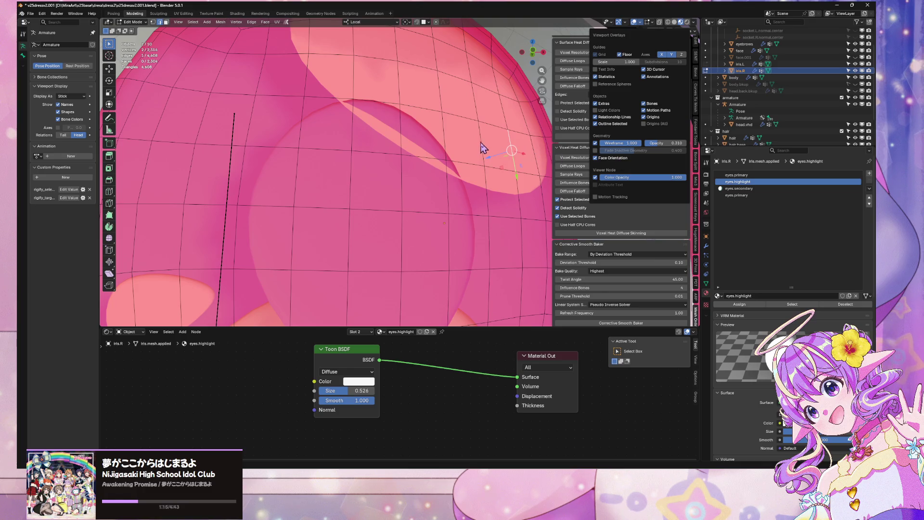
{"action": "key", "text": "KP_Decimal"}
{"action": "mouse_move", "coordinate": [425, 138]}
{"action": "middle_mouse_down"}
{"action": "mouse_move", "coordinate": [356, 103]}
{"action": "mouse_move", "coordinate": [458, 157]}
{"action": "mouse_move", "coordinate": [457, 147]}
{"action": "mouse_move", "coordinate": [324, 82]}
{"action": "mouse_move", "coordinate": [532, 190]}
{"action": "middle_mouse_up"}
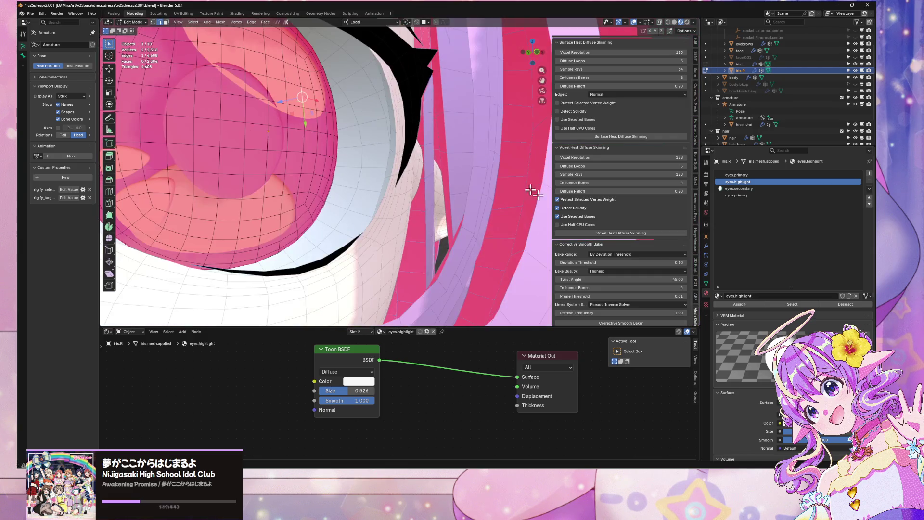
- Isolate the iris in local view and flip the normals of the highlight piece
{"action": "key", "text": "Tab"}
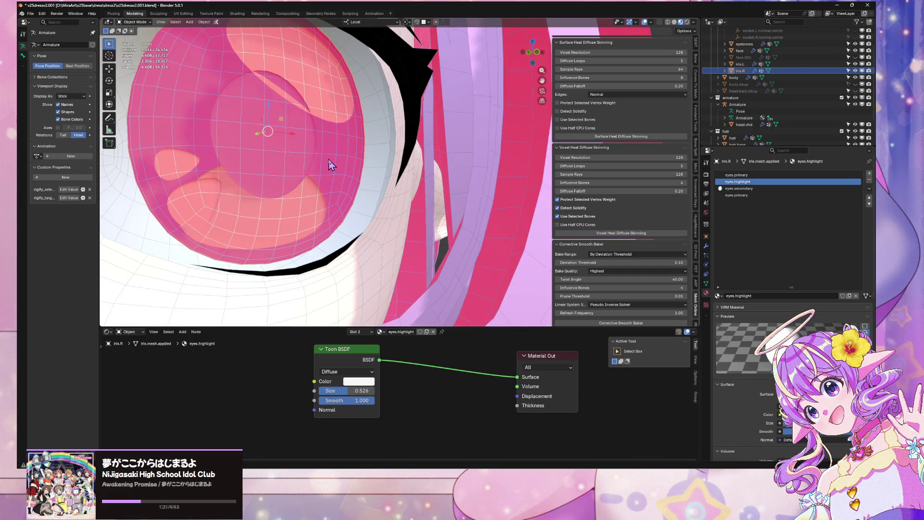
{"action": "key", "text": "KP_Divide"}
{"action": "mouse_move", "coordinate": [468, 183]}
{"action": "middle_mouse_down"}
{"action": "mouse_move", "coordinate": [504, 196]}
{"action": "mouse_move", "coordinate": [454, 140]}
{"action": "mouse_move", "coordinate": [442, 215]}
{"action": "mouse_move", "coordinate": [444, 194]}
{"action": "middle_mouse_up"}
{"action": "middle_click_drag", "start_coordinate": [435, 118], "coordinate": [434, 118]}
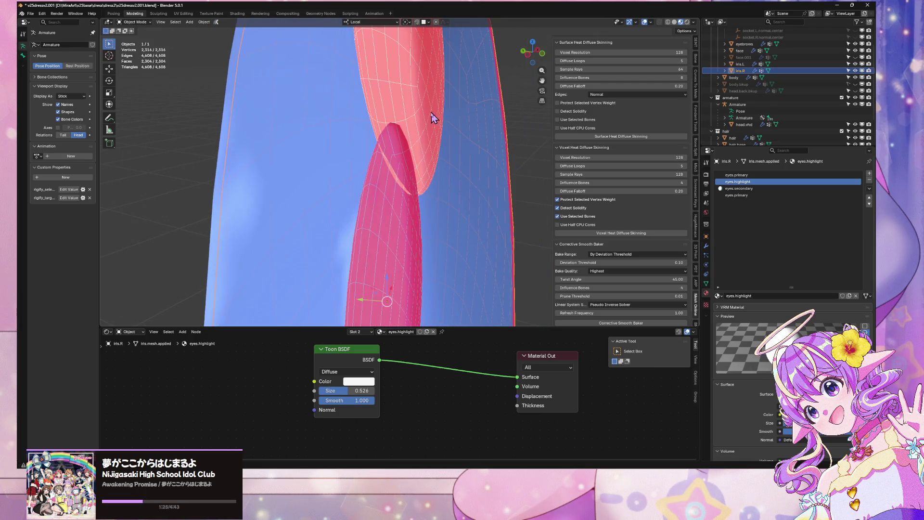
{"action": "key", "text": "Tab"}
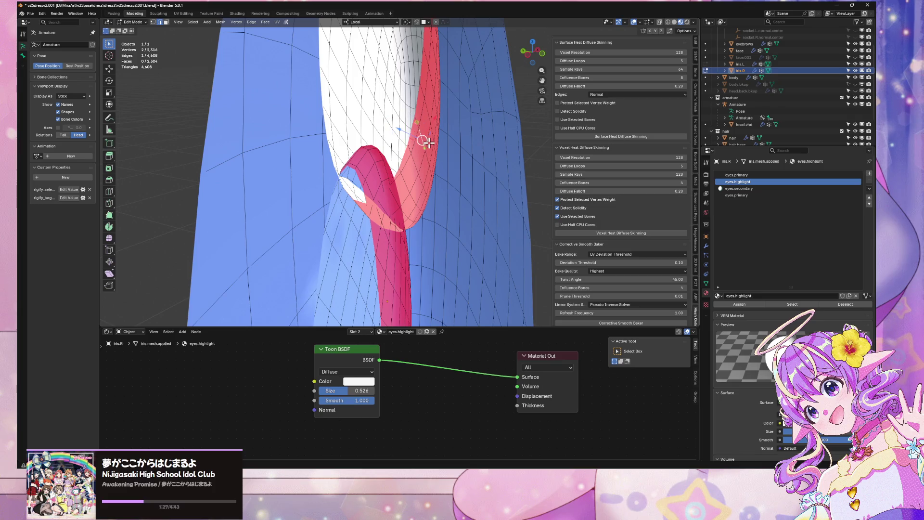
{"action": "key", "text": "ctrl+l"}
{"action": "right_click", "coordinate": [429, 141]}
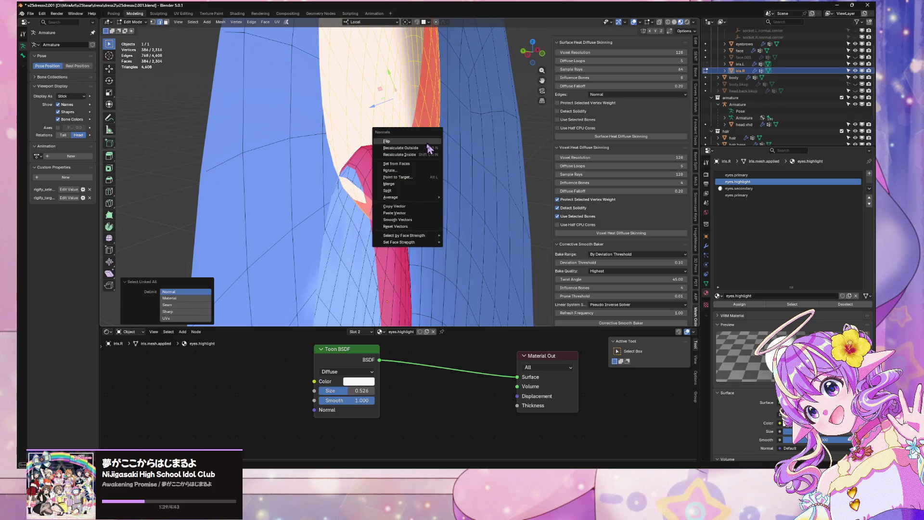
{"action": "left_click", "coordinate": [429, 150]}
- Return to Object Mode and orbit to check the iris edge-on
{"action": "key", "text": "Tab"}
{"action": "scroll", "coordinate": [437, 151], "scroll_direction": "down", "scroll_amount": 6}
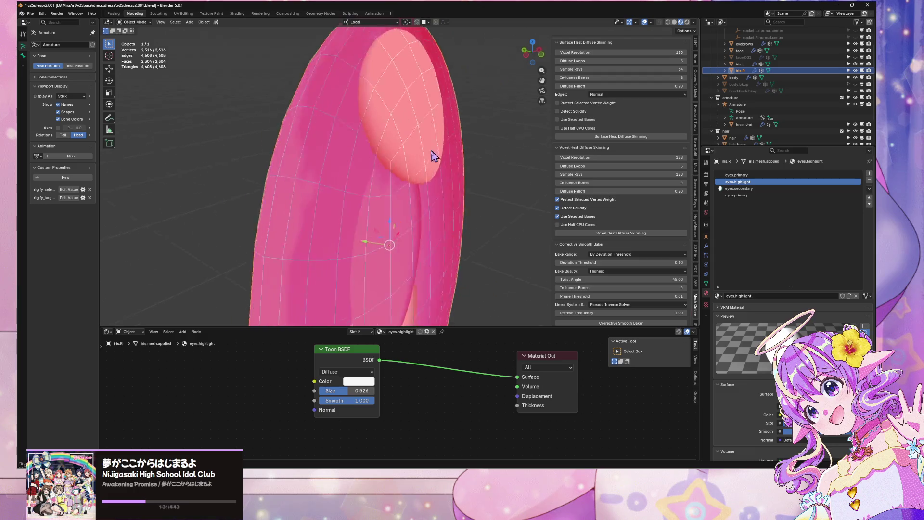
{"action": "middle_click_drag", "start_coordinate": [368, 63], "coordinate": [422, 101]}
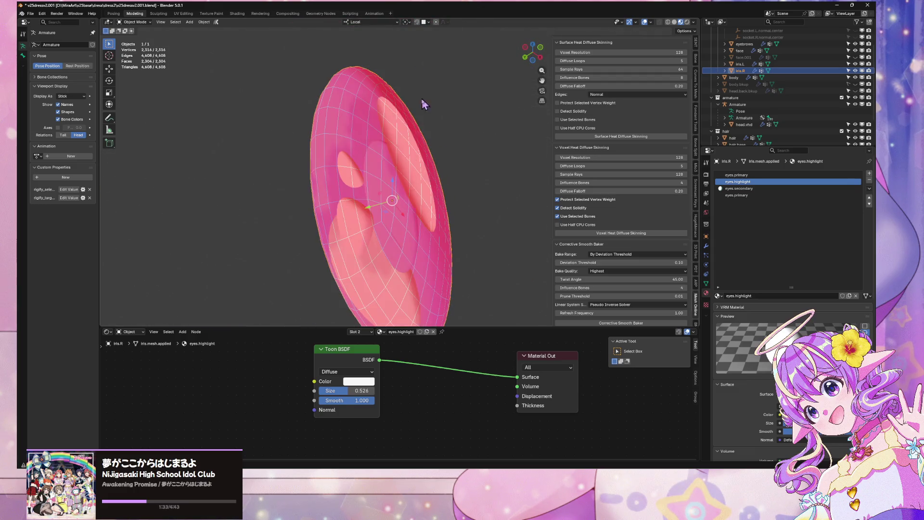
{"action": "mouse_move", "coordinate": [430, 226]}
{"action": "middle_mouse_down"}
{"action": "mouse_move", "coordinate": [361, 260]}
{"action": "mouse_move", "coordinate": [305, 237]}
{"action": "mouse_move", "coordinate": [295, 255]}
{"action": "mouse_move", "coordinate": [351, 262]}
{"action": "mouse_move", "coordinate": [419, 254]}
{"action": "mouse_move", "coordinate": [432, 241]}
{"action": "mouse_move", "coordinate": [415, 200]}
{"action": "mouse_move", "coordinate": [373, 250]}
{"action": "middle_mouse_up"}
{"action": "scroll", "coordinate": [385, 217], "scroll_direction": "down", "scroll_amount": 5}
- Exit local view, deselect the iris and snap to a front view of the character
{"action": "key", "text": "KP_Divide"}
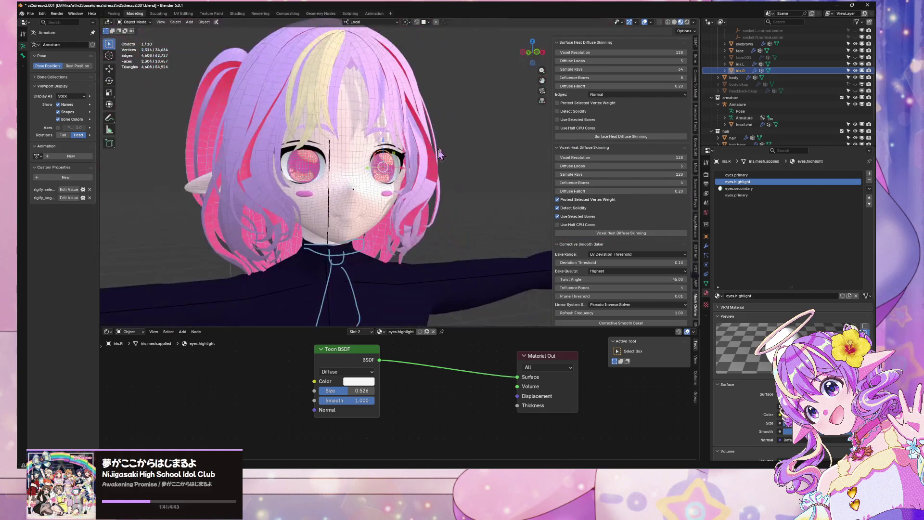
{"action": "left_click", "coordinate": [479, 146]}
{"action": "scroll", "coordinate": [482, 146], "scroll_direction": "down", "scroll_amount": 5}
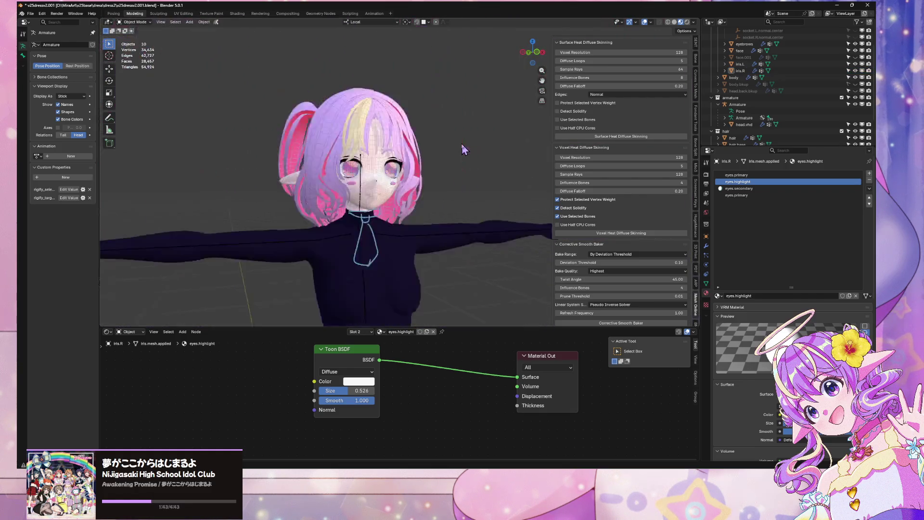
{"action": "mouse_move", "coordinate": [463, 149]}
{"action": "middle_mouse_down"}
{"action": "mouse_move", "coordinate": [426, 151]}
{"action": "mouse_move", "coordinate": [449, 129]}
{"action": "mouse_move", "coordinate": [487, 131]}
{"action": "mouse_move", "coordinate": [459, 132]}
{"action": "middle_mouse_up"}
{"action": "left_click", "coordinate": [532, 55]}
{"action": "scroll", "coordinate": [477, 103], "scroll_direction": "up", "scroll_amount": 5}
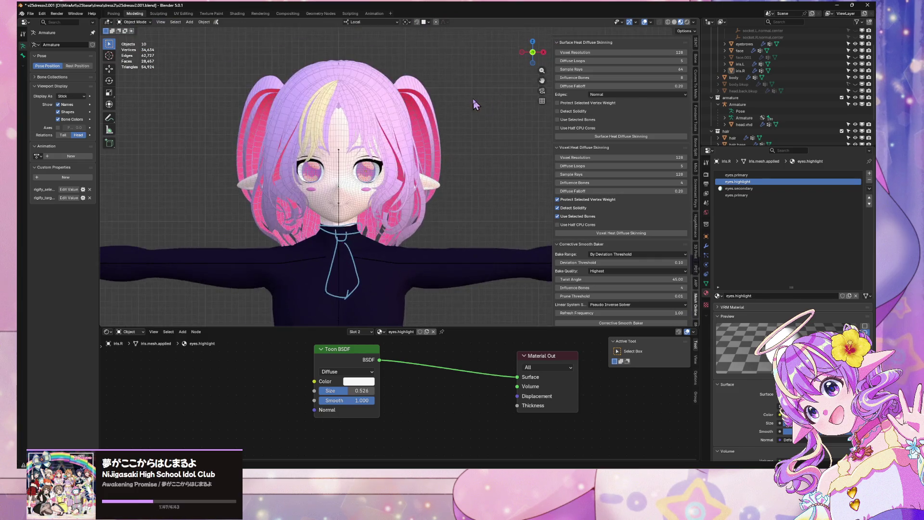
{"action": "scroll", "coordinate": [508, 194], "scroll_direction": "up", "scroll_amount": 5}
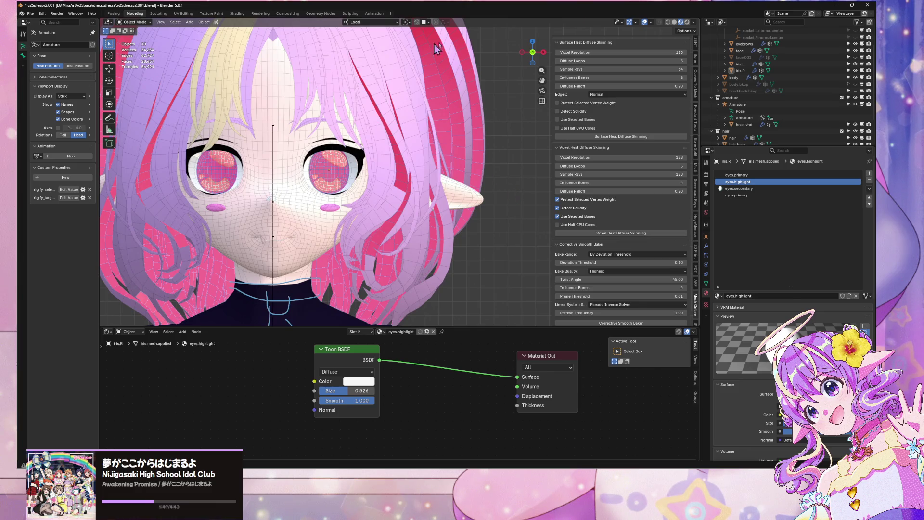
- Turn off the Face Orientation overlay and view the face straight on
{"action": "left_click", "coordinate": [652, 22]}
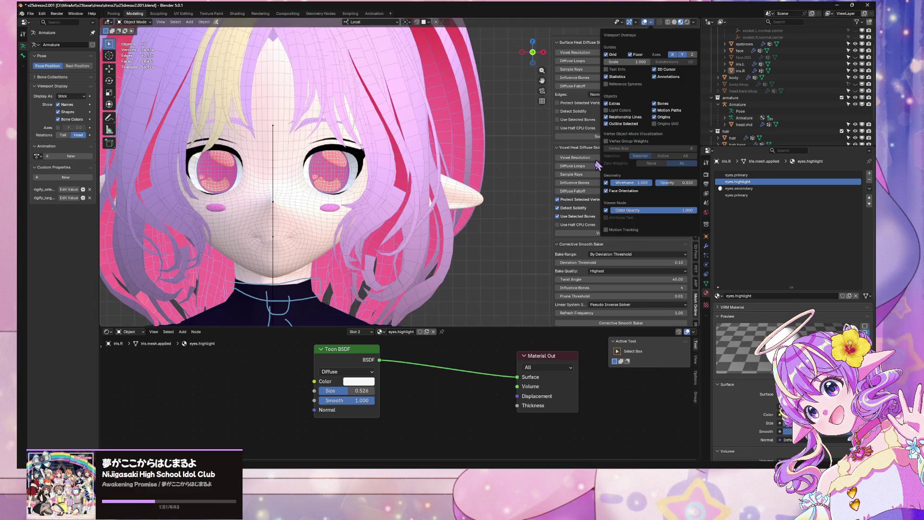
{"action": "left_click", "coordinate": [606, 191]}
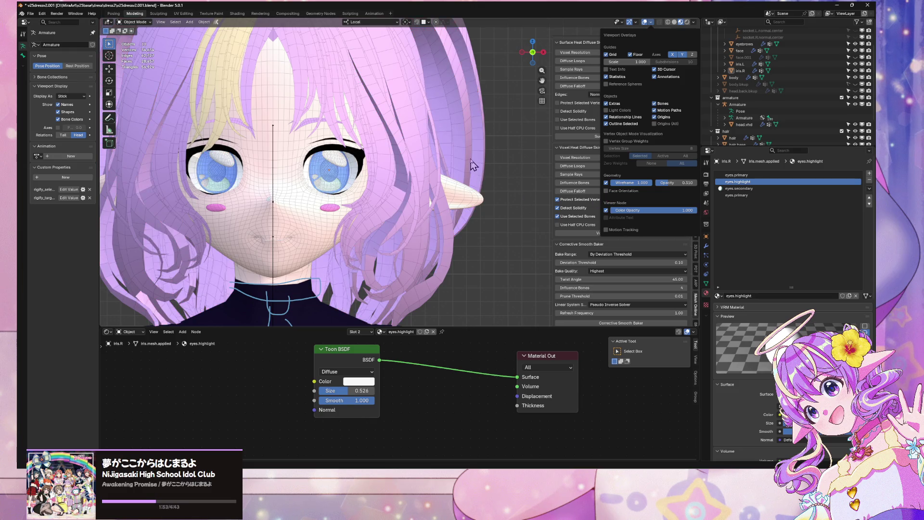
{"action": "mouse_move", "coordinate": [434, 107]}
{"action": "middle_mouse_down"}
{"action": "mouse_move", "coordinate": [426, 115]}
{"action": "mouse_move", "coordinate": [421, 103]}
{"action": "middle_mouse_up"}
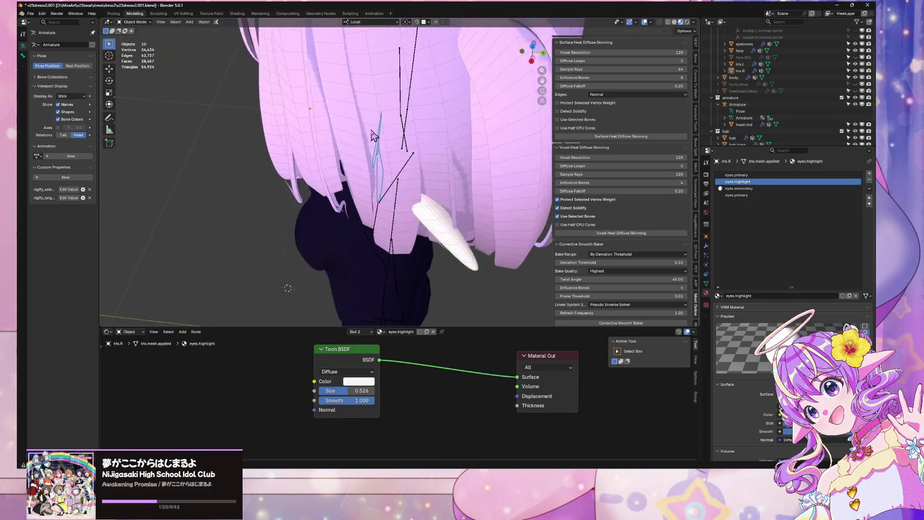
{"action": "scroll", "coordinate": [421, 103], "scroll_direction": "down", "scroll_amount": 5}
{"action": "scroll", "coordinate": [421, 106], "scroll_direction": "up", "scroll_amount": 5}
{"action": "key", "text": "KP_1"}
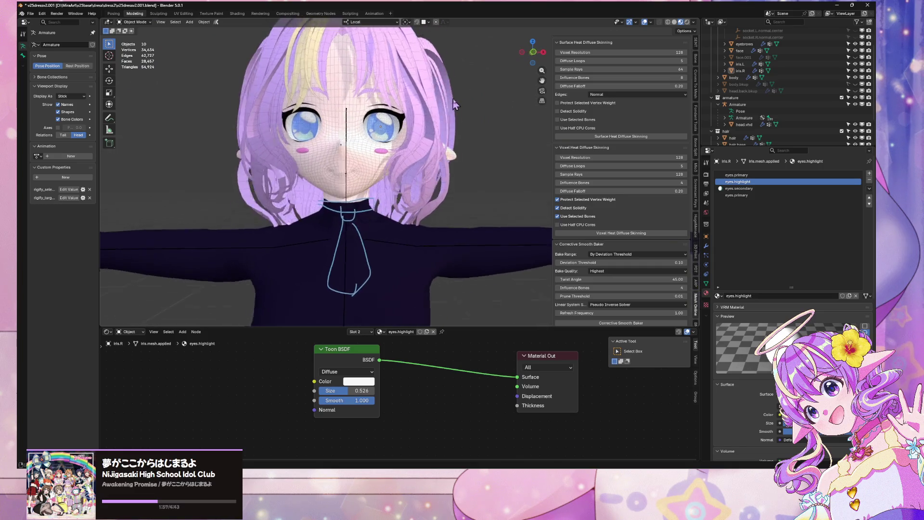
{"action": "left_click", "coordinate": [30, 14]}
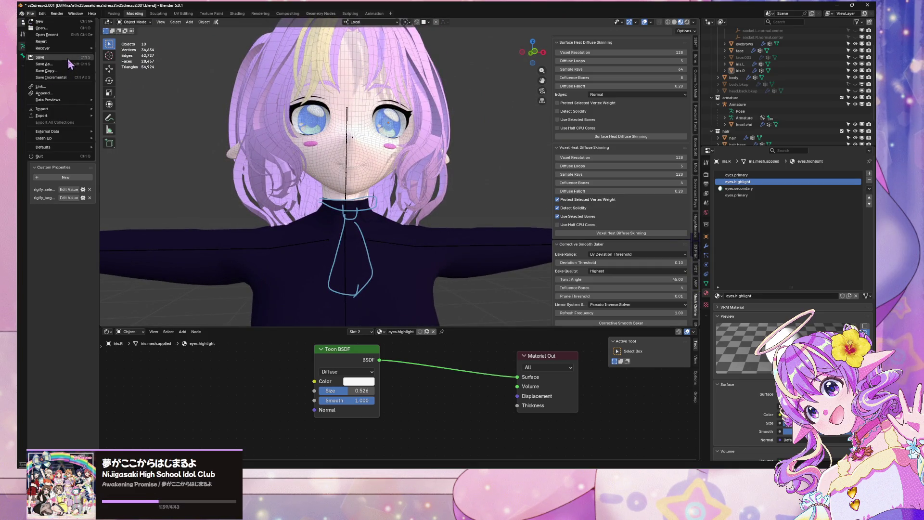
- Save the file as v25dress2.001.blend and inspect the head from side and front
{"action": "left_click", "coordinate": [72, 66]}
{"action": "mouse_move", "coordinate": [395, 148]}
{"action": "middle_mouse_down"}
{"action": "mouse_move", "coordinate": [289, 164]}
{"action": "mouse_move", "coordinate": [210, 161]}
{"action": "middle_mouse_up"}
{"action": "scroll", "coordinate": [382, 174], "scroll_direction": "down", "scroll_amount": 3}
{"action": "key", "text": "KP_1"}
{"action": "scroll", "coordinate": [385, 179], "scroll_direction": "up", "scroll_amount": 4}
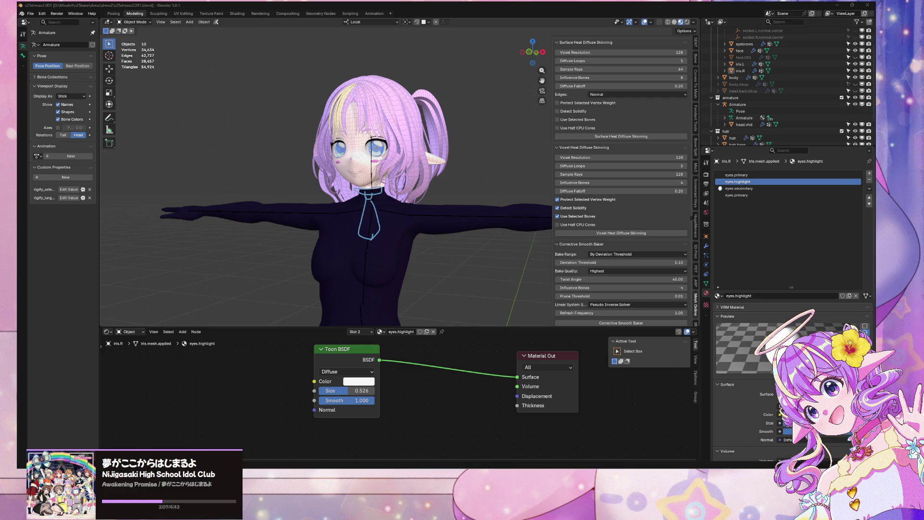
{"action": "middle_click_drag", "start_coordinate": [358, 172], "coordinate": [426, 188]}
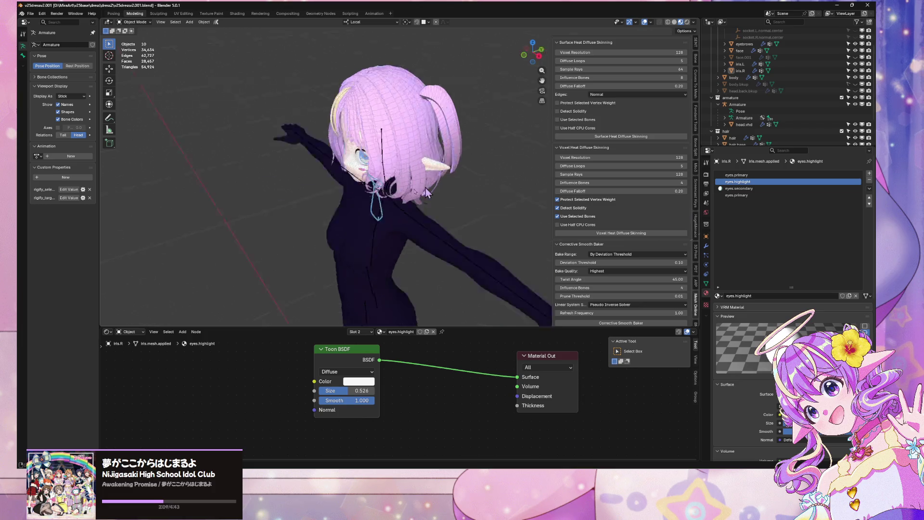
{"action": "key", "text": "KP_1"}
{"action": "scroll", "coordinate": [307, 134], "scroll_direction": "up", "scroll_amount": 4}
- Inspect the model from above and the side, saving again and ending in front view
{"action": "mouse_move", "coordinate": [307, 134]}
{"action": "middle_mouse_down"}
{"action": "mouse_move", "coordinate": [314, 168]}
{"action": "mouse_move", "coordinate": [317, 153]}
{"action": "middle_mouse_up"}
{"action": "scroll", "coordinate": [323, 136], "scroll_direction": "down", "scroll_amount": 2}
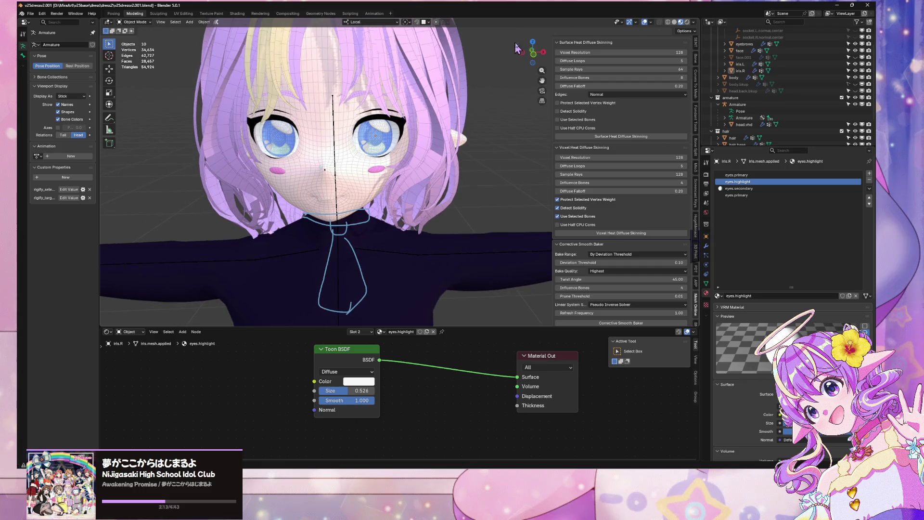
{"action": "scroll", "coordinate": [447, 86], "scroll_direction": "down", "scroll_amount": 3}
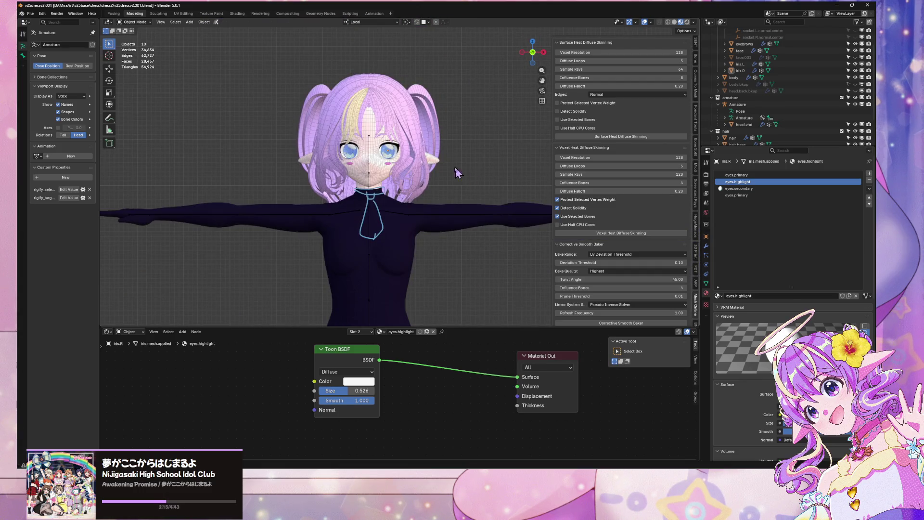
{"action": "scroll", "coordinate": [457, 172], "scroll_direction": "up", "scroll_amount": 5}
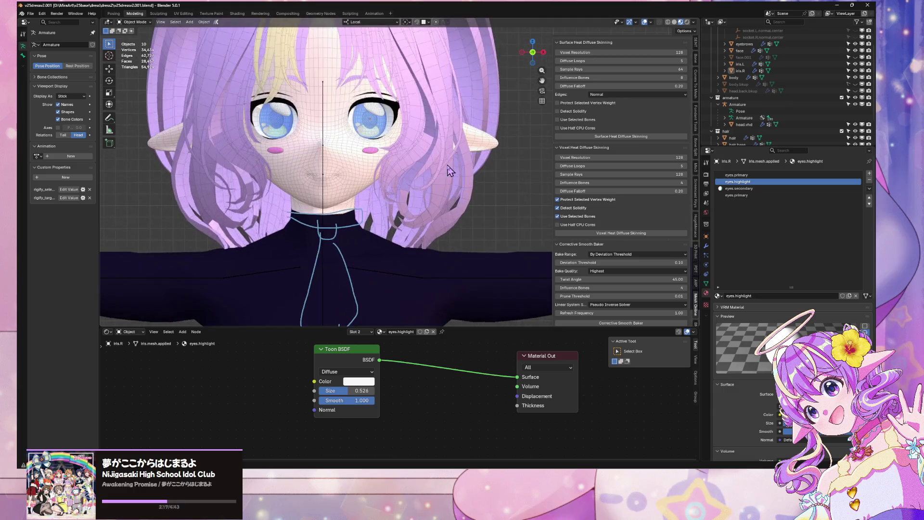
{"action": "scroll", "coordinate": [450, 170], "scroll_direction": "up", "scroll_amount": 5}
{"action": "scroll", "coordinate": [450, 171], "scroll_direction": "down", "scroll_amount": 5}
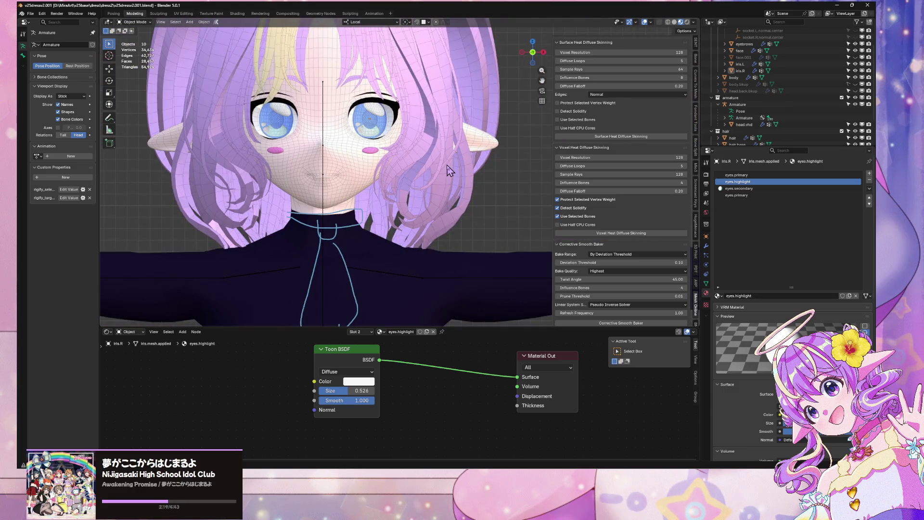
{"action": "scroll", "coordinate": [450, 171], "scroll_direction": "down", "scroll_amount": 4}
{"action": "scroll", "coordinate": [433, 159], "scroll_direction": "down", "scroll_amount": 4}
{"action": "mouse_move", "coordinate": [433, 159]}
{"action": "middle_mouse_down"}
{"action": "mouse_move", "coordinate": [380, 188]}
{"action": "mouse_move", "coordinate": [476, 165]}
{"action": "middle_mouse_up"}
{"action": "key", "text": "ctrl+s"}
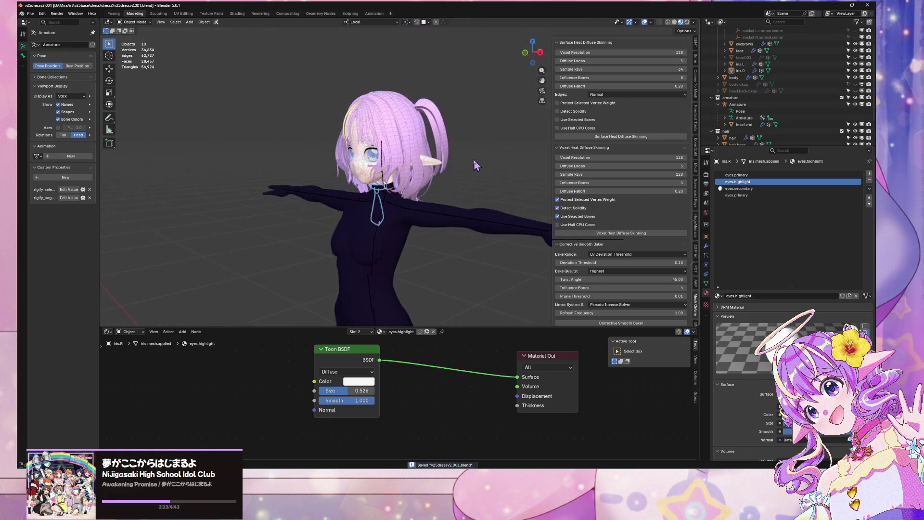
{"action": "scroll", "coordinate": [477, 163], "scroll_direction": "up", "scroll_amount": 4}
{"action": "key", "text": "KP_1"}
{"action": "scroll", "coordinate": [477, 164], "scroll_direction": "down", "scroll_amount": 4}
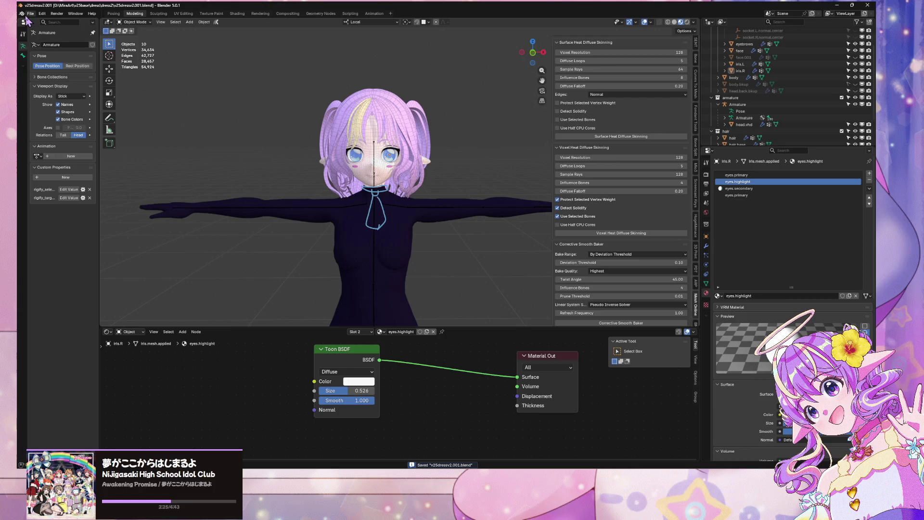
- Start a glTF 2.0 export and create a new GLTF folder inside dress2
{"action": "left_click", "coordinate": [28, 16]}
{"action": "mouse_move", "coordinate": [43, 115]}
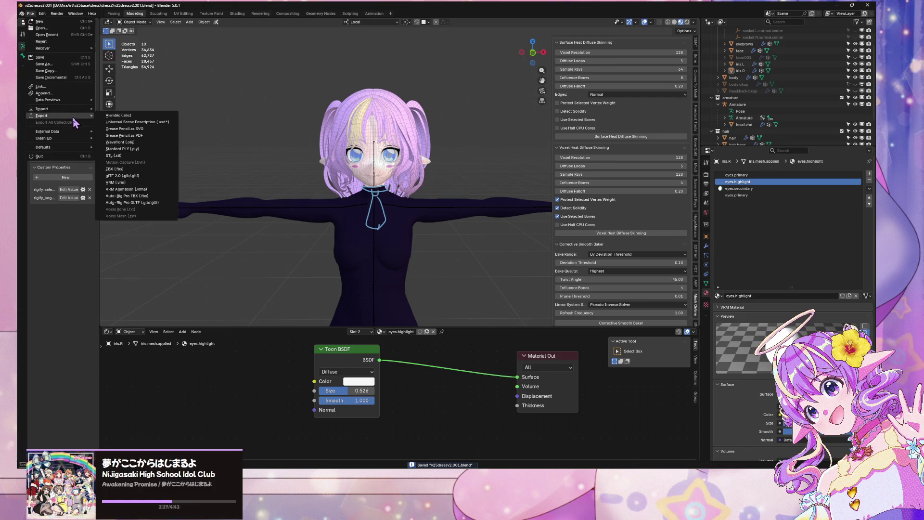
{"action": "left_click", "coordinate": [161, 183]}
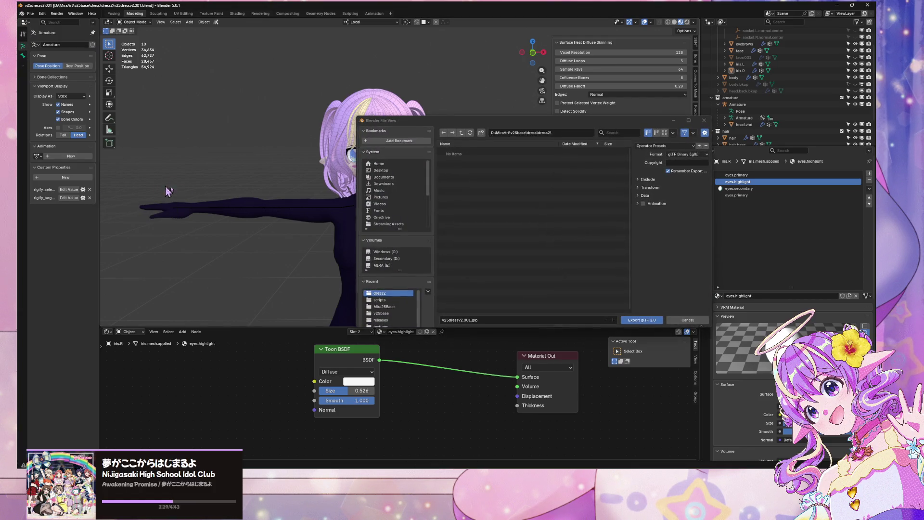
{"action": "left_click", "coordinate": [481, 133]}
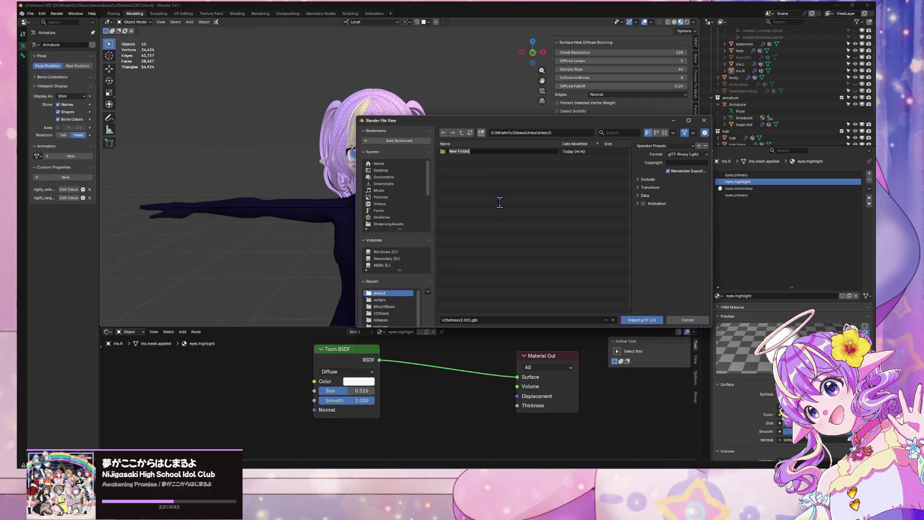
{"action": "type", "text": "GLTF"}
{"action": "key", "text": "Return"}
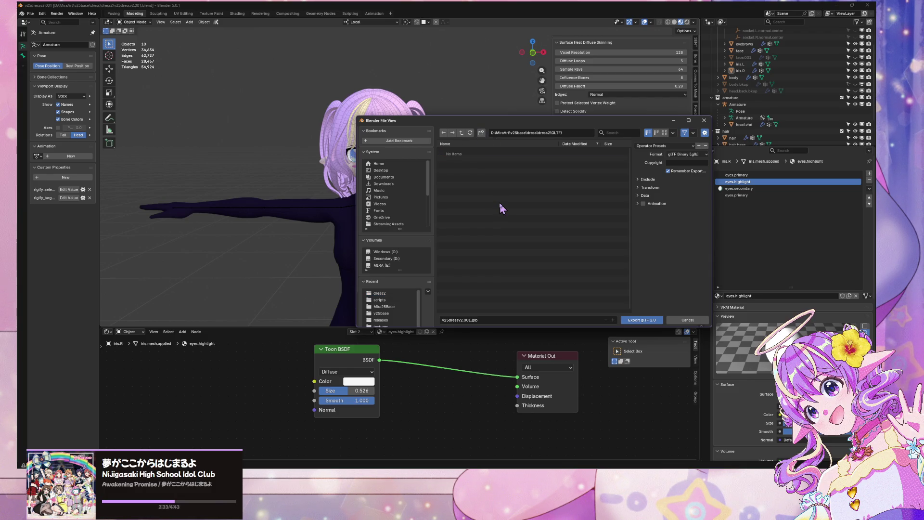
- Export the avatar as v25dress2.001.glb, then switch over and open the Steam library
{"action": "left_click", "coordinate": [471, 320]}
{"action": "left_click", "coordinate": [470, 320]}
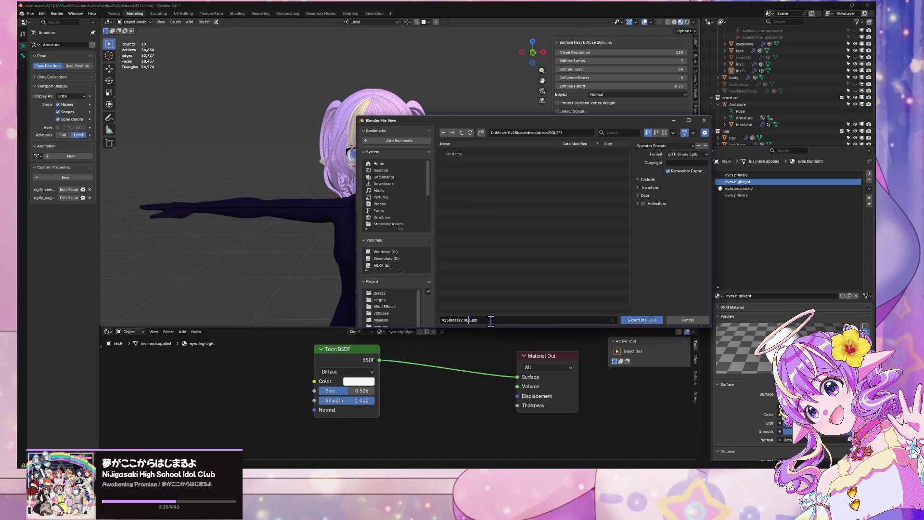
{"action": "left_click", "coordinate": [642, 320]}
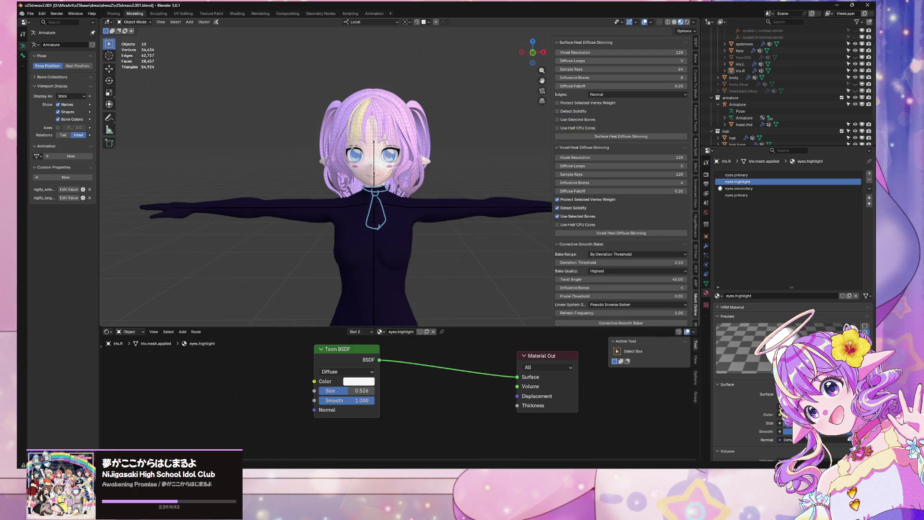
{"action": "key", "text": "alt+Tab"}
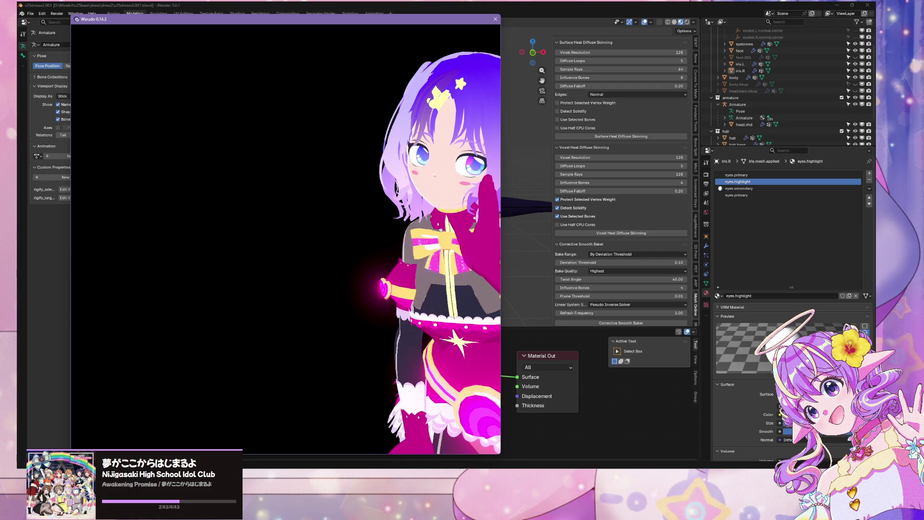
{"action": "left_click", "coordinate": [535, 435]}
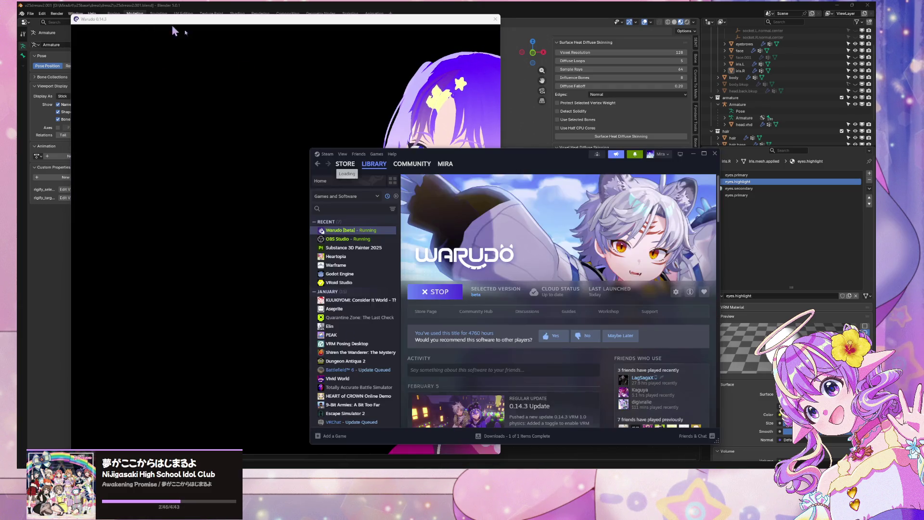
- Launch Substance 3D Painter 2025 from the Steam library and dismiss its home screen
{"action": "double_click", "coordinate": [358, 250]}
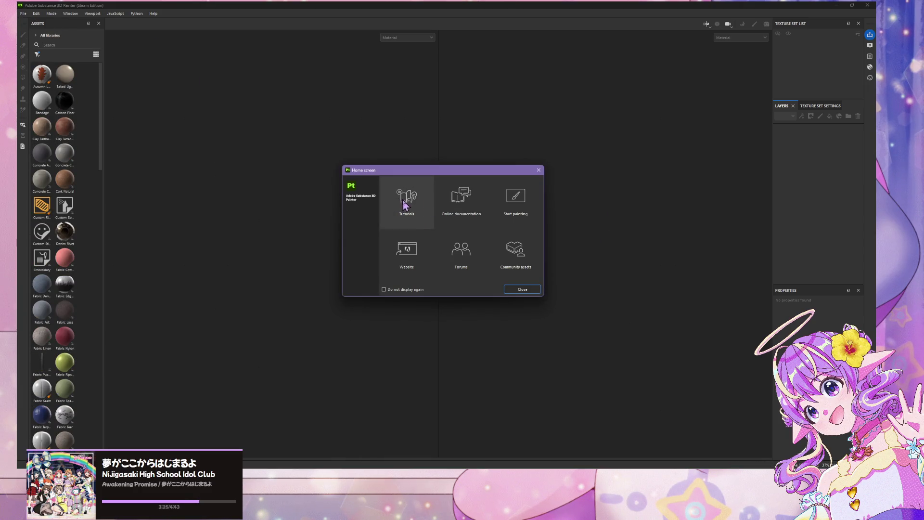
{"action": "left_click", "coordinate": [539, 170]}
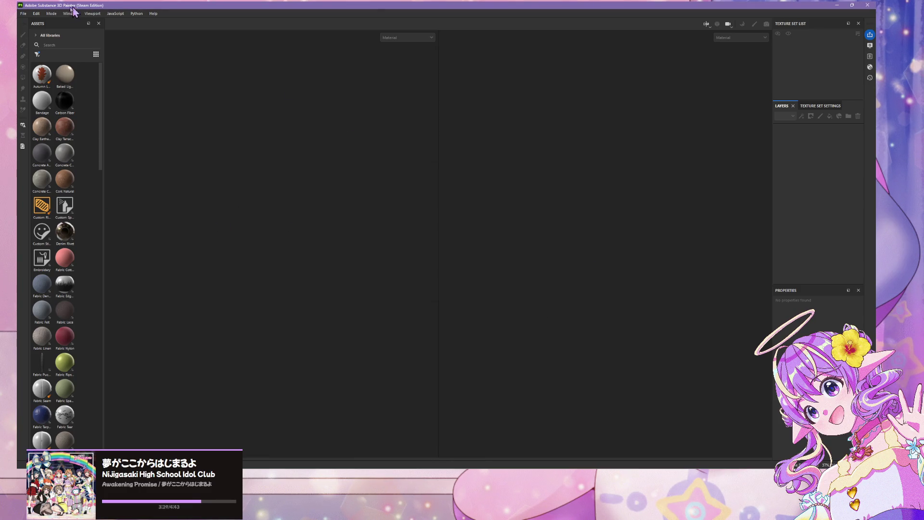
{"action": "left_click", "coordinate": [23, 14]}
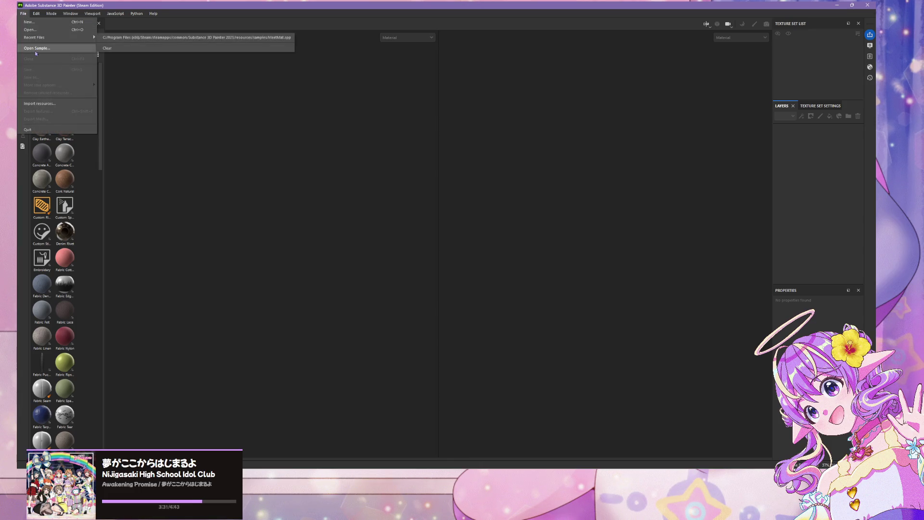
- Open Import resources and browse for files, navigating to the MiraArt folder
{"action": "left_click", "coordinate": [38, 104]}
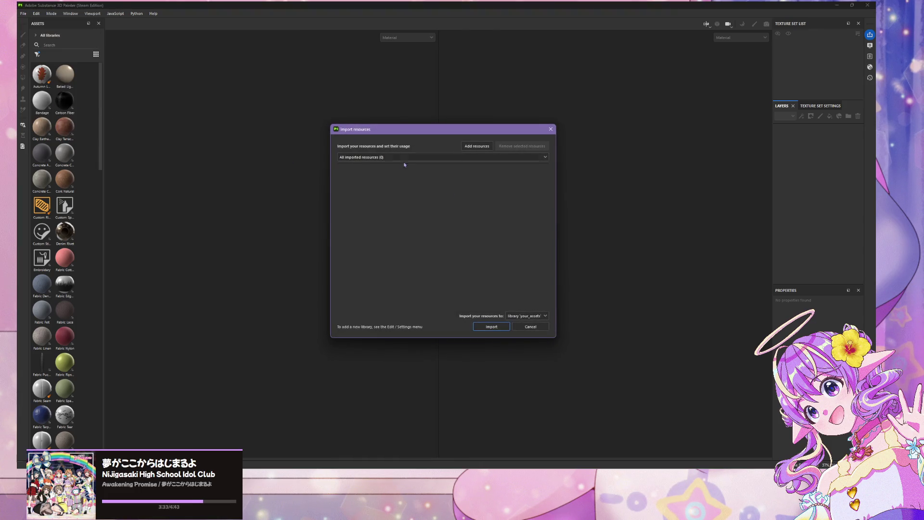
{"action": "left_click", "coordinate": [477, 146]}
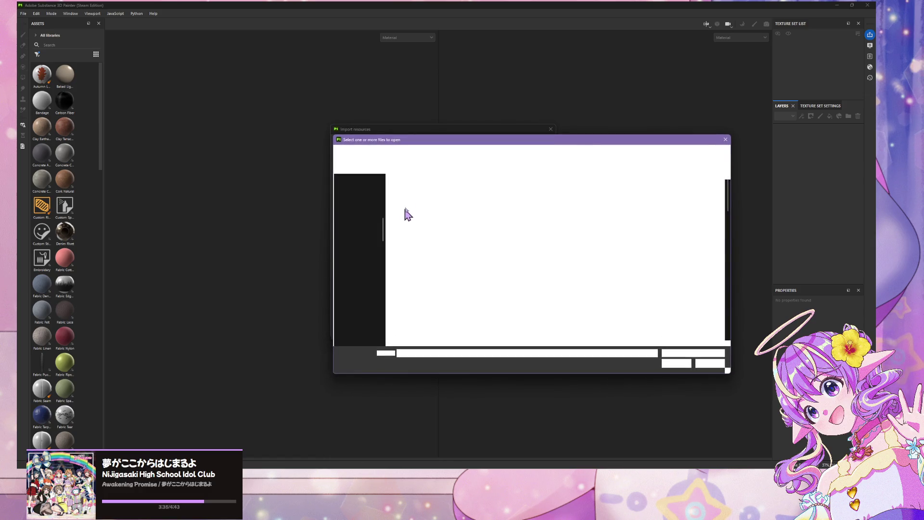
{"action": "scroll", "coordinate": [369, 219], "scroll_direction": "up", "scroll_amount": 10}
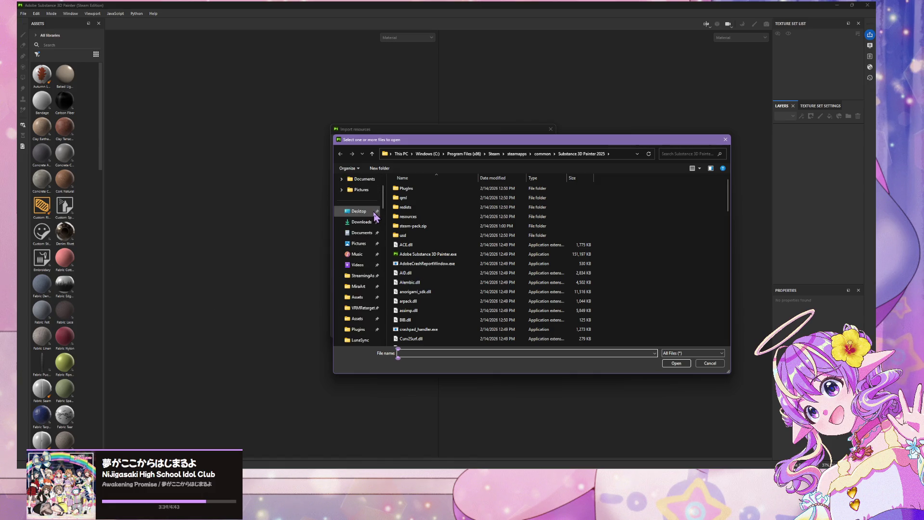
{"action": "scroll", "coordinate": [368, 219], "scroll_direction": "down", "scroll_amount": 3}
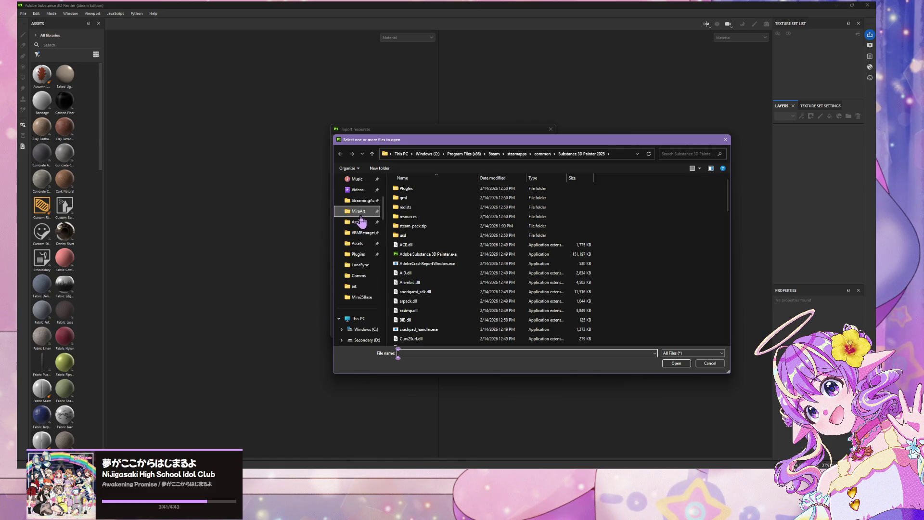
{"action": "left_click", "coordinate": [361, 215]}
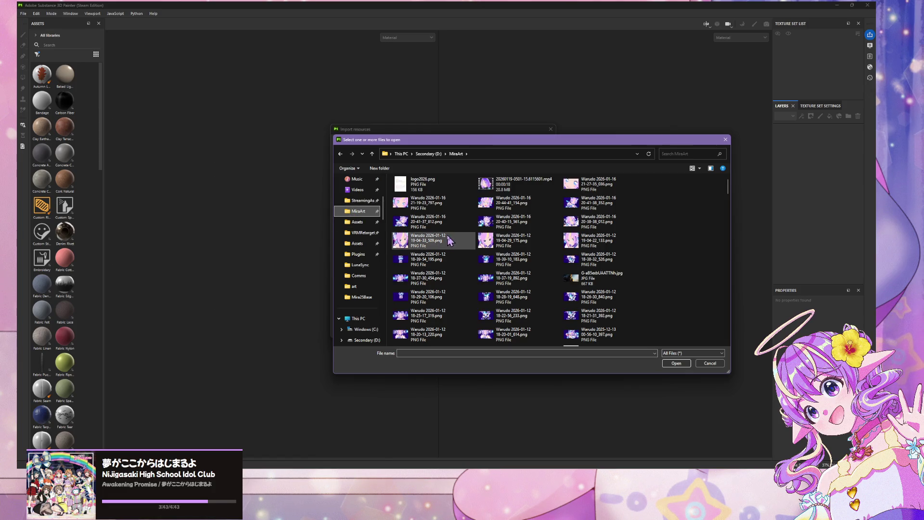
{"action": "scroll", "coordinate": [450, 238], "scroll_direction": "down", "scroll_amount": 1}
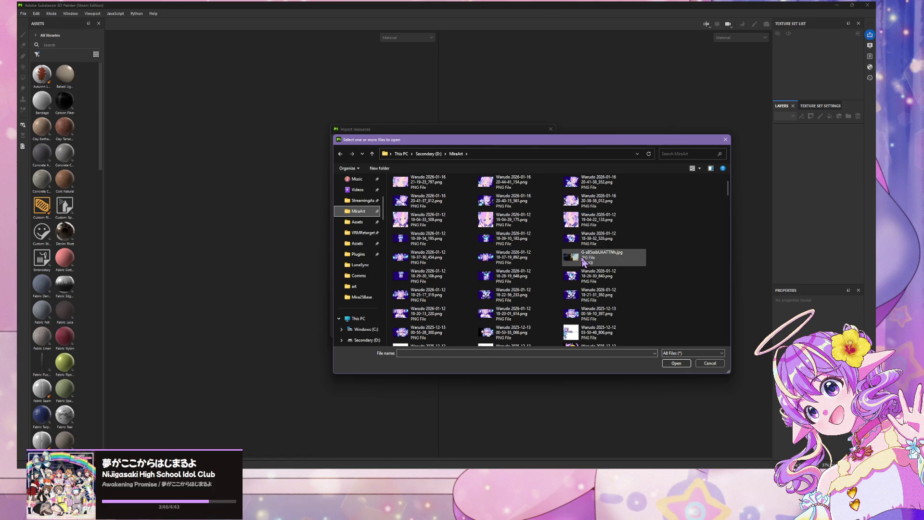
{"action": "scroll", "coordinate": [584, 261], "scroll_direction": "down", "scroll_amount": 10}
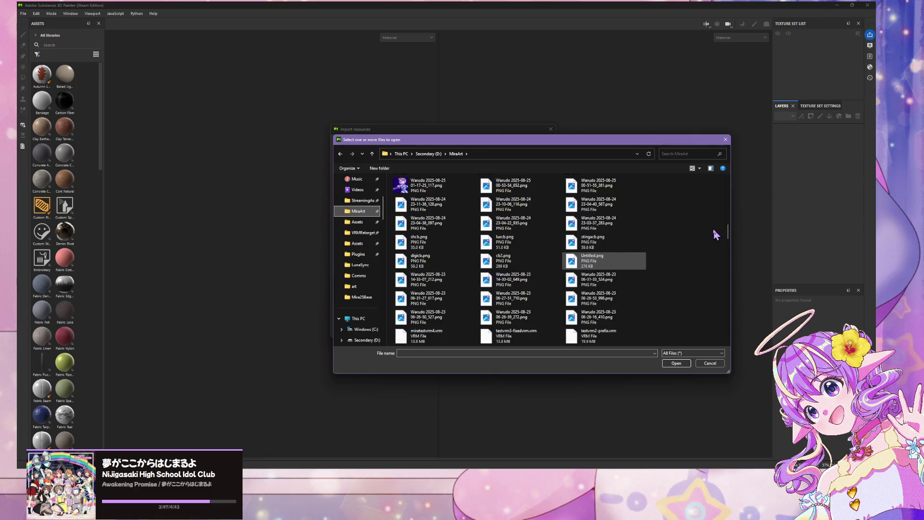
{"action": "left_click_drag", "start_coordinate": [729, 239], "coordinate": [729, 342]}
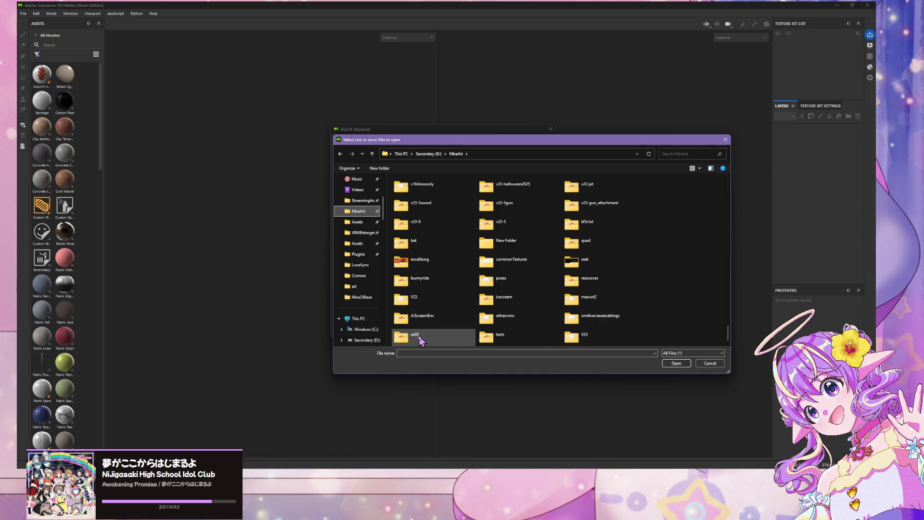
{"action": "scroll", "coordinate": [561, 248], "scroll_direction": "up", "scroll_amount": 5}
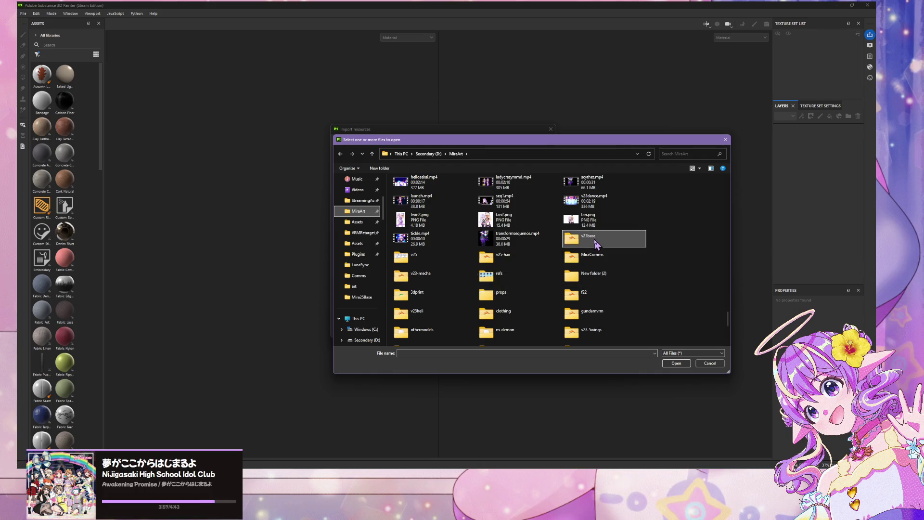
- Open v25base > dress2 and choose the dress .blend file
{"action": "double_click", "coordinate": [585, 238]}
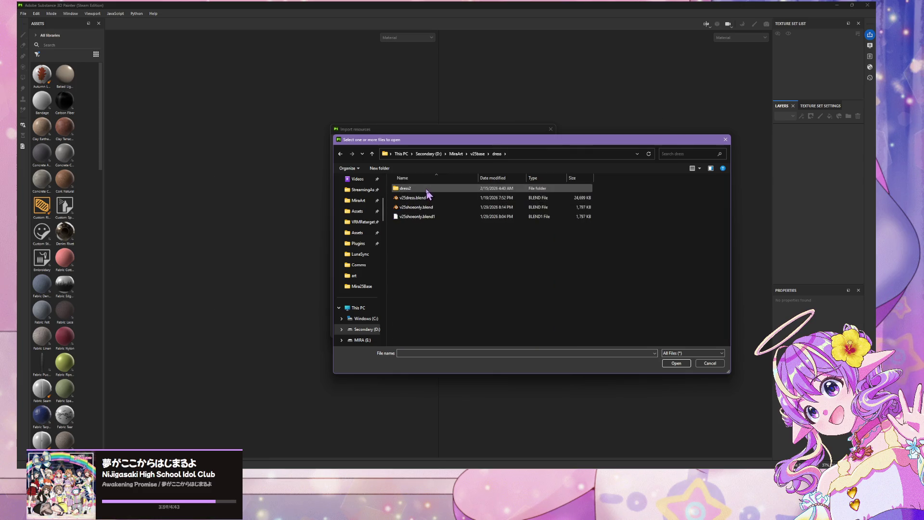
{"action": "double_click", "coordinate": [414, 190]}
{"action": "left_click", "coordinate": [436, 199]}
{"action": "double_click", "coordinate": [437, 199]}
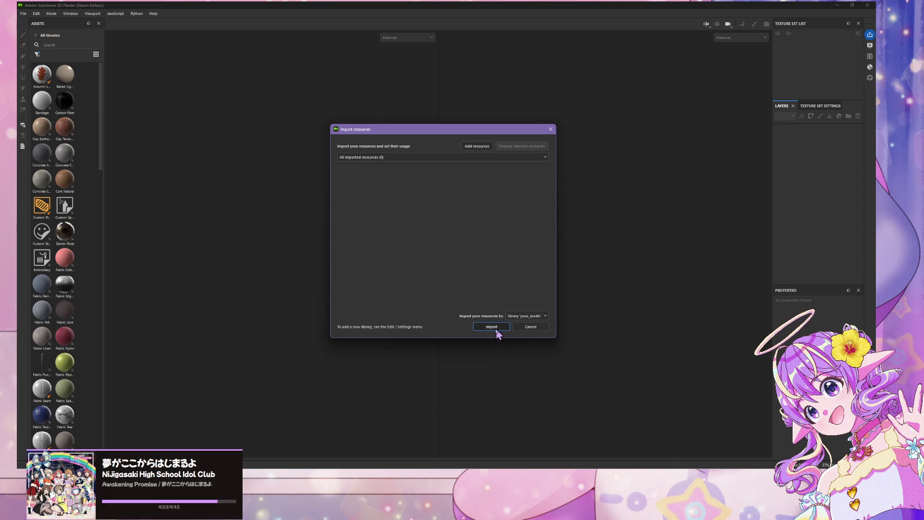
- Run the resource import, then start a new project with the Blender (starter_assets) template
{"action": "left_click", "coordinate": [492, 327]}
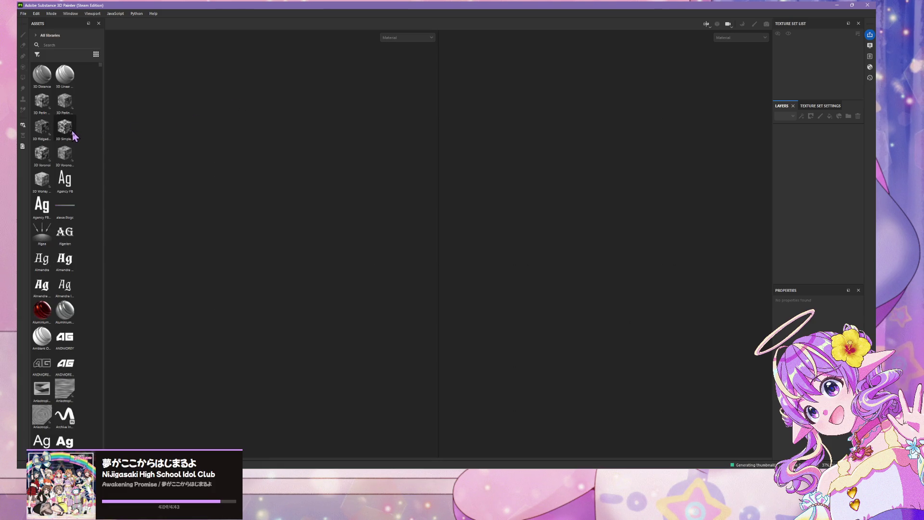
{"action": "left_click", "coordinate": [23, 13]}
{"action": "mouse_move", "coordinate": [56, 39]}
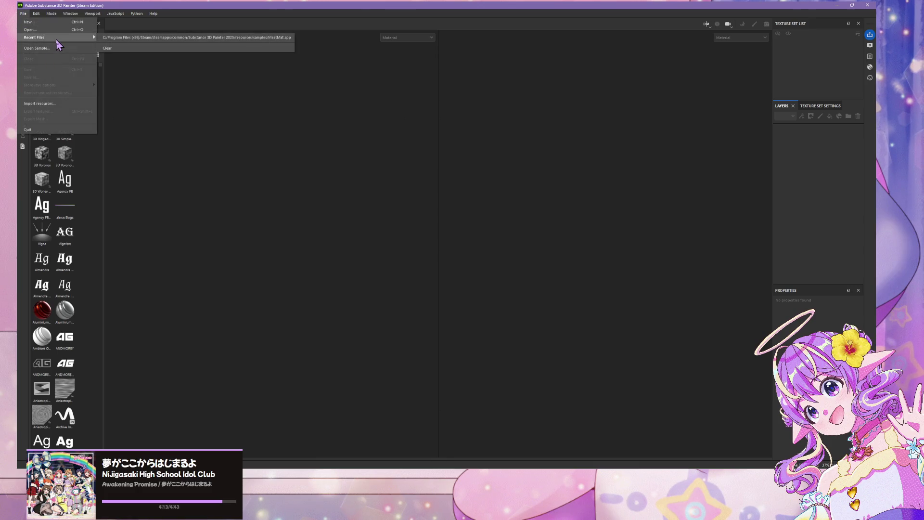
{"action": "left_click", "coordinate": [53, 22]}
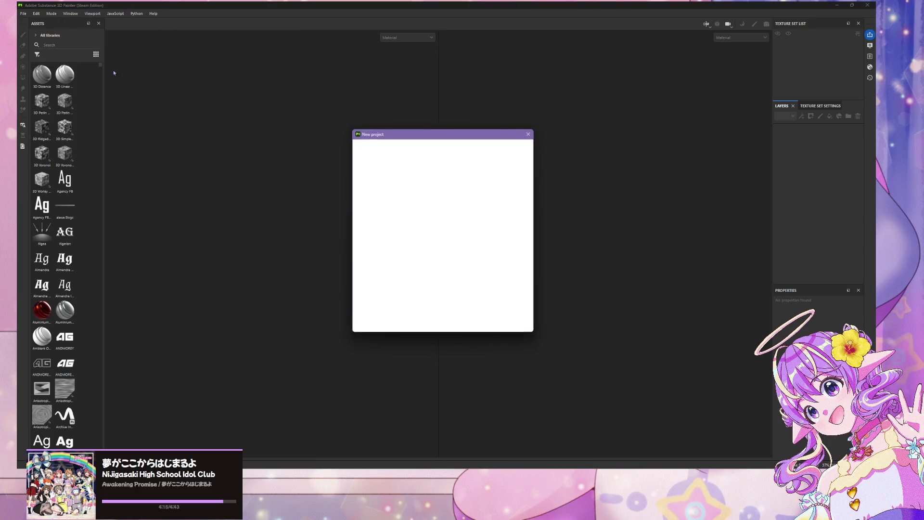
{"action": "left_click", "coordinate": [431, 149]}
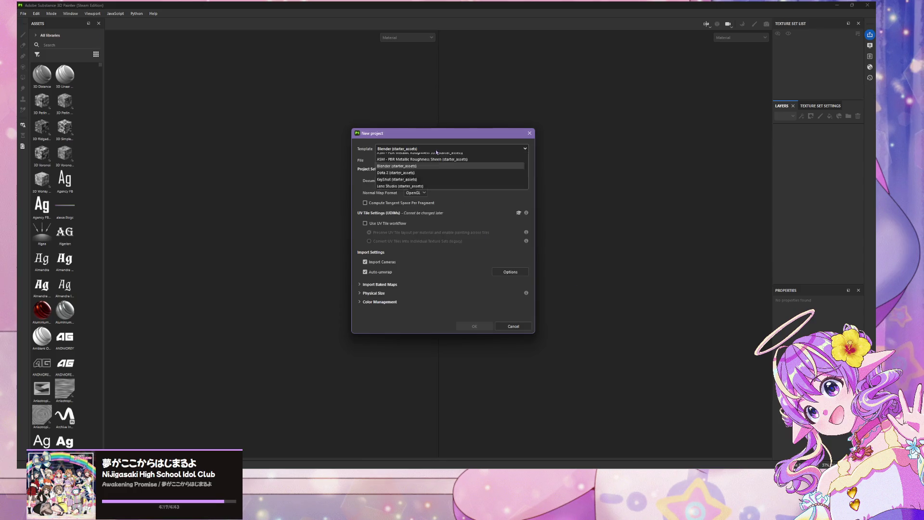
{"action": "left_click", "coordinate": [437, 152]}
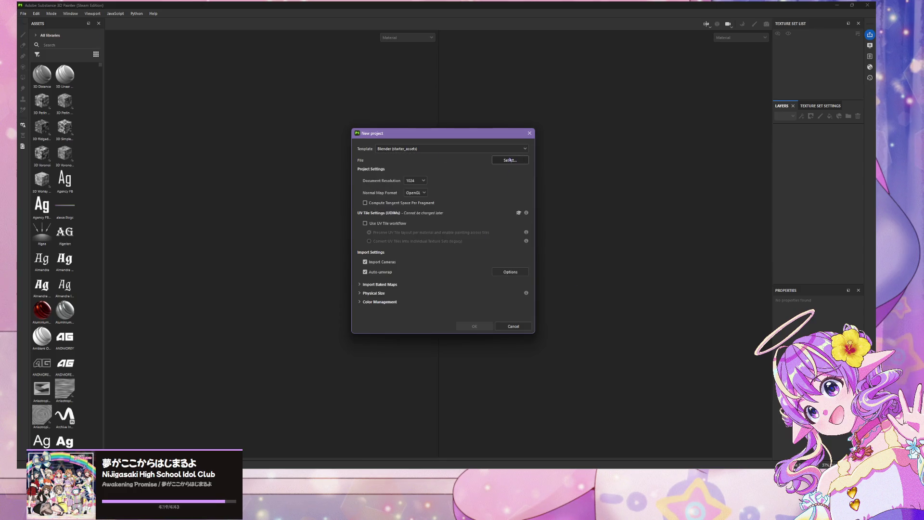
- Review the auto-unwrap, baked maps and colour management option sections of the new project
{"action": "left_click", "coordinate": [378, 302]}
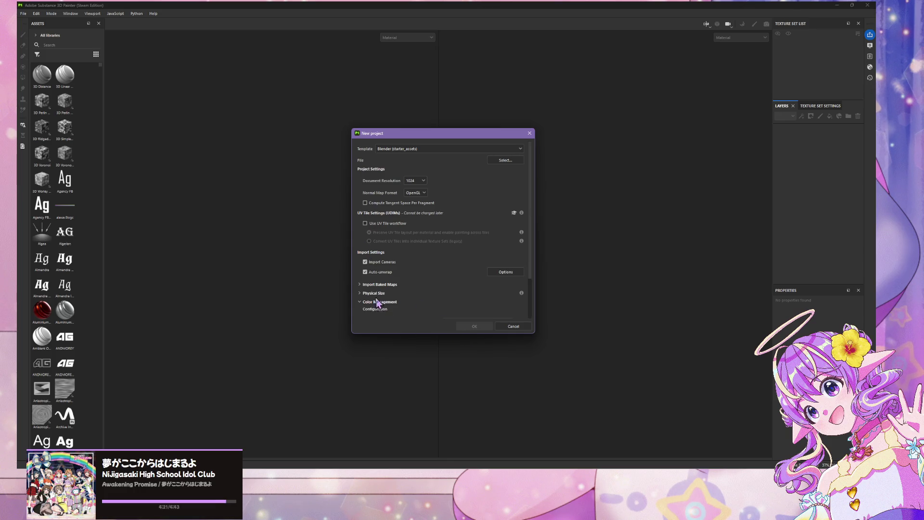
{"action": "left_click", "coordinate": [505, 272]}
{"action": "left_click", "coordinate": [470, 312]}
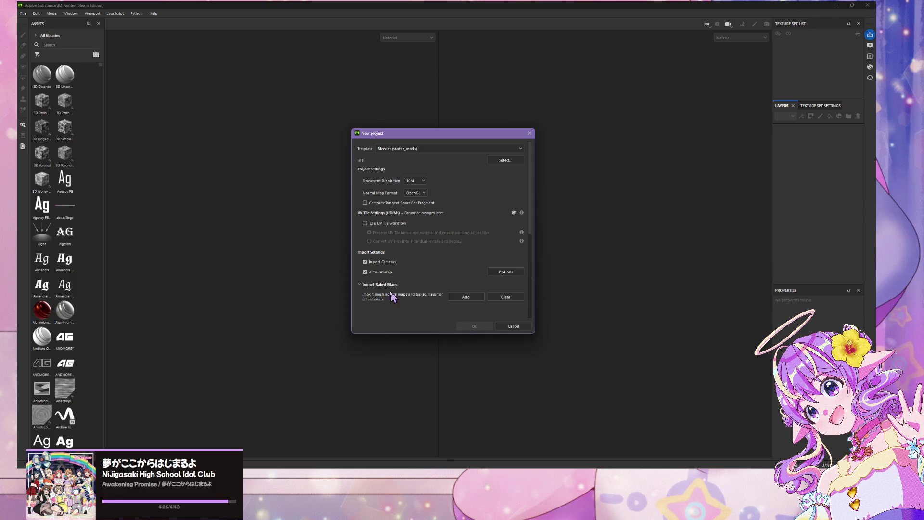
{"action": "left_click", "coordinate": [380, 284]}
{"action": "left_click", "coordinate": [378, 302]}
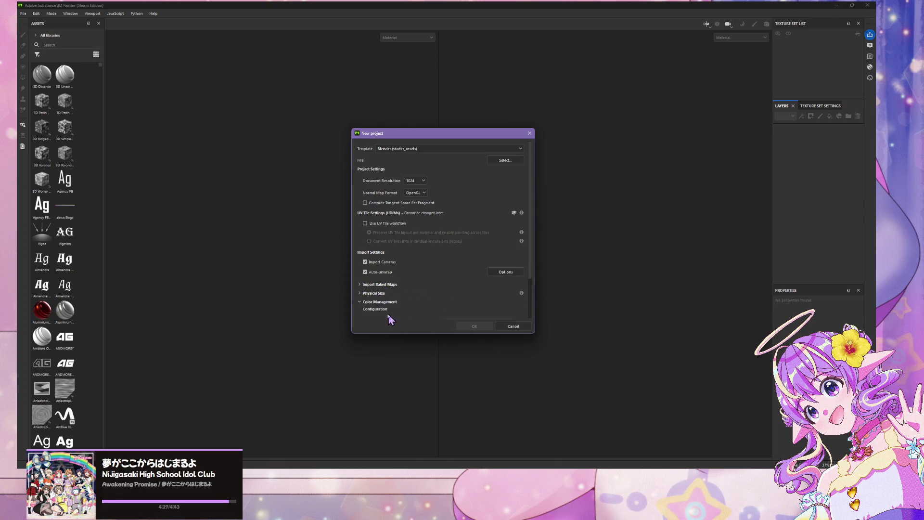
{"action": "left_click", "coordinate": [385, 303]}
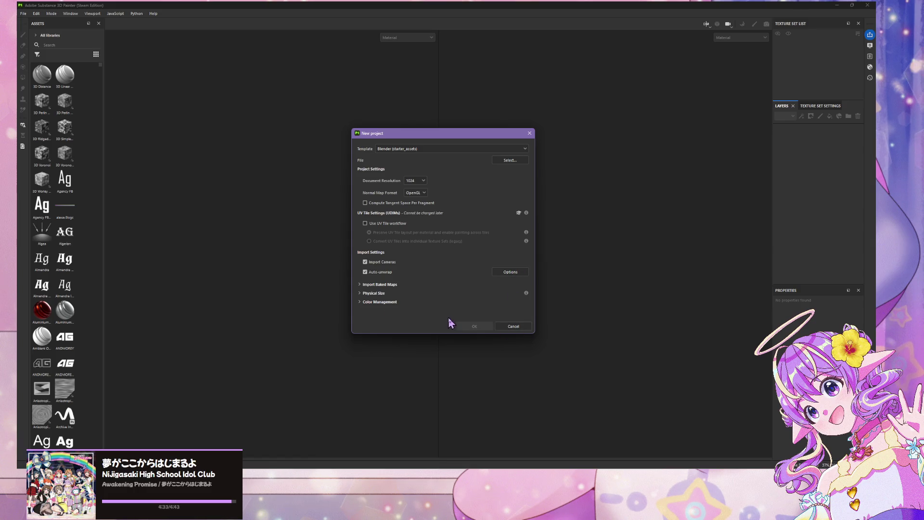
- Keep the Blender (starter_assets) template and browse for the project mesh file
{"action": "left_click", "coordinate": [426, 149]}
{"action": "left_click", "coordinate": [450, 155]}
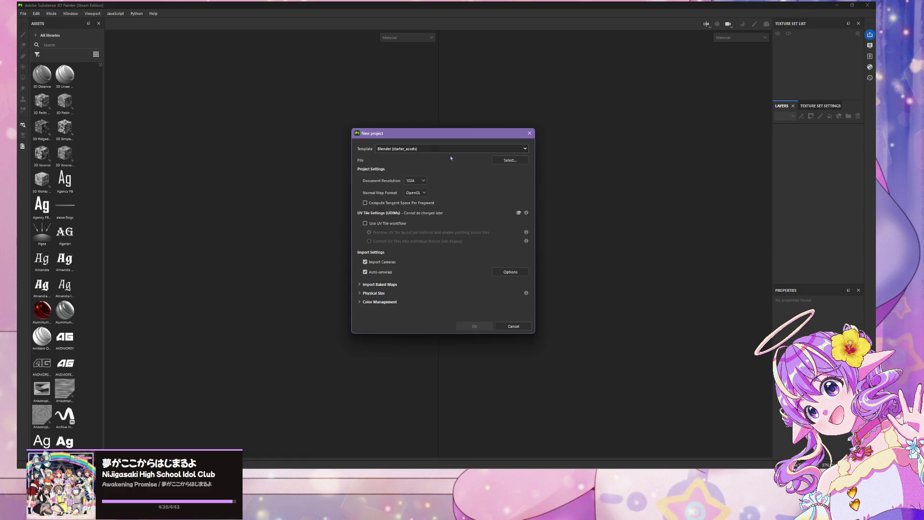
{"action": "left_click", "coordinate": [510, 163]}
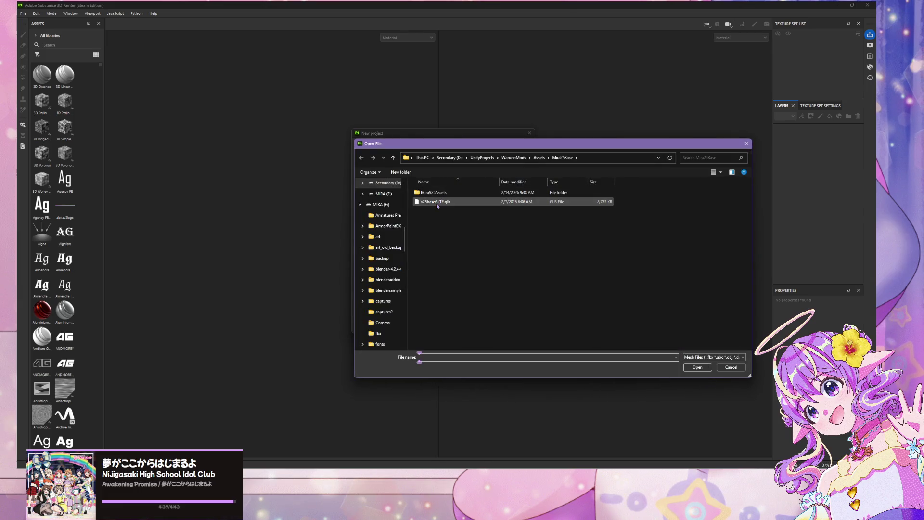
- In the Open File dialog, browse the drives to reach Secondary (D:)
{"action": "left_click", "coordinate": [446, 193]}
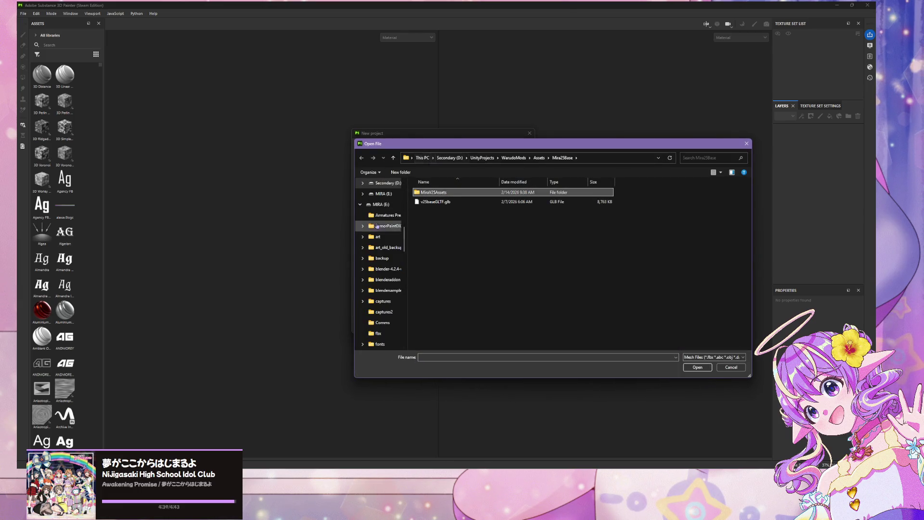
{"action": "scroll", "coordinate": [379, 229], "scroll_direction": "down", "scroll_amount": 10}
{"action": "scroll", "coordinate": [379, 230], "scroll_direction": "down", "scroll_amount": 10}
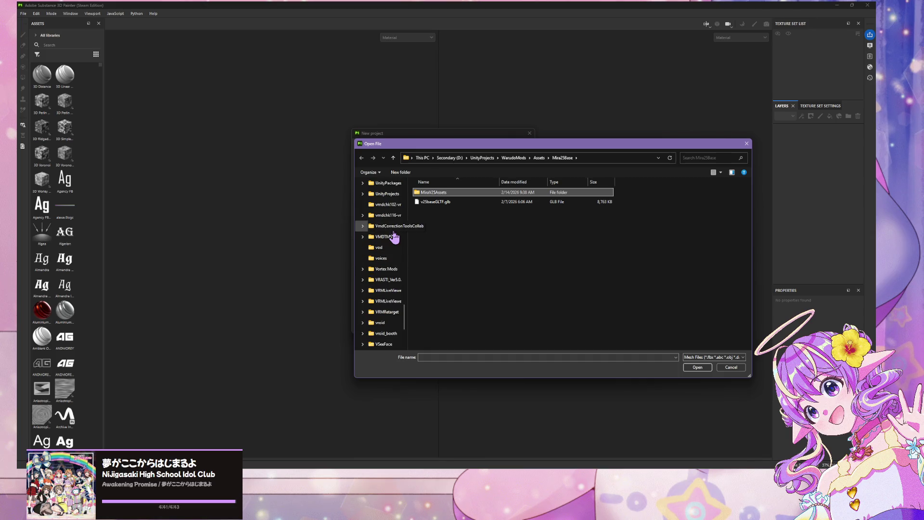
{"action": "scroll", "coordinate": [394, 235], "scroll_direction": "up", "scroll_amount": 5}
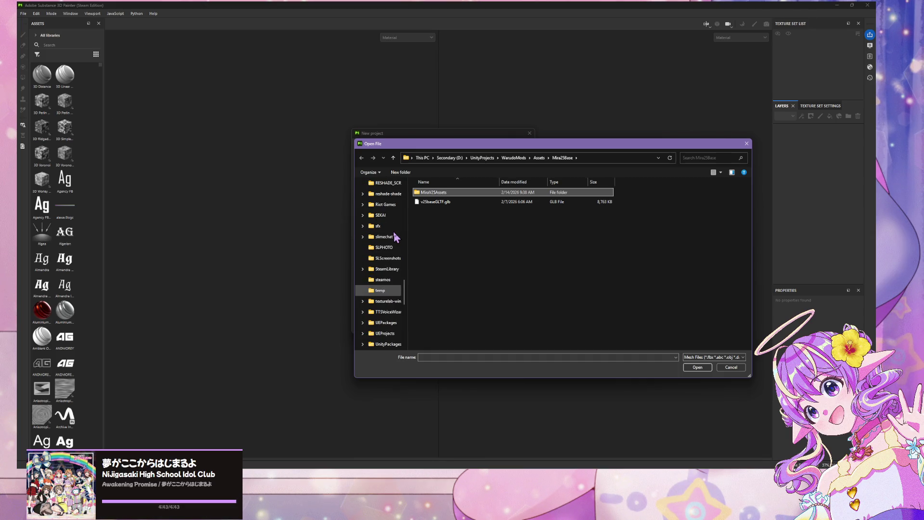
{"action": "scroll", "coordinate": [395, 241], "scroll_direction": "up", "scroll_amount": 4}
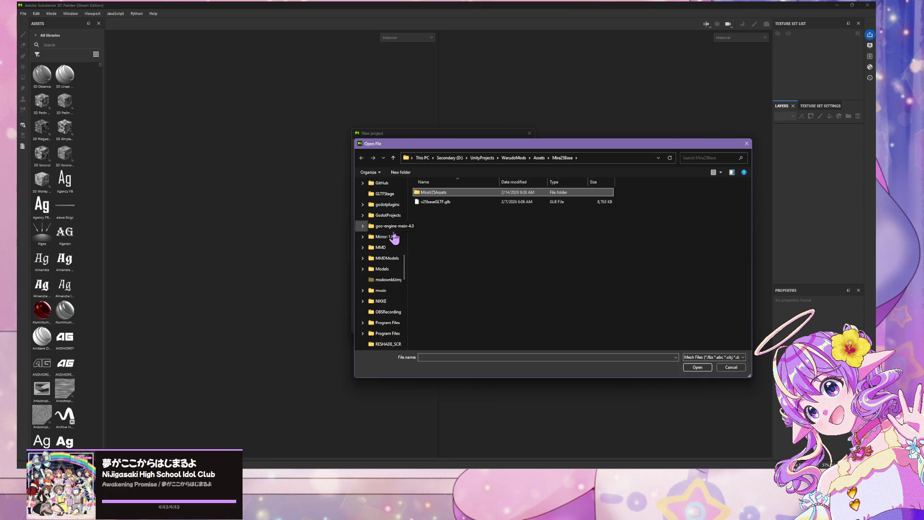
{"action": "scroll", "coordinate": [391, 262], "scroll_direction": "up", "scroll_amount": 2}
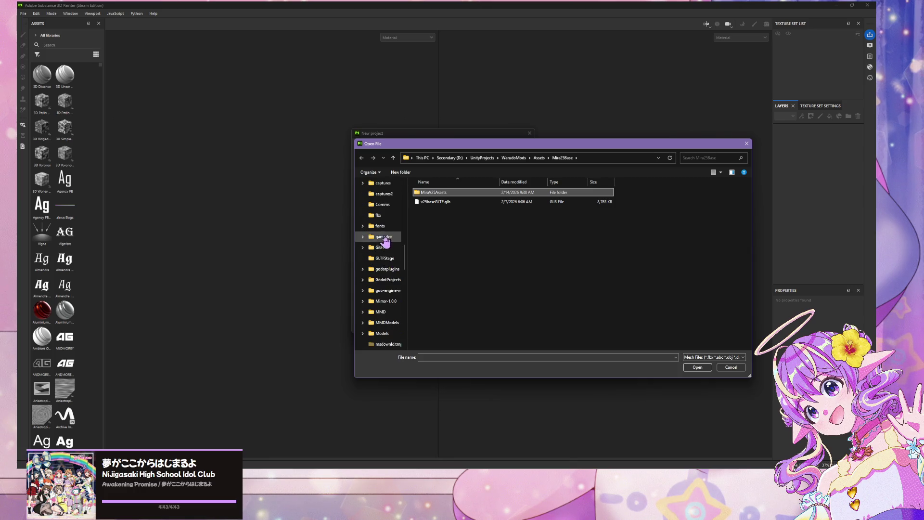
{"action": "scroll", "coordinate": [391, 269], "scroll_direction": "up", "scroll_amount": 3}
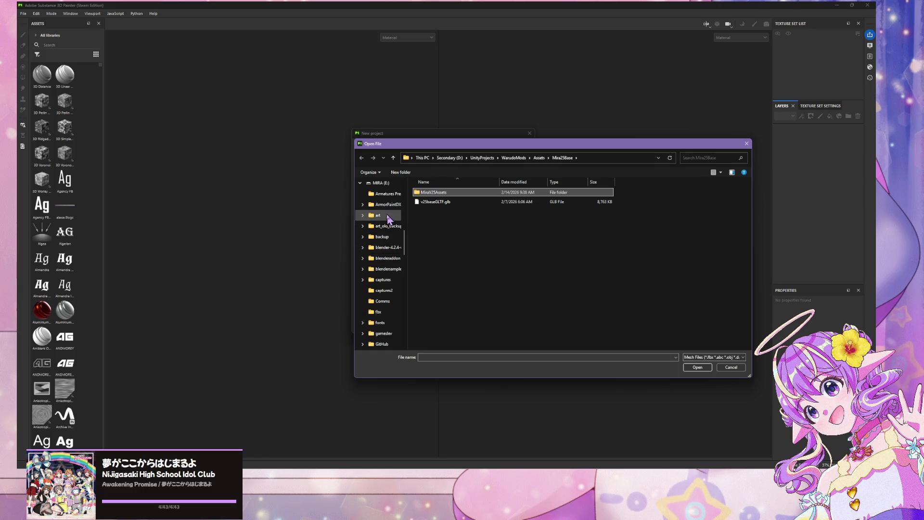
{"action": "left_click", "coordinate": [388, 216]}
{"action": "scroll", "coordinate": [443, 231], "scroll_direction": "down", "scroll_amount": 3}
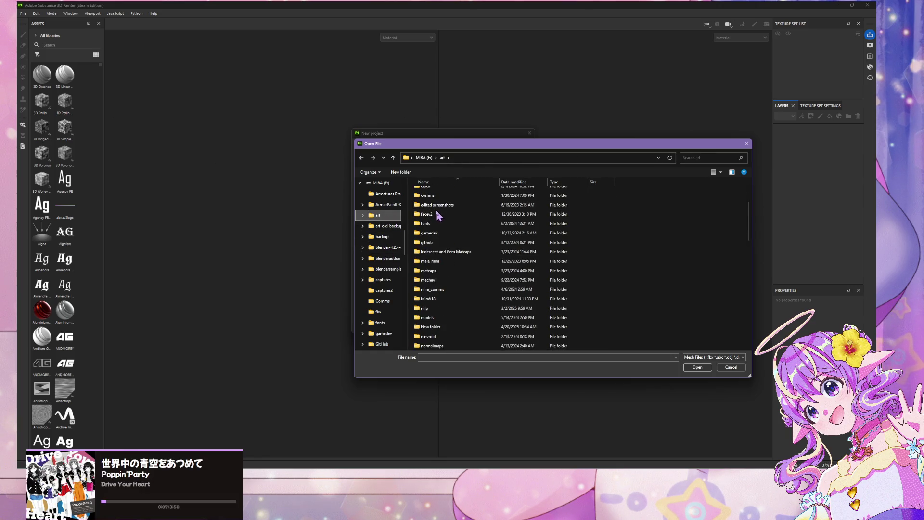
{"action": "scroll", "coordinate": [449, 251], "scroll_direction": "down", "scroll_amount": 1}
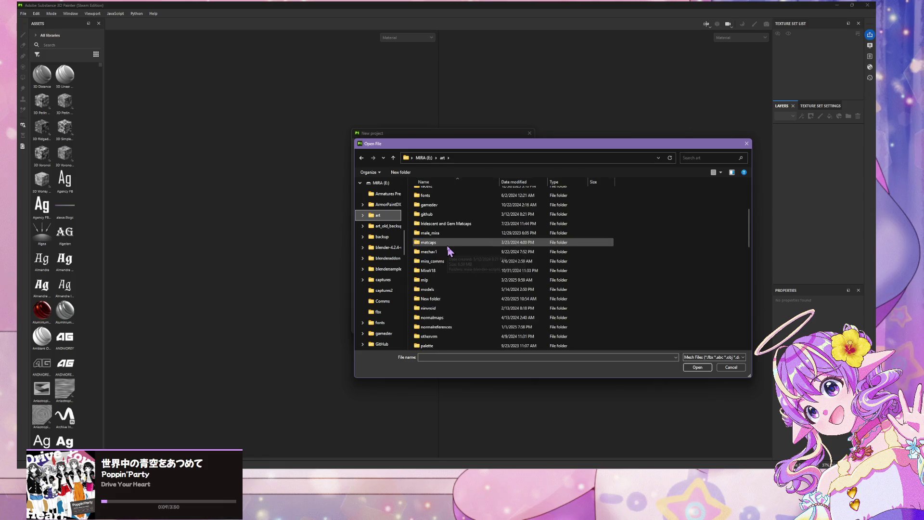
{"action": "scroll", "coordinate": [444, 274], "scroll_direction": "up", "scroll_amount": 4}
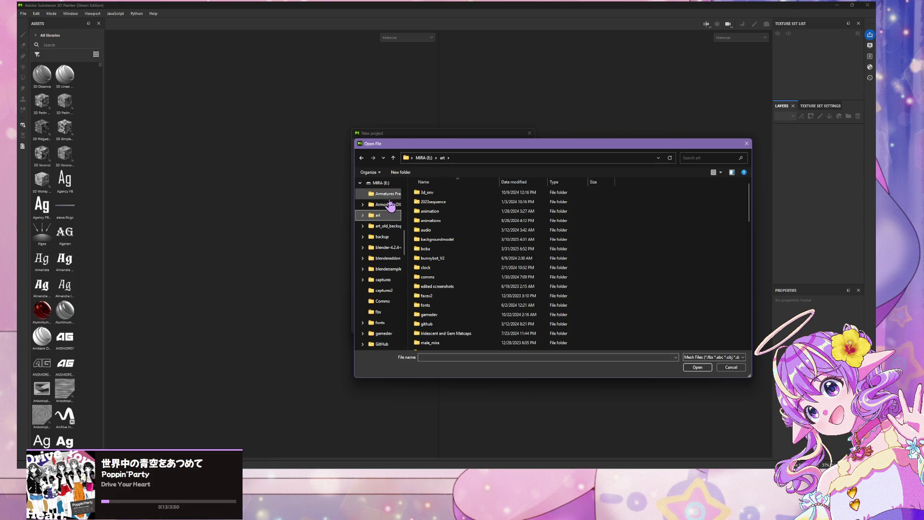
{"action": "scroll", "coordinate": [378, 269], "scroll_direction": "up", "scroll_amount": 4}
{"action": "left_click", "coordinate": [383, 292]}
{"action": "scroll", "coordinate": [438, 255], "scroll_direction": "down", "scroll_amount": 3}
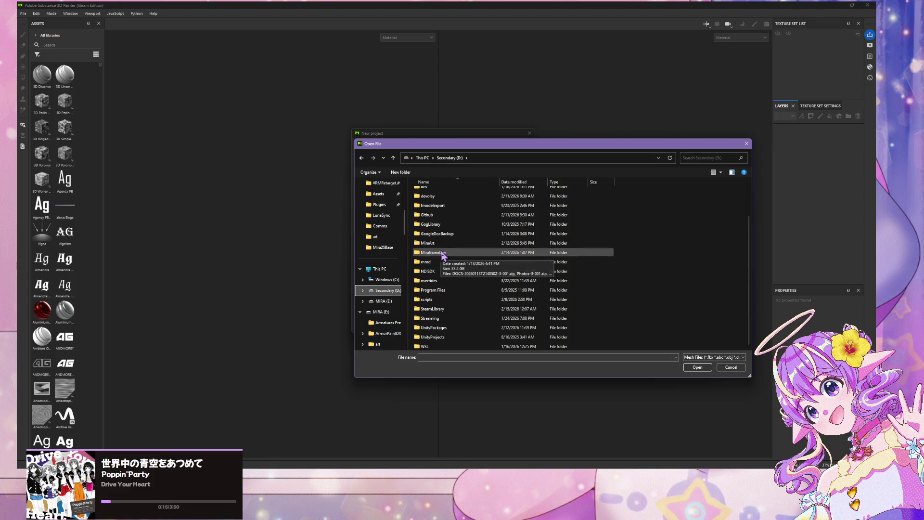
- Go to MiraArt > v25base > dress > dress2 > GLTF and choose the v25dress2.001.glb mesh
{"action": "double_click", "coordinate": [435, 243]}
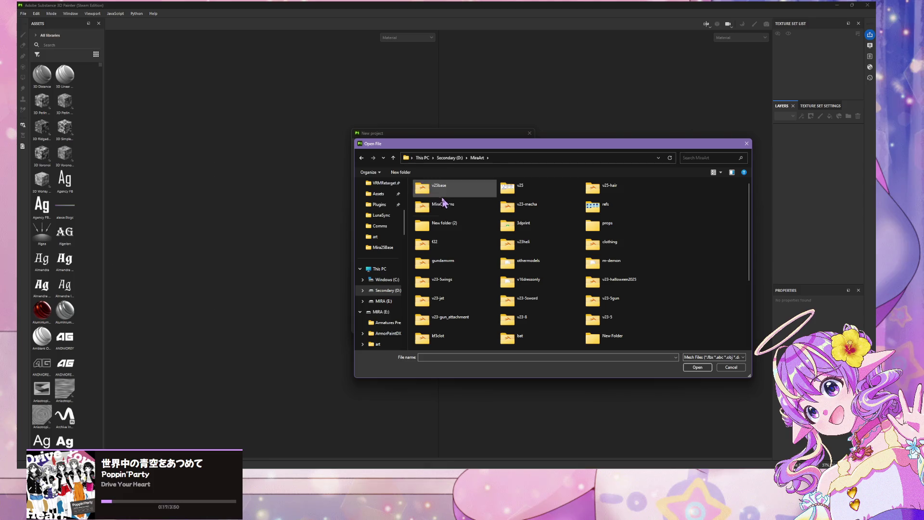
{"action": "double_click", "coordinate": [441, 194]}
{"action": "double_click", "coordinate": [424, 193]}
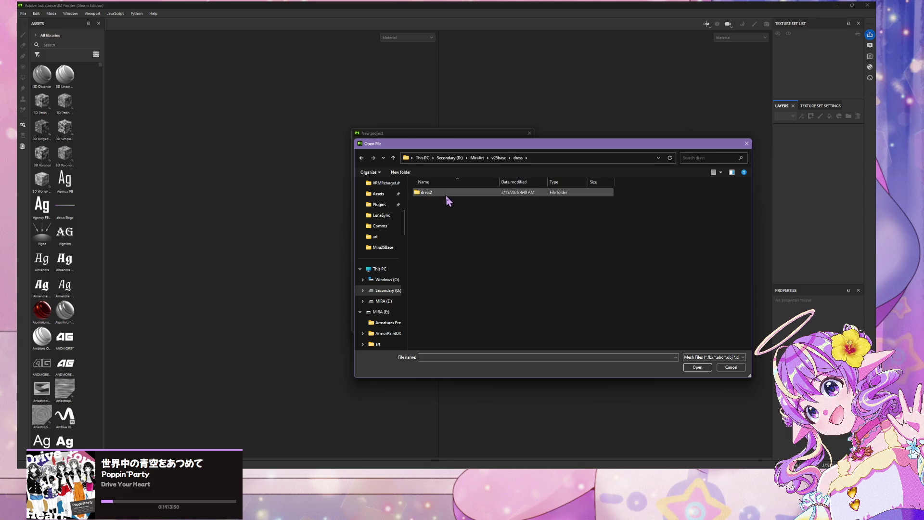
{"action": "double_click", "coordinate": [445, 195]}
{"action": "double_click", "coordinate": [426, 193]}
{"action": "double_click", "coordinate": [436, 190]}
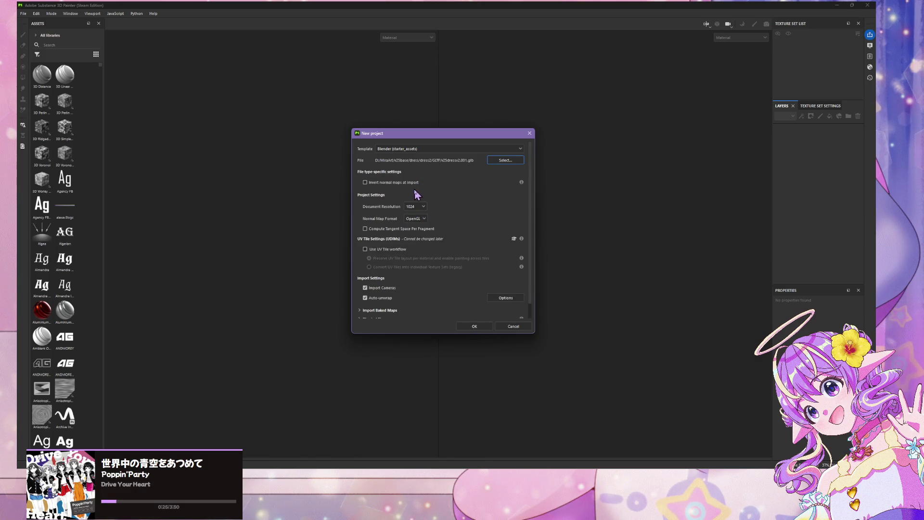
- Expand the baked maps, physical size and colour management sections of the New project dialog
{"action": "scroll", "coordinate": [422, 283], "scroll_direction": "down", "scroll_amount": 1}
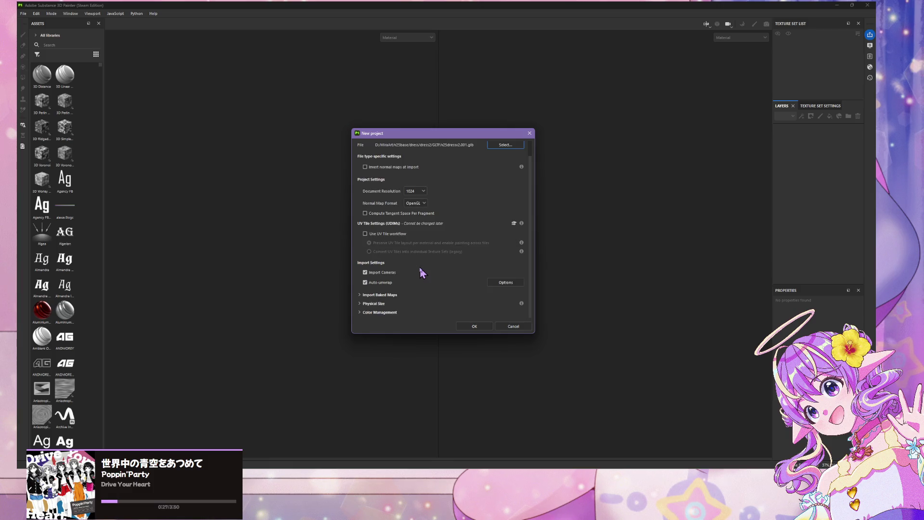
{"action": "left_click", "coordinate": [380, 295]}
{"action": "scroll", "coordinate": [410, 296], "scroll_direction": "down", "scroll_amount": 5}
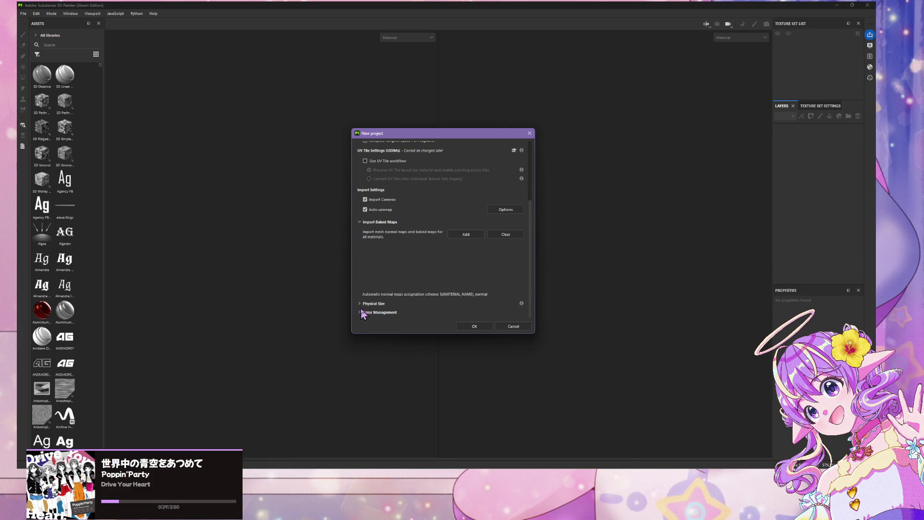
{"action": "left_click", "coordinate": [379, 304]}
{"action": "scroll", "coordinate": [383, 312], "scroll_direction": "down", "scroll_amount": 3}
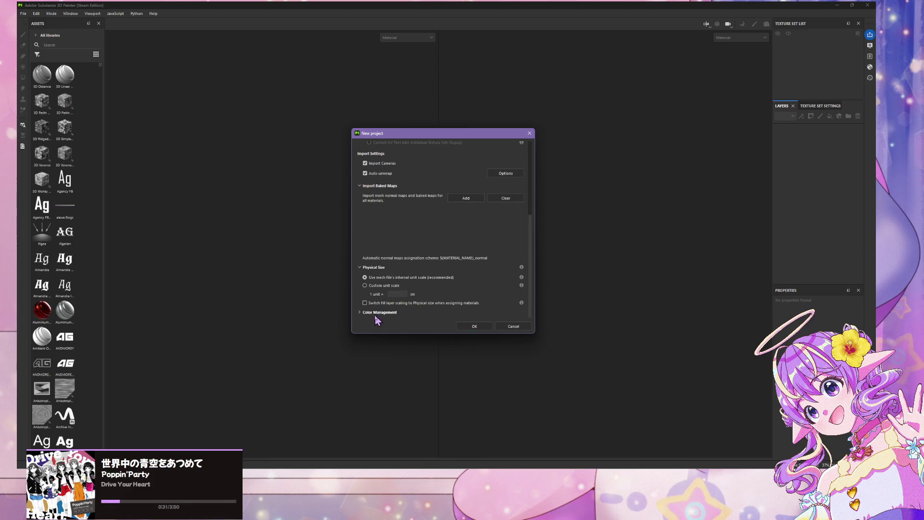
{"action": "left_click", "coordinate": [415, 312]}
{"action": "scroll", "coordinate": [415, 313], "scroll_direction": "down", "scroll_amount": 4}
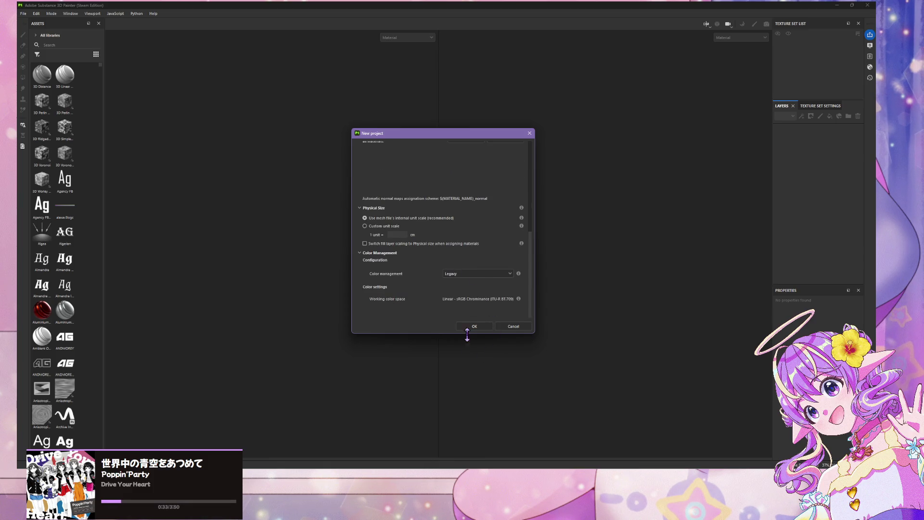
- Set colour management to OpenColorIO and create the project
{"action": "left_click", "coordinate": [463, 273]}
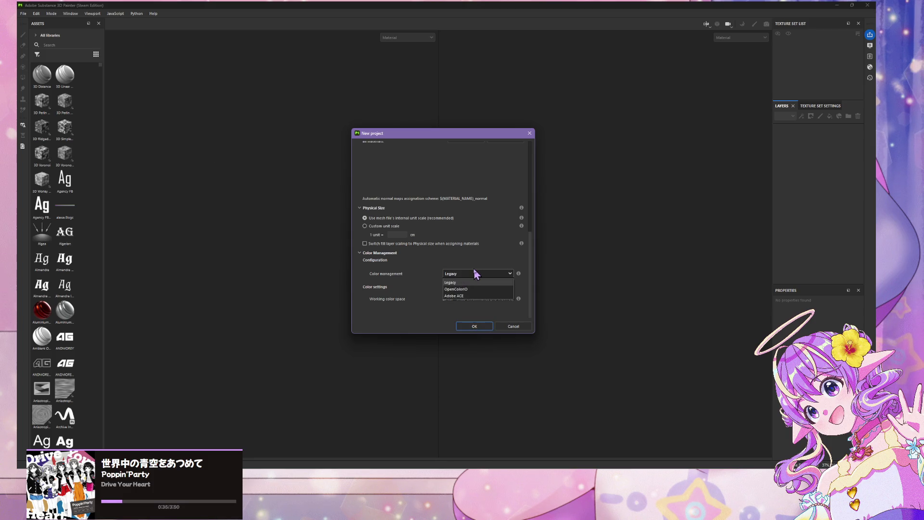
{"action": "left_click", "coordinate": [482, 286]}
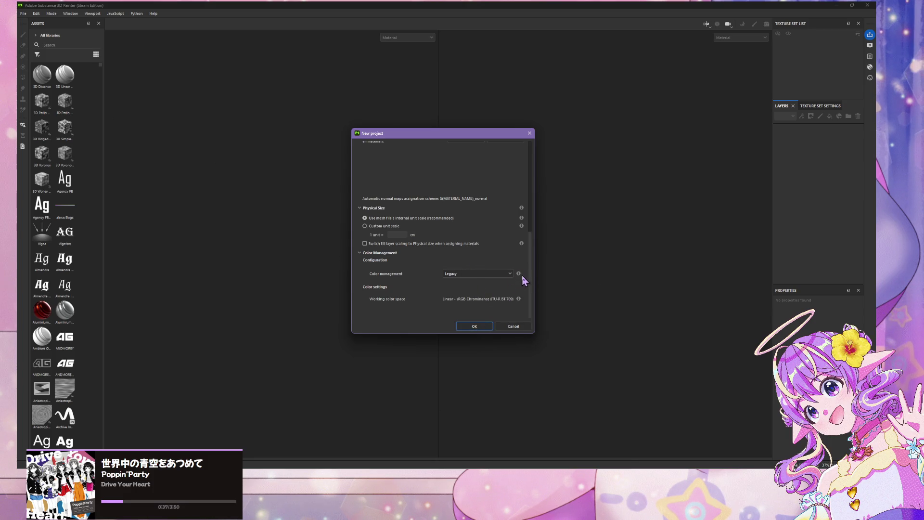
{"action": "mouse_move", "coordinate": [518, 275]}
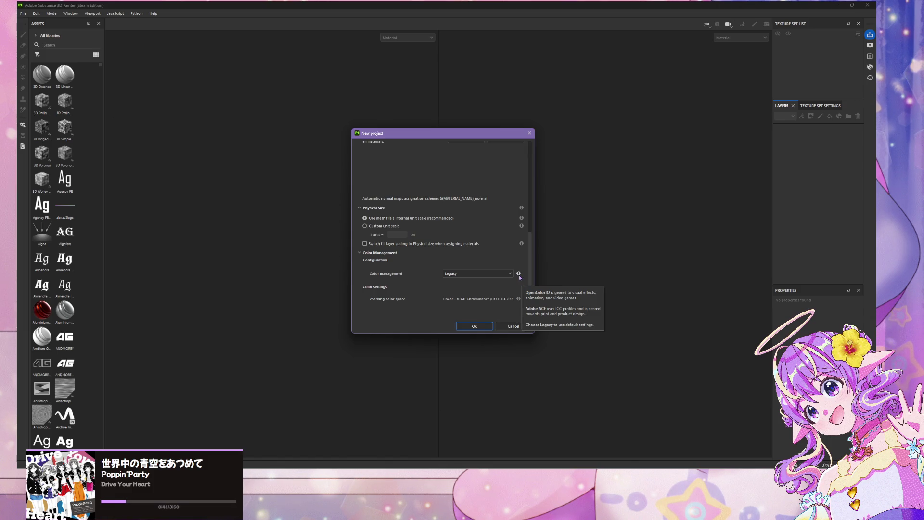
{"action": "left_click", "coordinate": [476, 273]}
{"action": "left_click", "coordinate": [477, 288]}
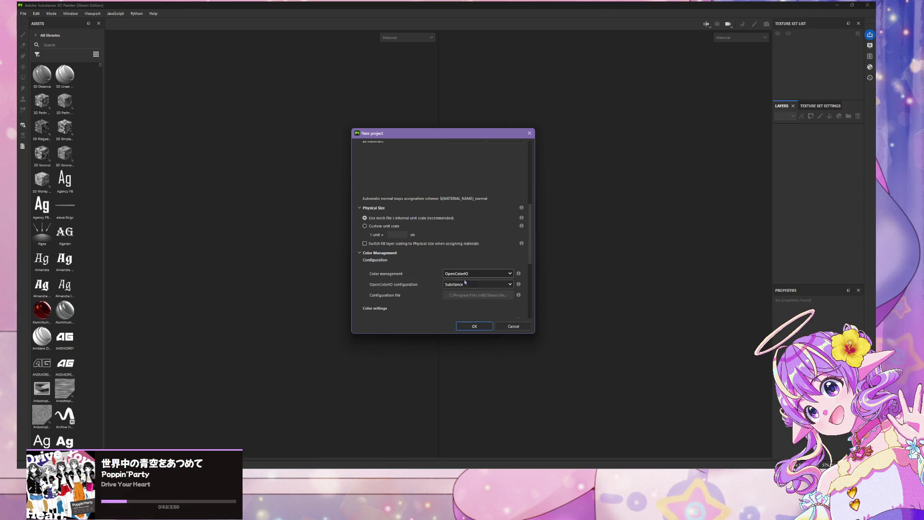
{"action": "scroll", "coordinate": [463, 253], "scroll_direction": "down", "scroll_amount": 5}
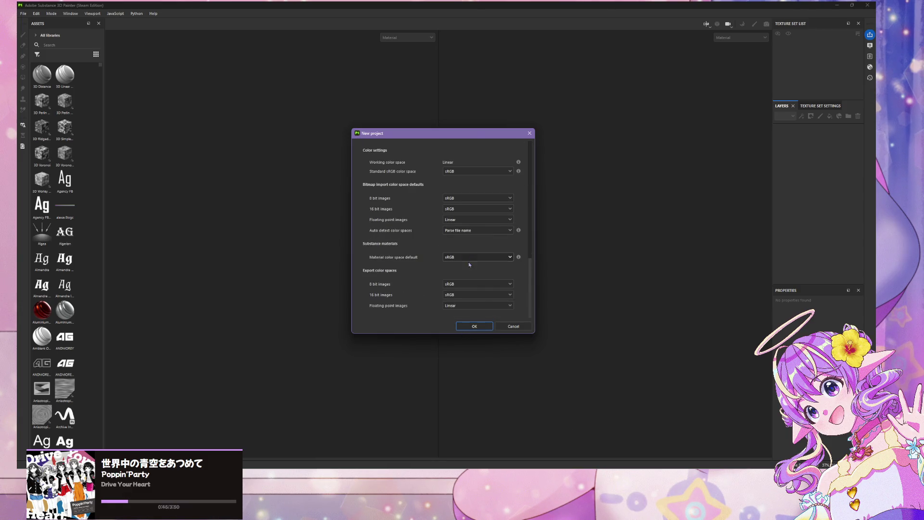
{"action": "left_click", "coordinate": [474, 327]}
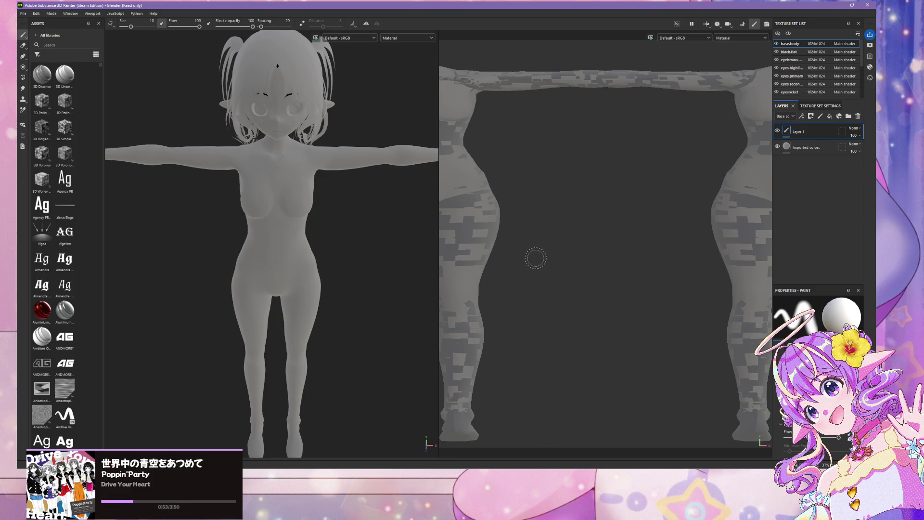
{"action": "scroll", "coordinate": [511, 207], "scroll_direction": "down", "scroll_amount": 3}
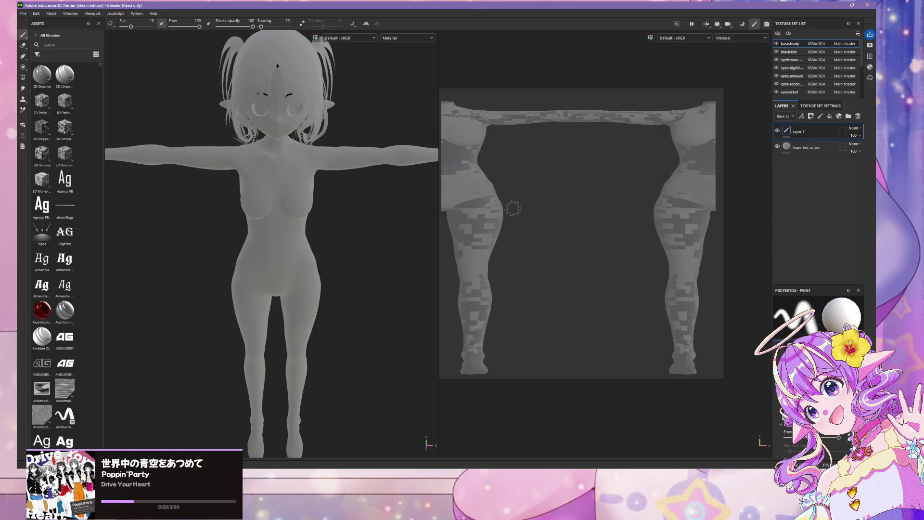
{"action": "scroll", "coordinate": [515, 208], "scroll_direction": "up", "scroll_amount": 1}
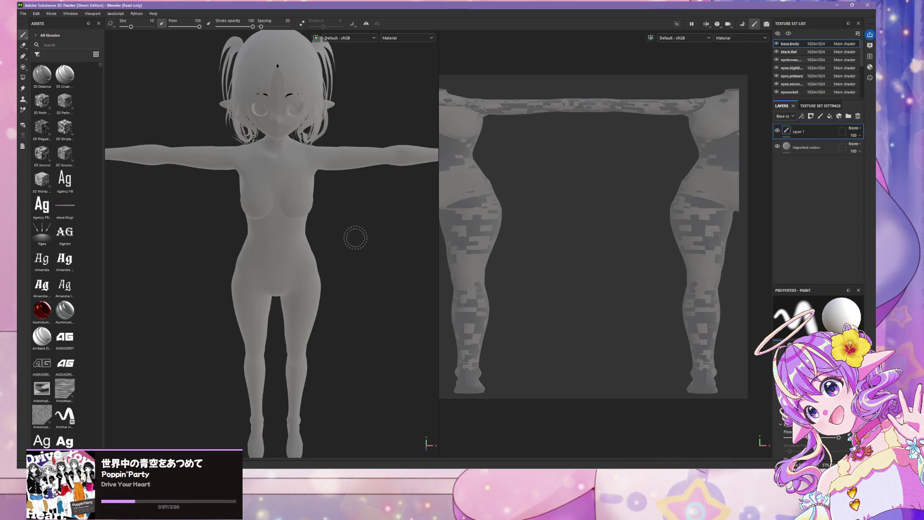
{"action": "right_click", "coordinate": [372, 261]}
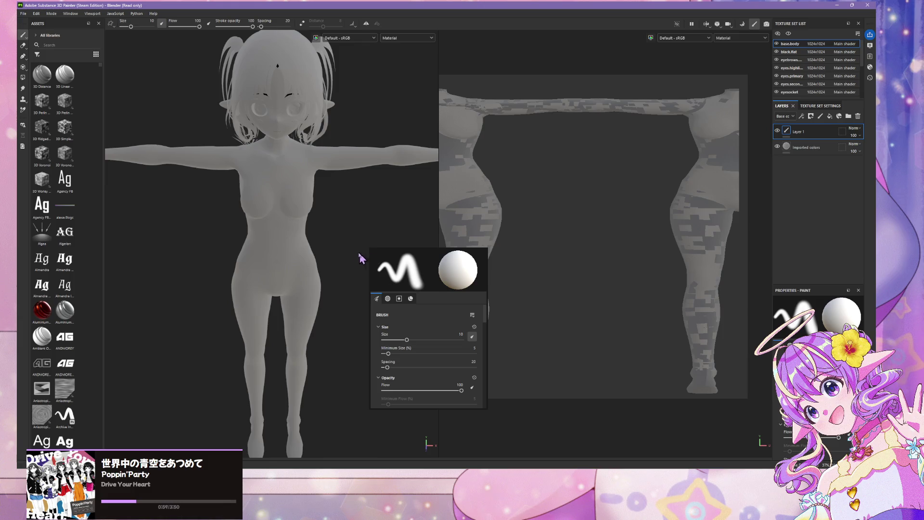
{"action": "left_click", "coordinate": [23, 14]}
- Start a new project with the Blender (starter_assets) template and the v25dressv2.001.glb mesh
{"action": "left_click", "coordinate": [34, 22]}
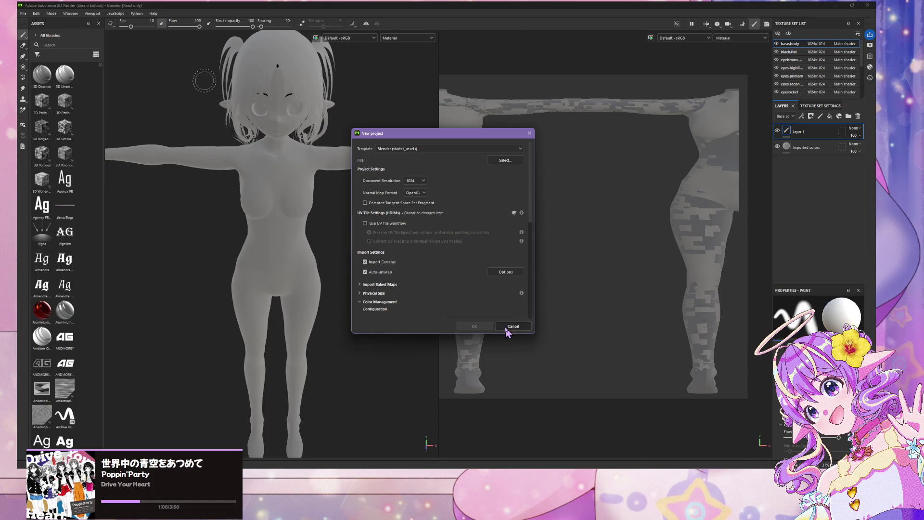
{"action": "left_click", "coordinate": [420, 152]}
{"action": "left_click", "coordinate": [422, 151]}
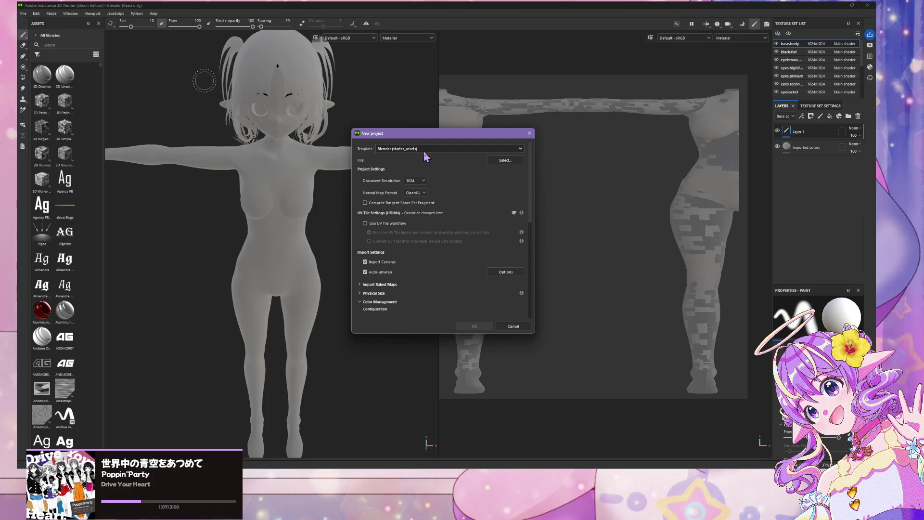
{"action": "left_click", "coordinate": [502, 160]}
{"action": "left_click", "coordinate": [439, 192]}
{"action": "double_click", "coordinate": [440, 196]}
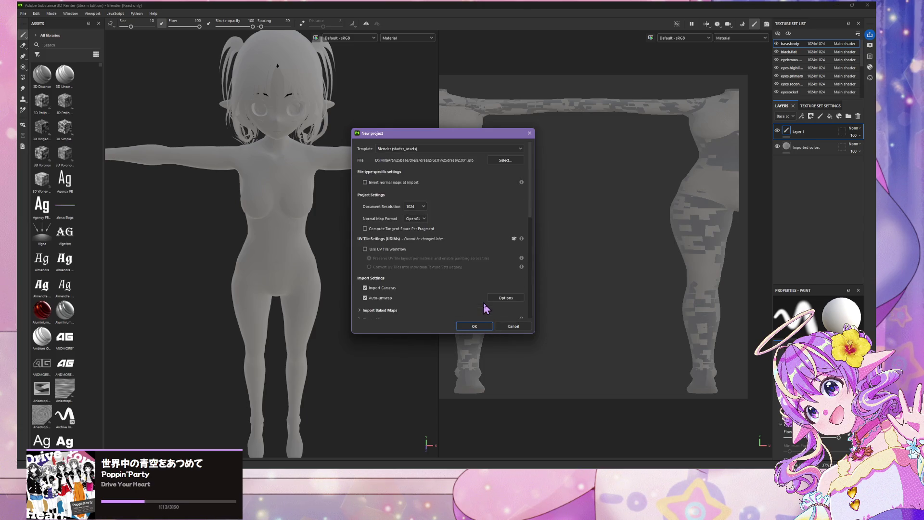
- Set colour management to Legacy, create the project and discard the old project's unsaved changes
{"action": "scroll", "coordinate": [485, 308], "scroll_direction": "down", "scroll_amount": 5}
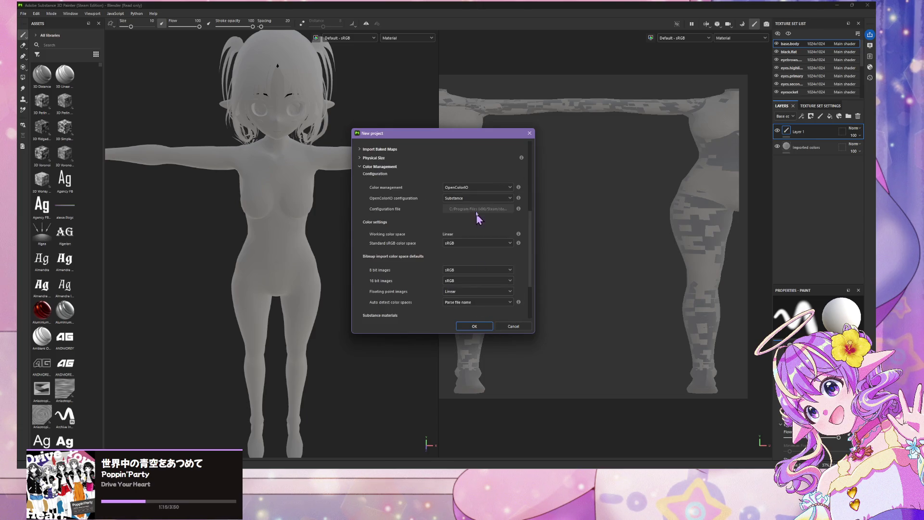
{"action": "left_click", "coordinate": [482, 190]}
{"action": "left_click", "coordinate": [477, 203]}
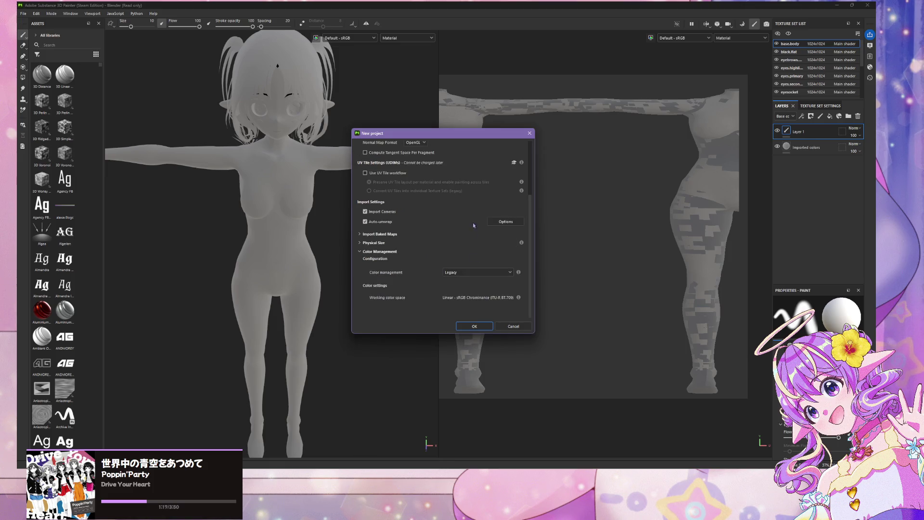
{"action": "left_click", "coordinate": [484, 329]}
{"action": "left_click", "coordinate": [421, 246]}
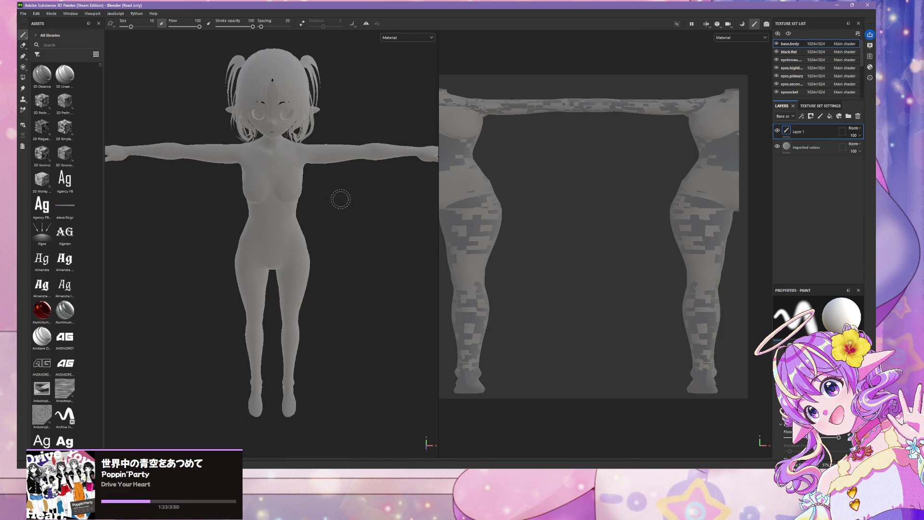
{"action": "mouse_move", "coordinate": [477, 510]}
- Delete the 2Projection and 1Projection UV maps from the body mesh's data properties
{"action": "left_click", "coordinate": [476, 464]}
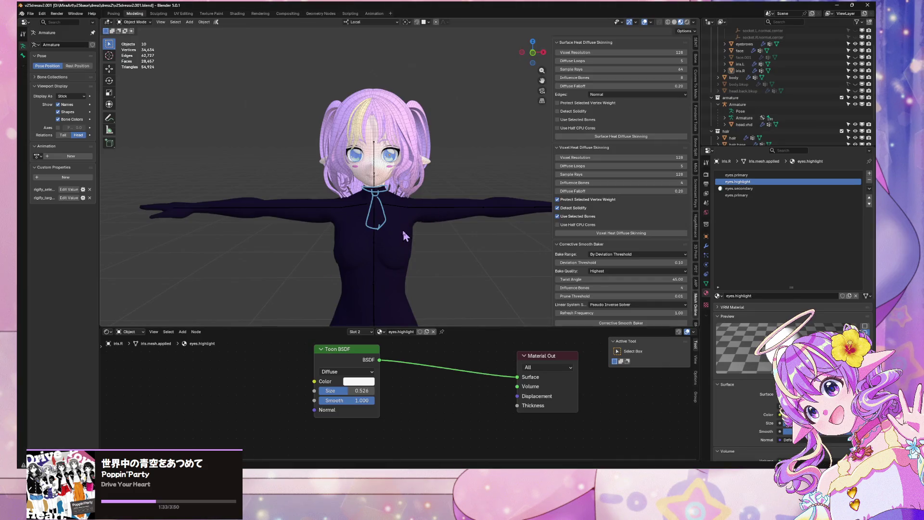
{"action": "left_click", "coordinate": [403, 232]}
{"action": "middle_click_drag", "start_coordinate": [403, 232], "coordinate": [429, 227]}
{"action": "left_click", "coordinate": [706, 284]}
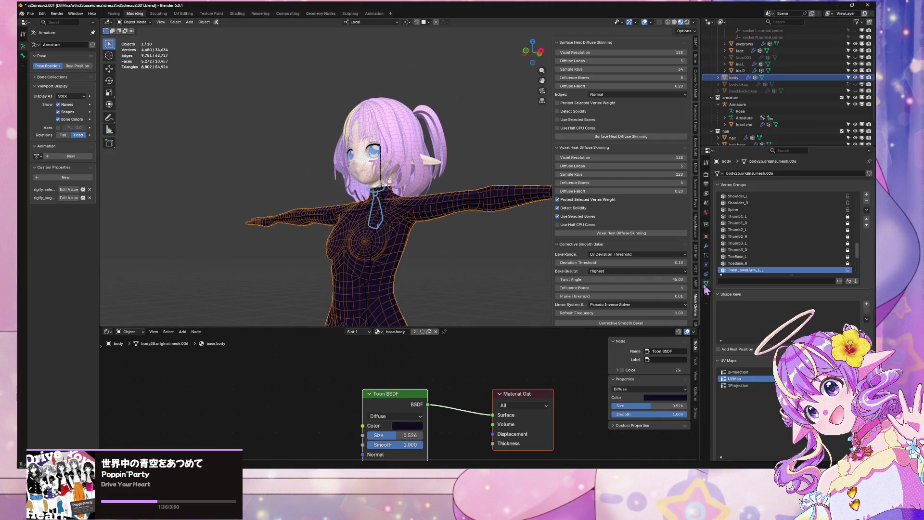
{"action": "left_click", "coordinate": [741, 373]}
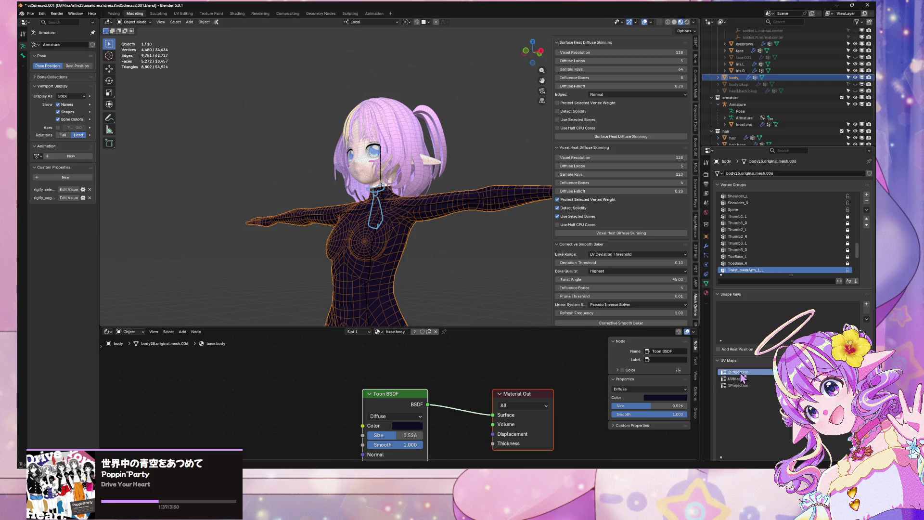
{"action": "left_click", "coordinate": [866, 379]}
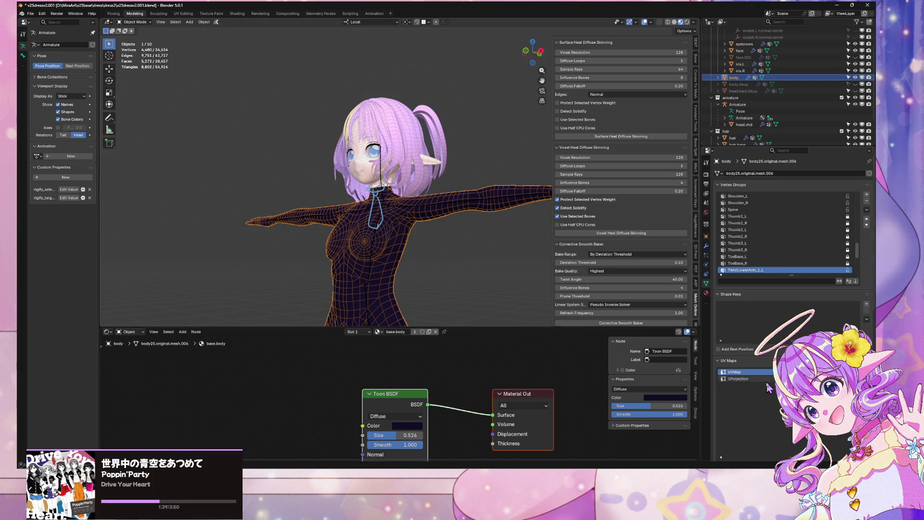
{"action": "left_click", "coordinate": [867, 379]}
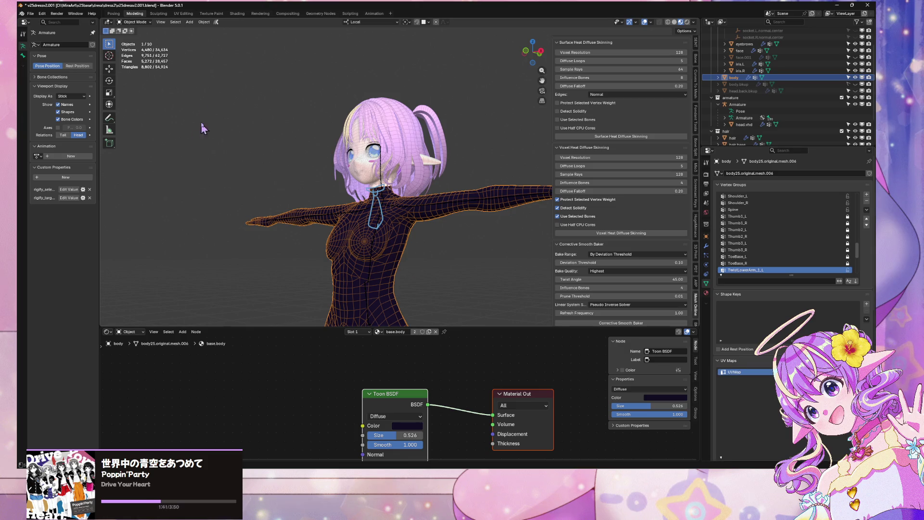
- Check the body's UVs from the front in UV Editing, then return to Modeling
{"action": "left_click", "coordinate": [183, 13]}
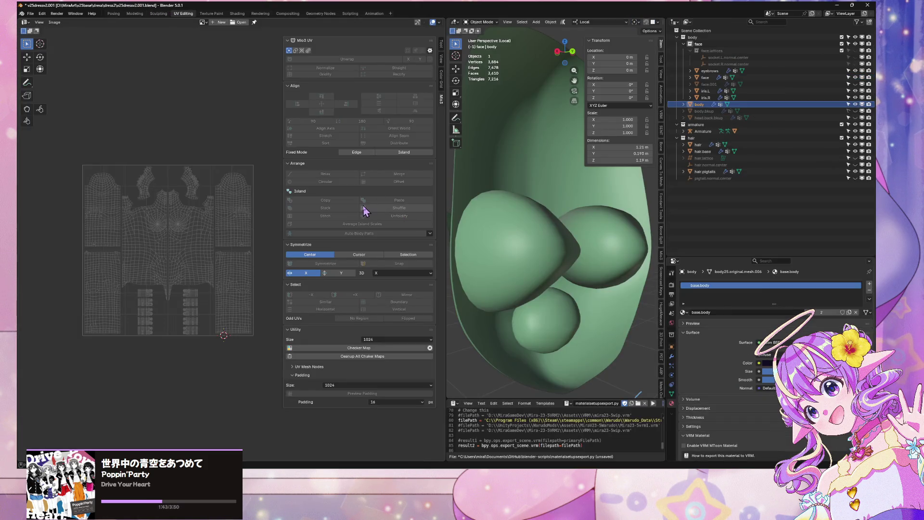
{"action": "key", "text": "KP_Divide"}
{"action": "key", "text": "KP_1"}
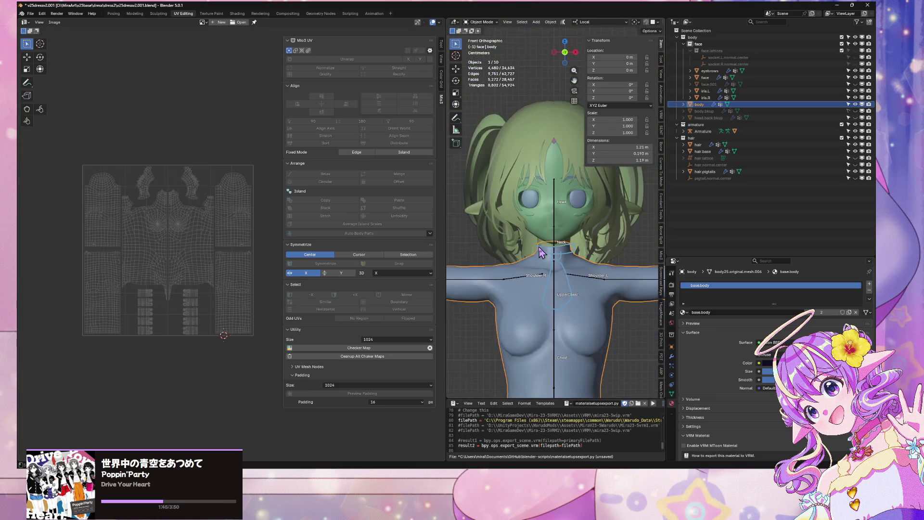
{"action": "left_click", "coordinate": [135, 14]}
- Inspect the eyebrows' UVMap in UV Editing and delete it, keeping only 1projection
{"action": "scroll", "coordinate": [394, 160], "scroll_direction": "up", "scroll_amount": 5}
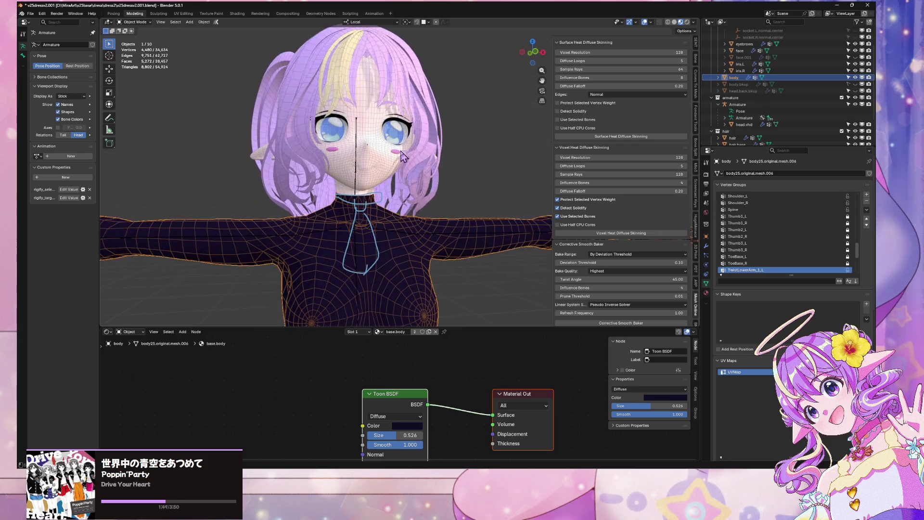
{"action": "left_click", "coordinate": [738, 380]}
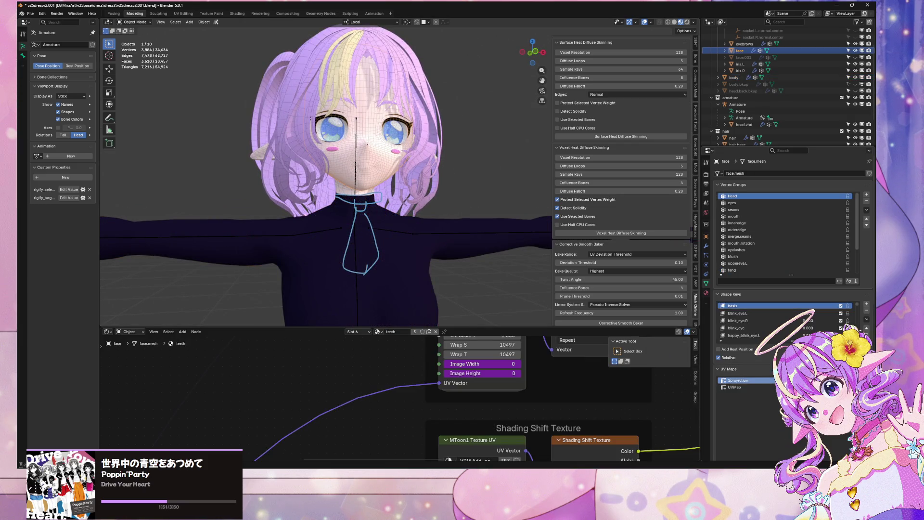
{"action": "scroll", "coordinate": [347, 185], "scroll_direction": "up", "scroll_amount": 4}
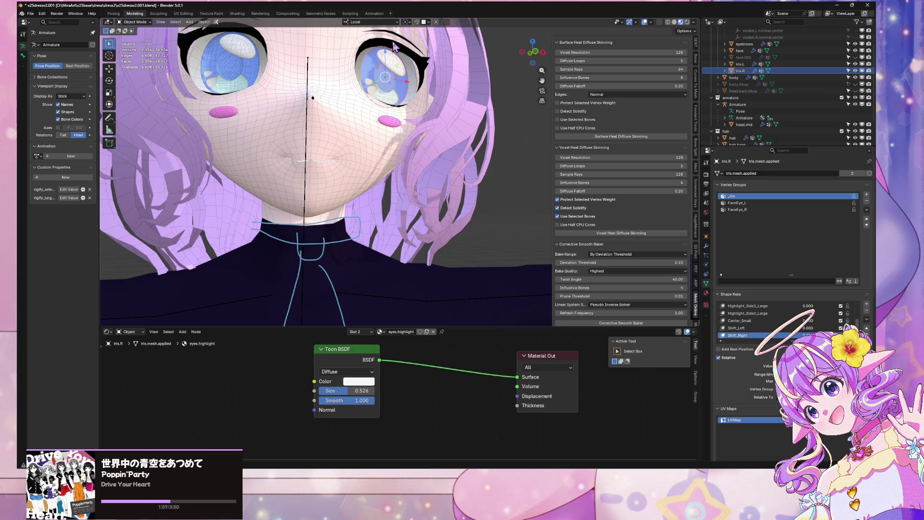
{"action": "middle_click_drag", "start_coordinate": [371, 150], "coordinate": [384, 159]}
{"action": "left_click", "coordinate": [410, 90]}
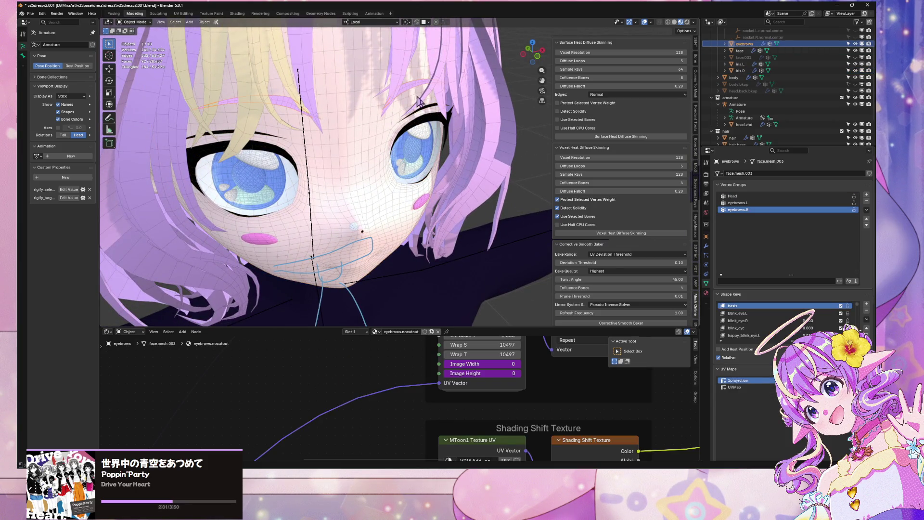
{"action": "left_click", "coordinate": [737, 387]}
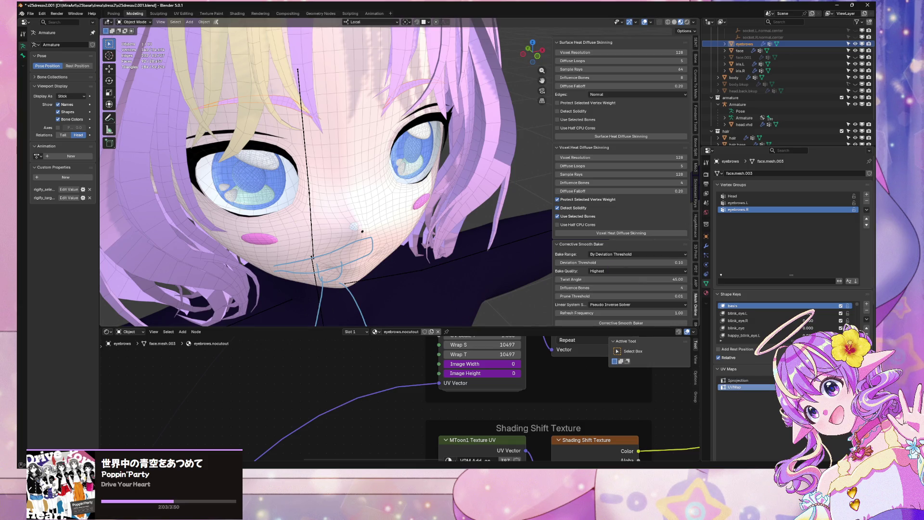
{"action": "left_click", "coordinate": [180, 14]}
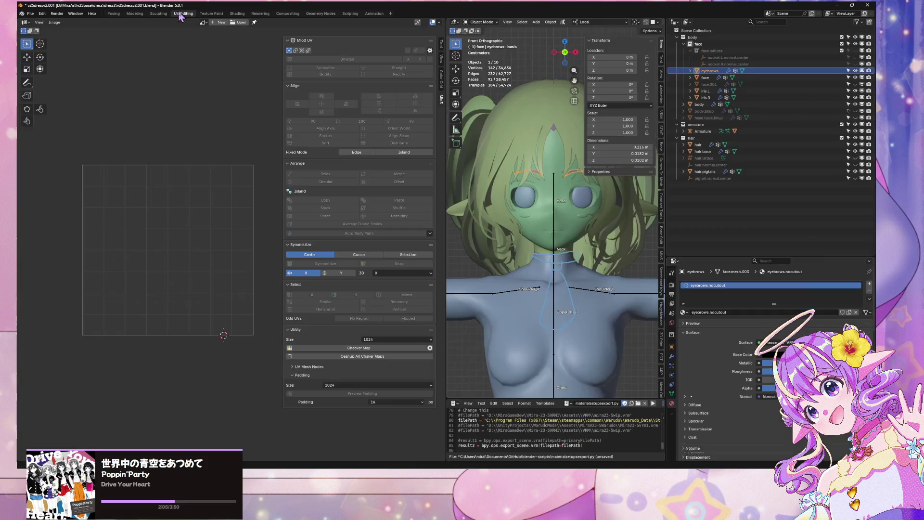
{"action": "key", "text": "Tab"}
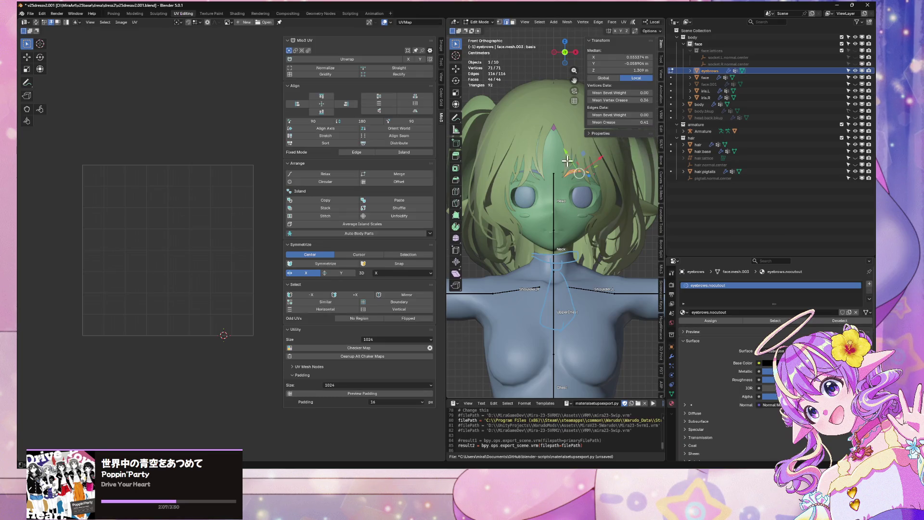
{"action": "left_click", "coordinate": [134, 14]}
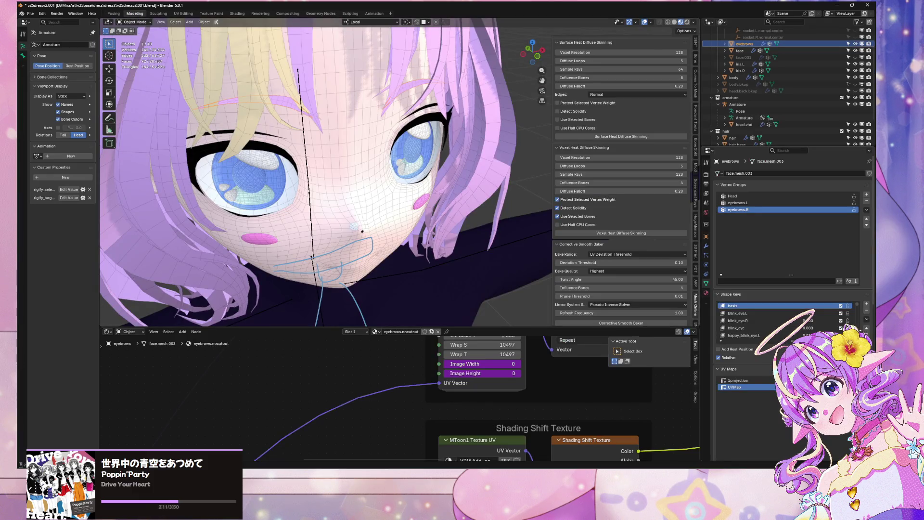
{"action": "left_click", "coordinate": [867, 388]}
- Check the UV maps on the iris.R, head.vhd and body objects
{"action": "left_click", "coordinate": [483, 115]}
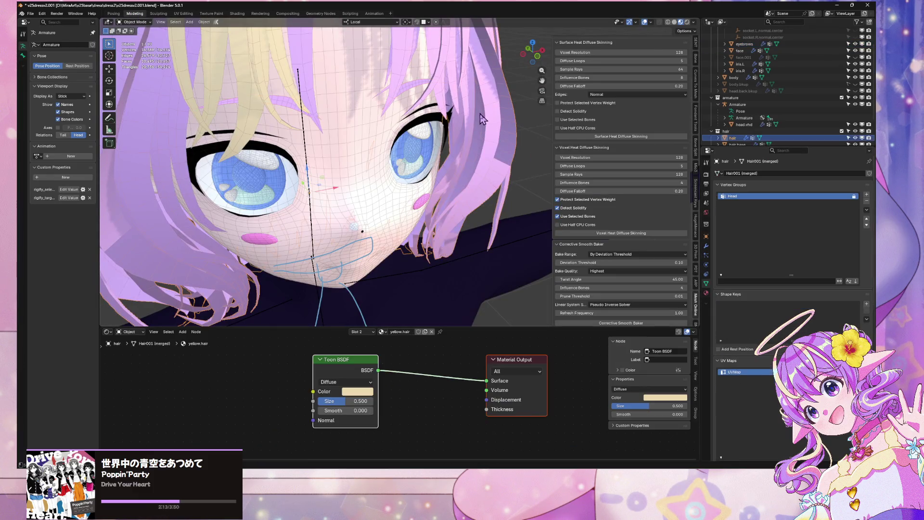
{"action": "scroll", "coordinate": [433, 154], "scroll_direction": "down", "scroll_amount": 3}
{"action": "scroll", "coordinate": [433, 154], "scroll_direction": "up", "scroll_amount": 3}
{"action": "middle_click_drag", "start_coordinate": [432, 155], "coordinate": [334, 200]}
{"action": "left_click", "coordinate": [333, 199]}
{"action": "scroll", "coordinate": [334, 200], "scroll_direction": "down", "scroll_amount": 5}
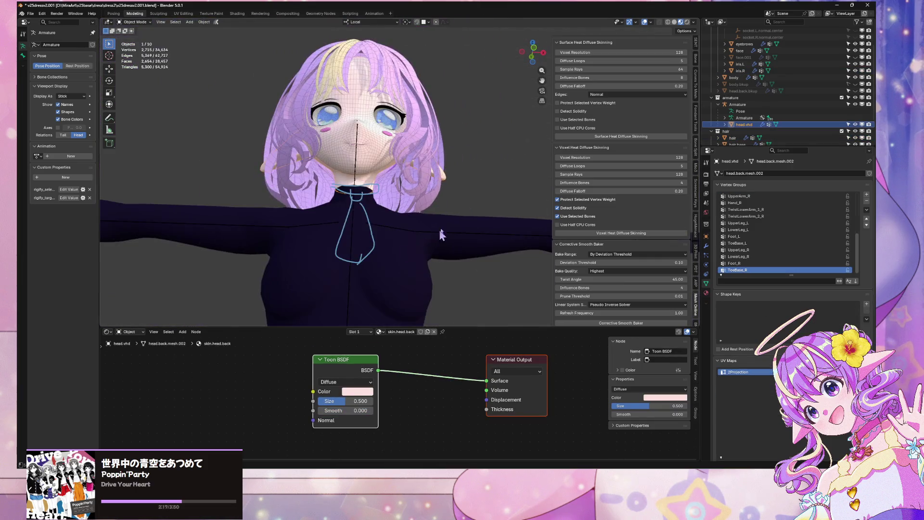
{"action": "left_click", "coordinate": [448, 239]}
{"action": "scroll", "coordinate": [440, 299], "scroll_direction": "down", "scroll_amount": 5}
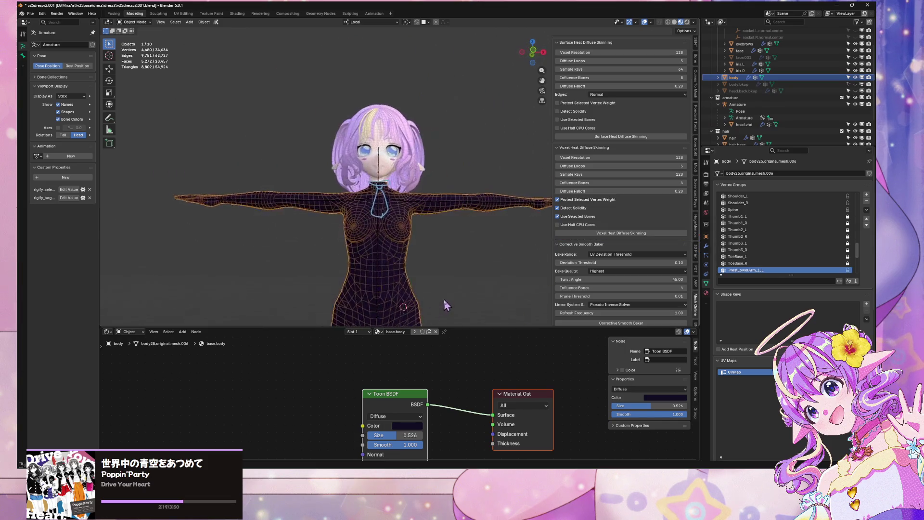
- Select the hair.pigtails object and inspect its modifiers
{"action": "scroll", "coordinate": [786, 53], "scroll_direction": "down", "scroll_amount": 3}
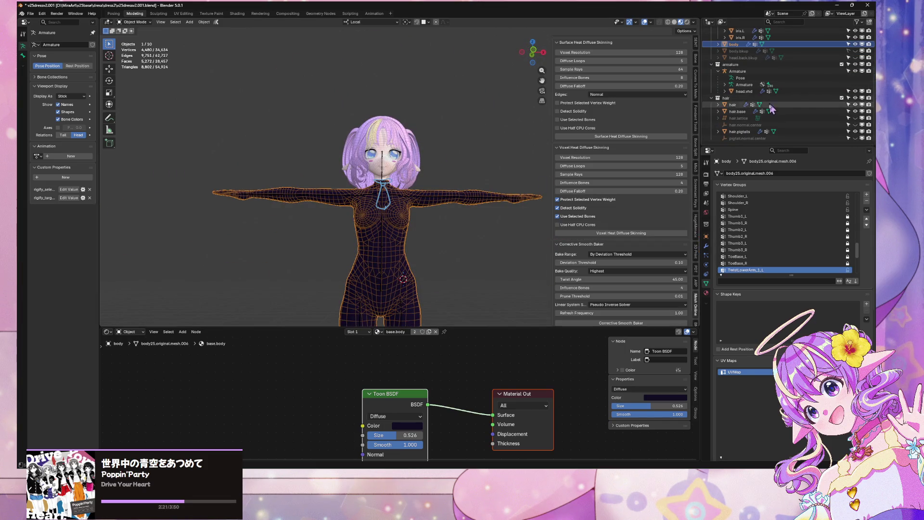
{"action": "left_click", "coordinate": [739, 131]}
{"action": "key", "text": "KP_Decimal"}
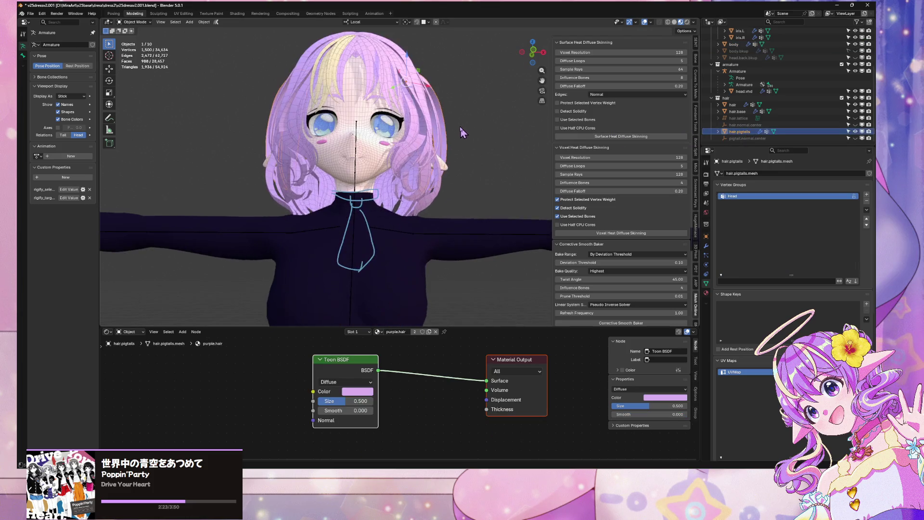
{"action": "middle_click_drag", "start_coordinate": [465, 132], "coordinate": [476, 91]}
{"action": "left_click", "coordinate": [481, 70]}
{"action": "left_click", "coordinate": [465, 73]}
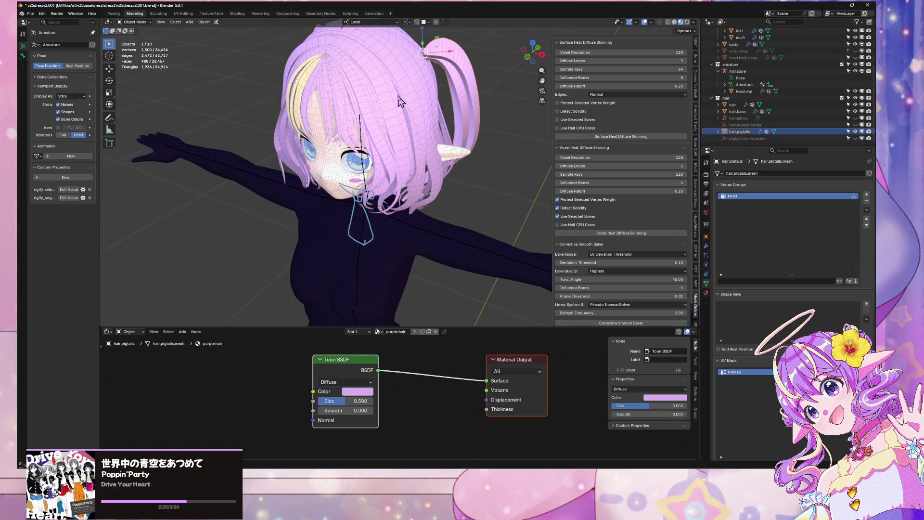
{"action": "left_click", "coordinate": [397, 96]}
{"action": "left_click", "coordinate": [452, 74]}
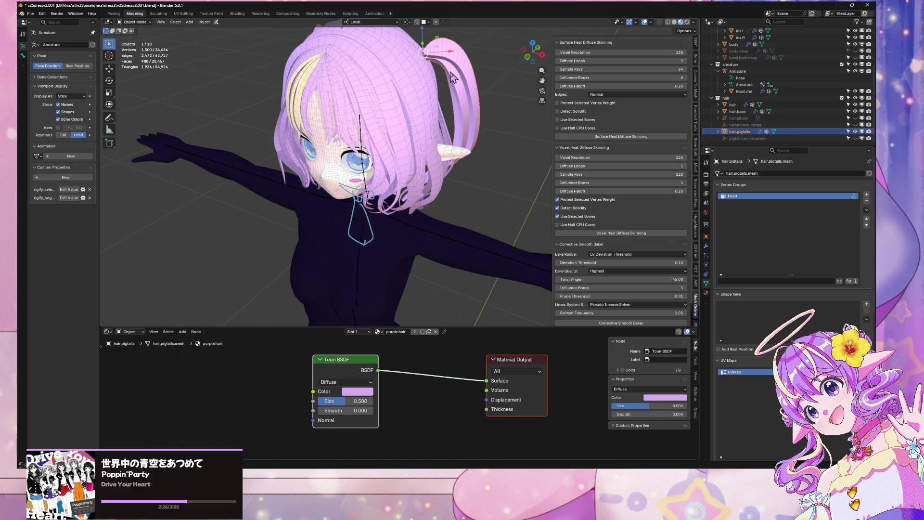
{"action": "left_click", "coordinate": [706, 246]}
- Select the face mesh and inspect its vertex groups and shape keys
{"action": "middle_click_drag", "start_coordinate": [477, 144], "coordinate": [469, 171]}
{"action": "scroll", "coordinate": [306, 185], "scroll_direction": "up", "scroll_amount": 4}
{"action": "mouse_move", "coordinate": [306, 185]}
{"action": "middle_mouse_down"}
{"action": "mouse_move", "coordinate": [413, 263]}
{"action": "mouse_move", "coordinate": [457, 270]}
{"action": "mouse_move", "coordinate": [600, 251]}
{"action": "middle_mouse_up"}
{"action": "left_click", "coordinate": [412, 263]}
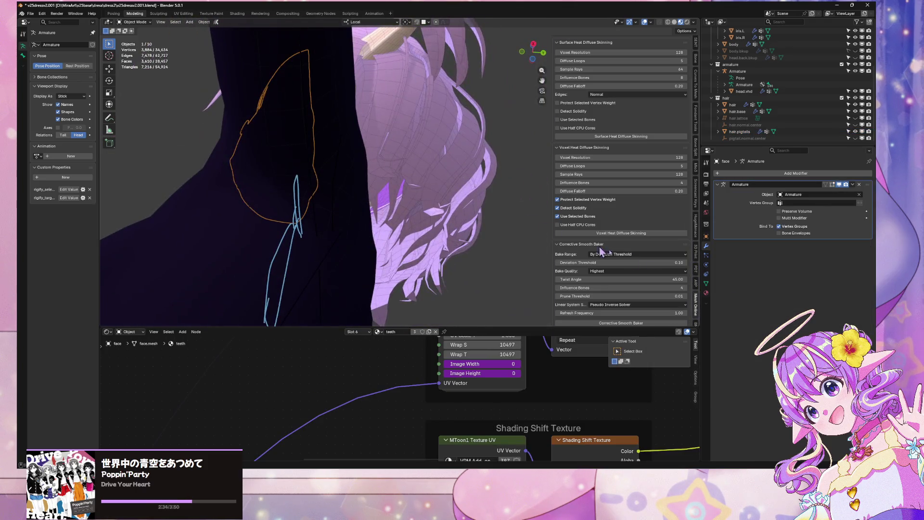
{"action": "left_click", "coordinate": [707, 284]}
{"action": "middle_click_drag", "start_coordinate": [337, 192], "coordinate": [381, 231]}
- Save the Blender file, export the avatar as glTF 2.0, and switch to Substance Painter
{"action": "key", "text": "ctrl+s"}
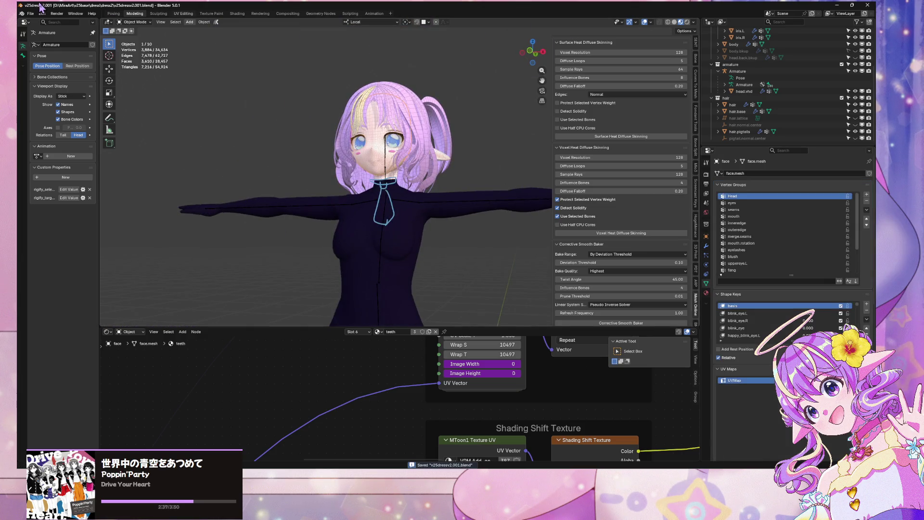
{"action": "left_click", "coordinate": [30, 14]}
{"action": "mouse_move", "coordinate": [68, 116]}
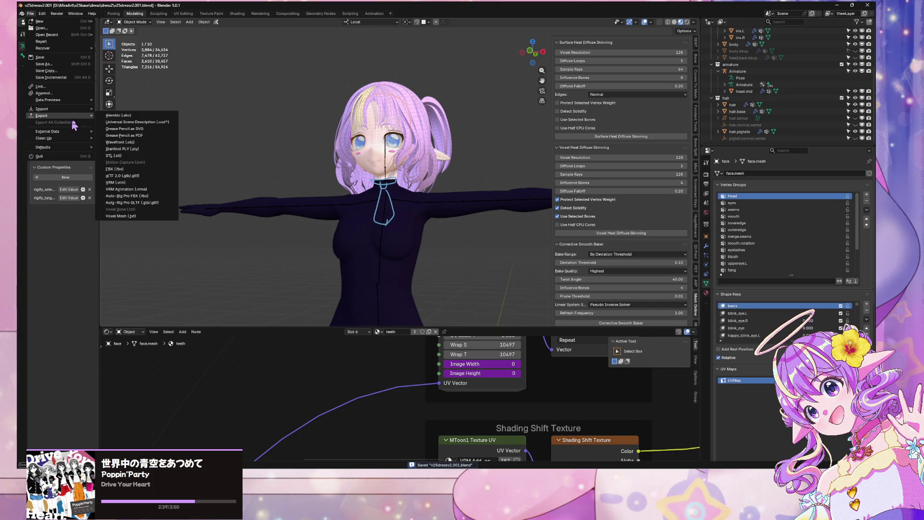
{"action": "left_click", "coordinate": [127, 176]}
{"action": "double_click", "coordinate": [458, 154]}
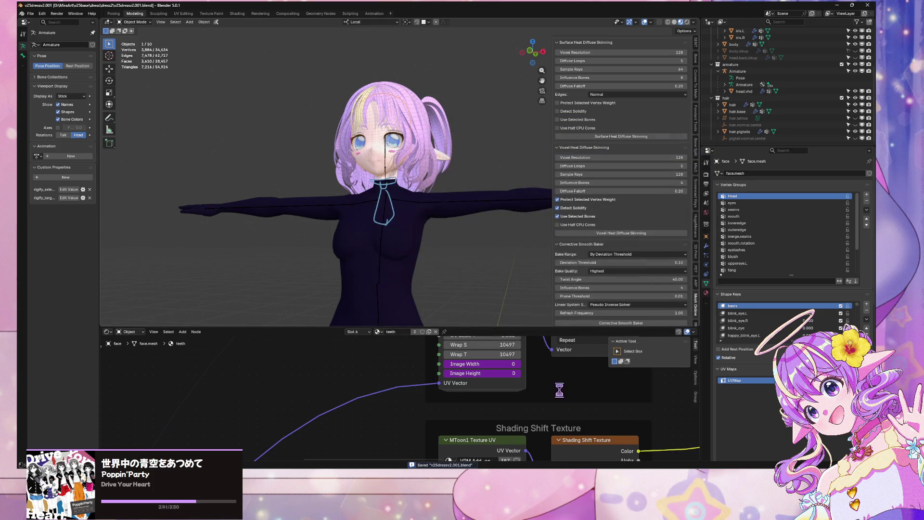
{"action": "key", "text": "alt+Tab"}
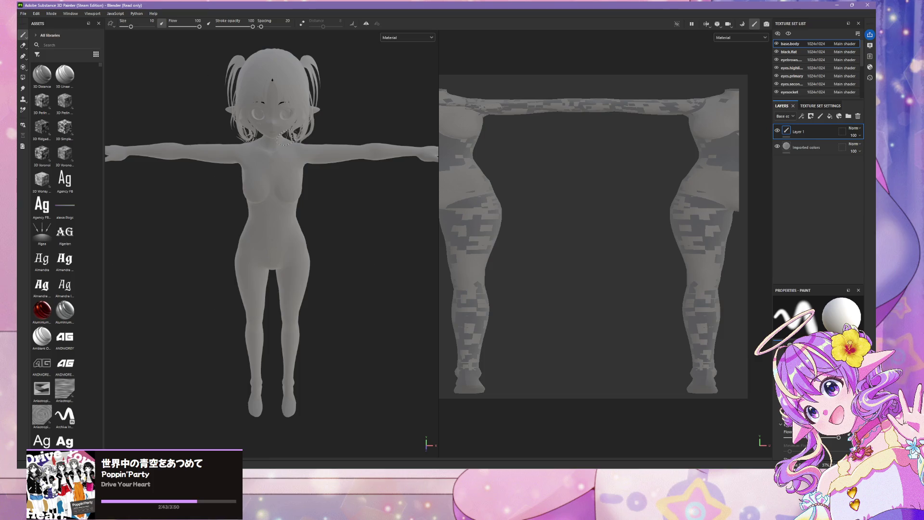
- Preview the body in the viewport's Base color channel, then switch back to Material display
{"action": "left_click", "coordinate": [414, 38]}
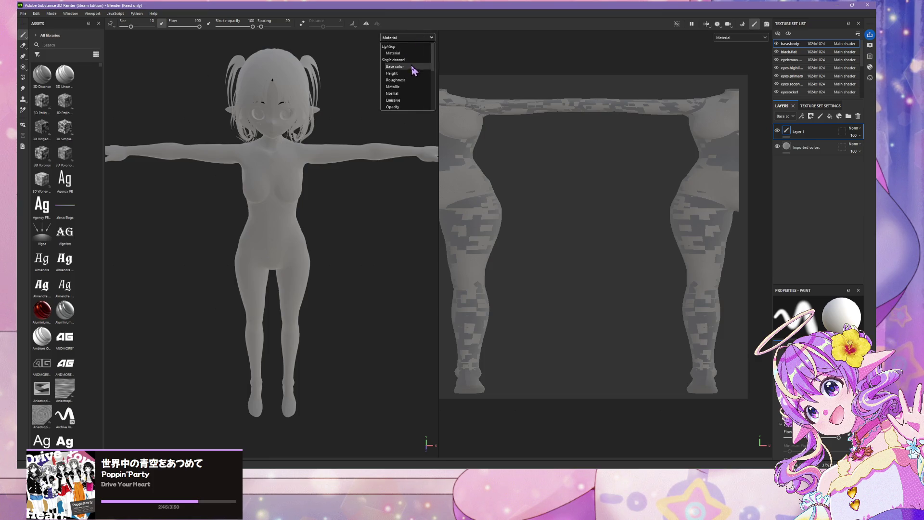
{"action": "left_click", "coordinate": [410, 68]}
{"action": "left_click", "coordinate": [414, 38]}
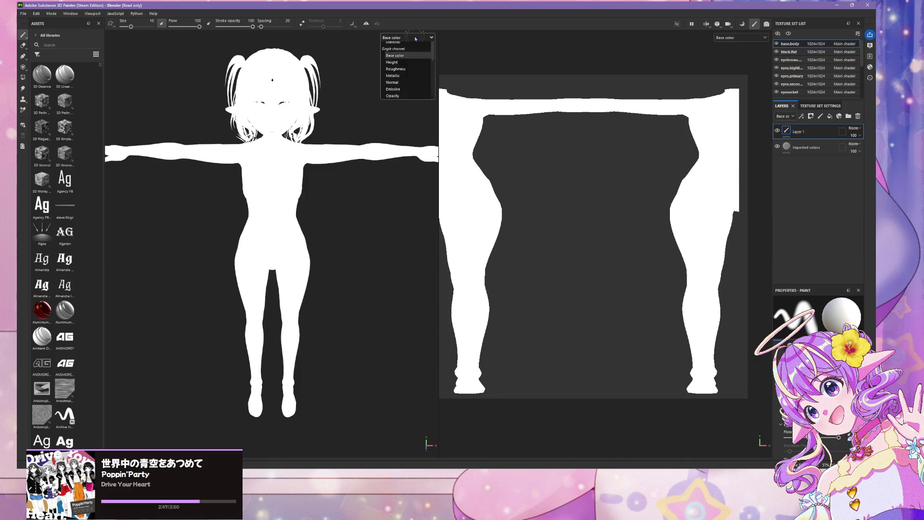
{"action": "left_click", "coordinate": [392, 53]}
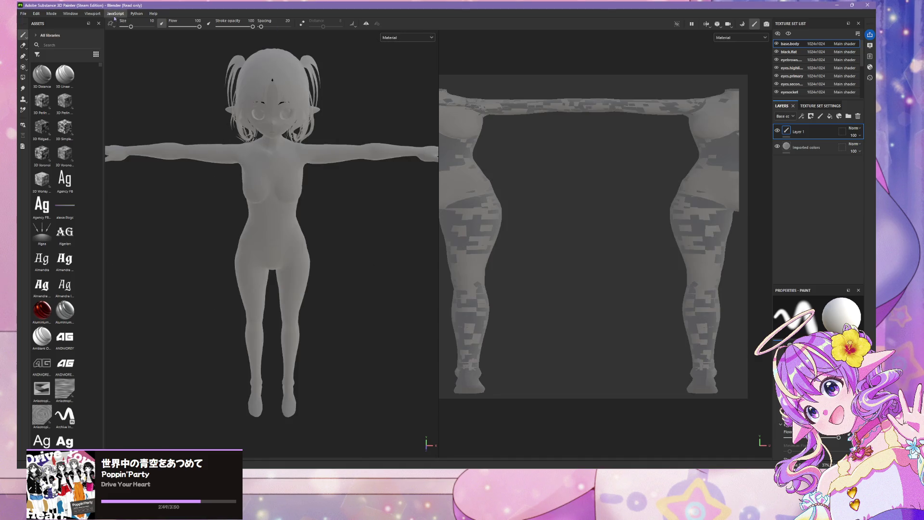
{"action": "left_click", "coordinate": [23, 14]}
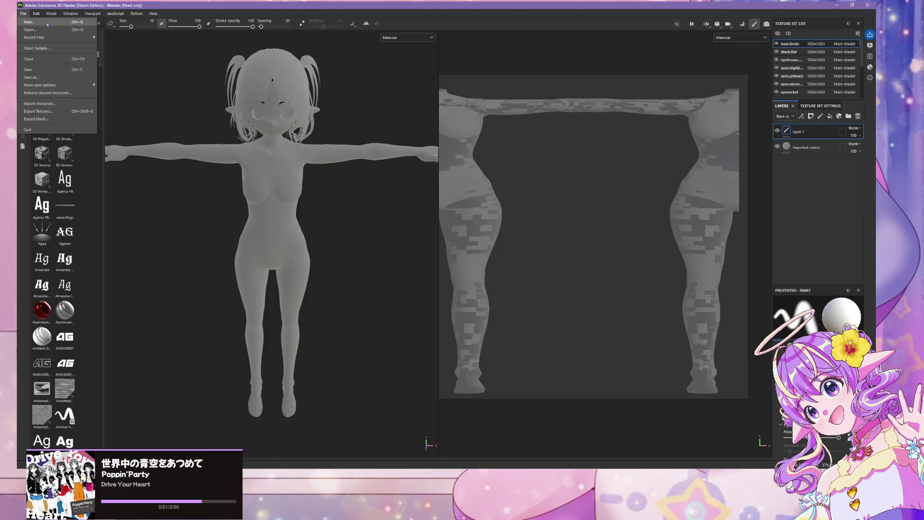
- Start a new project using the Unity HD Render Pipeline (Metallic Standard) template
{"action": "key", "text": "Escape"}
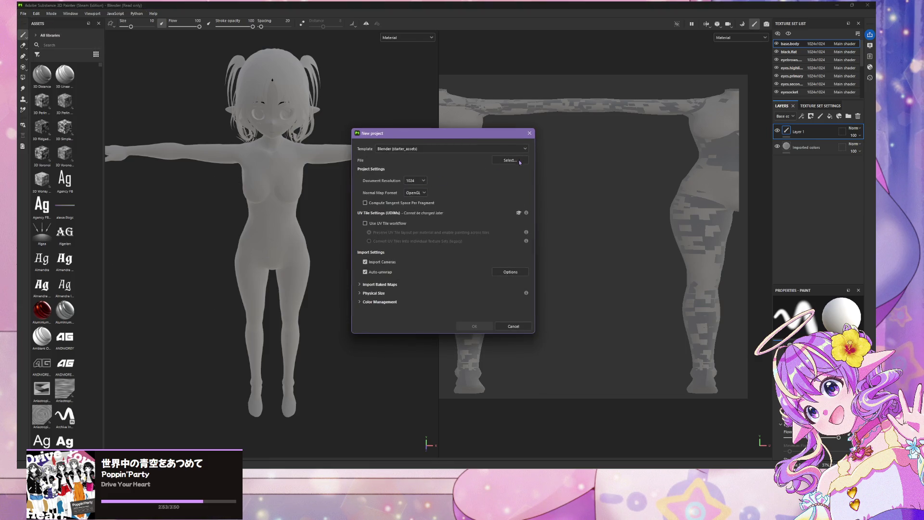
{"action": "left_click", "coordinate": [510, 149]}
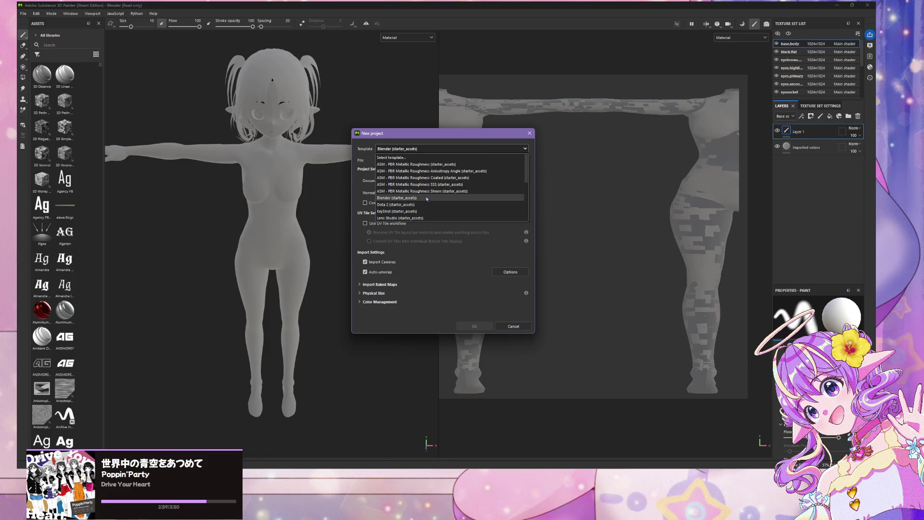
{"action": "scroll", "coordinate": [427, 199], "scroll_direction": "down", "scroll_amount": 5}
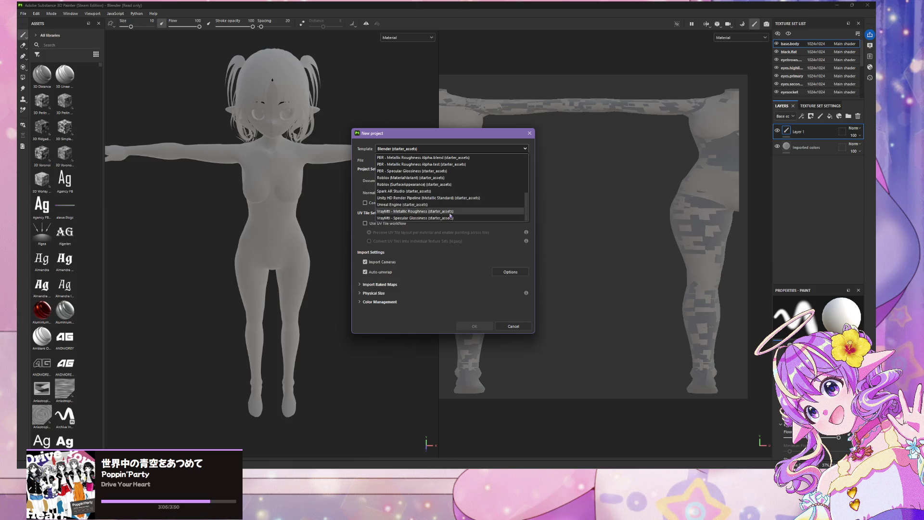
{"action": "scroll", "coordinate": [451, 215], "scroll_direction": "up", "scroll_amount": 4}
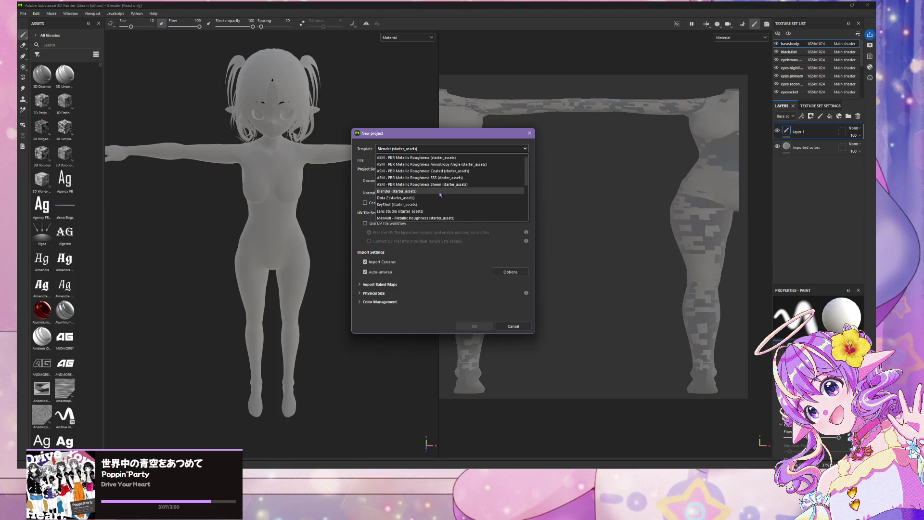
{"action": "scroll", "coordinate": [439, 195], "scroll_direction": "down", "scroll_amount": 5}
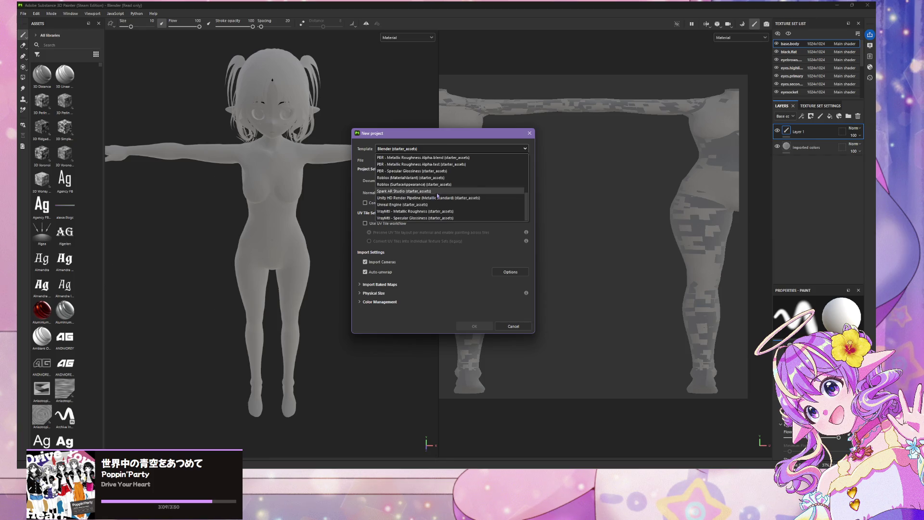
{"action": "left_click", "coordinate": [439, 198]}
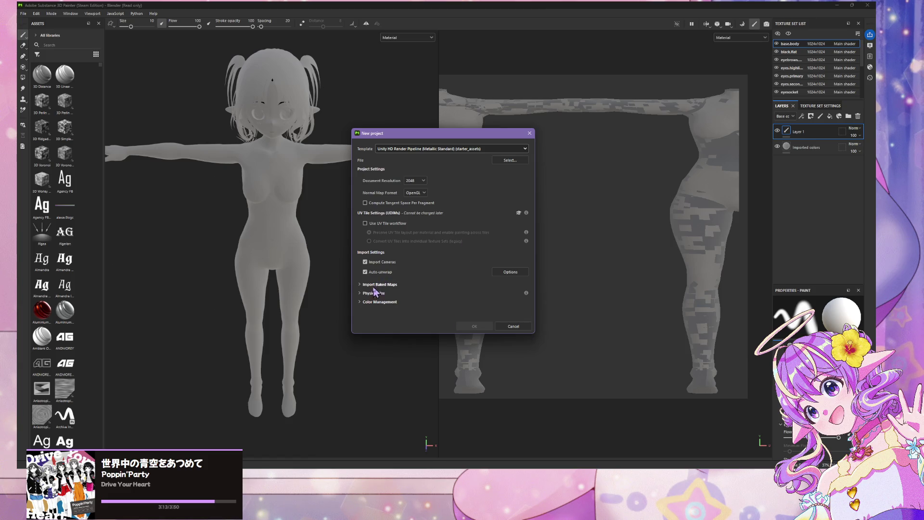
- Select the avatar mesh file and confirm the new project settings
{"action": "left_click", "coordinate": [510, 162]}
{"action": "double_click", "coordinate": [433, 194]}
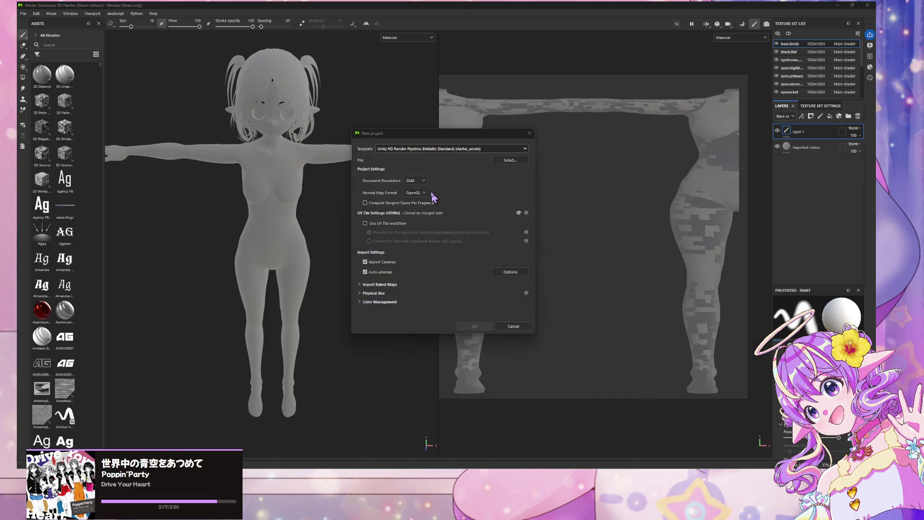
{"action": "left_click", "coordinate": [476, 326]}
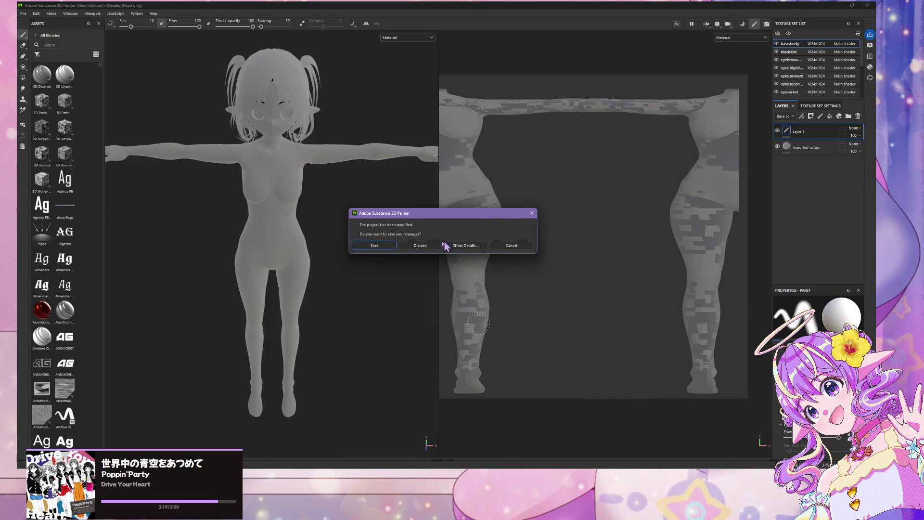
- Discard the old project's changes, zoom in, and set the viewport to Base color only
{"action": "left_click", "coordinate": [414, 245]}
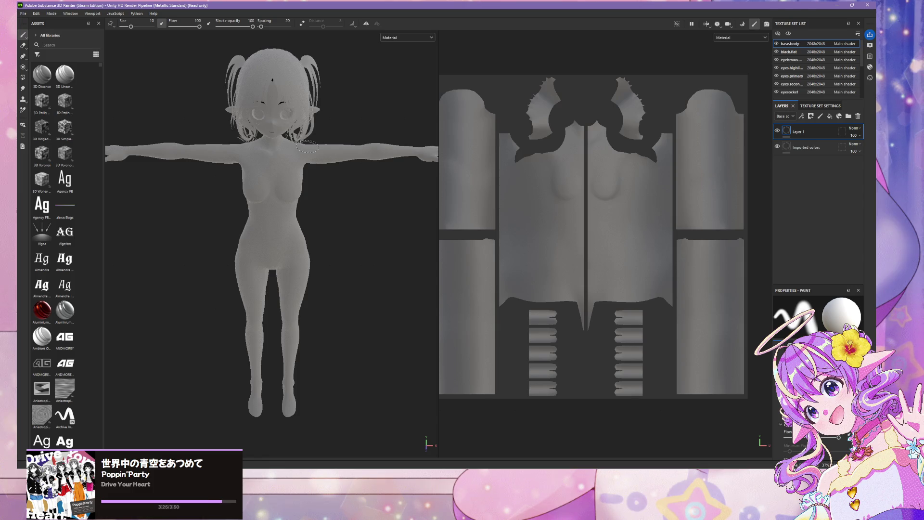
{"action": "scroll", "coordinate": [307, 147], "scroll_direction": "up", "scroll_amount": 2}
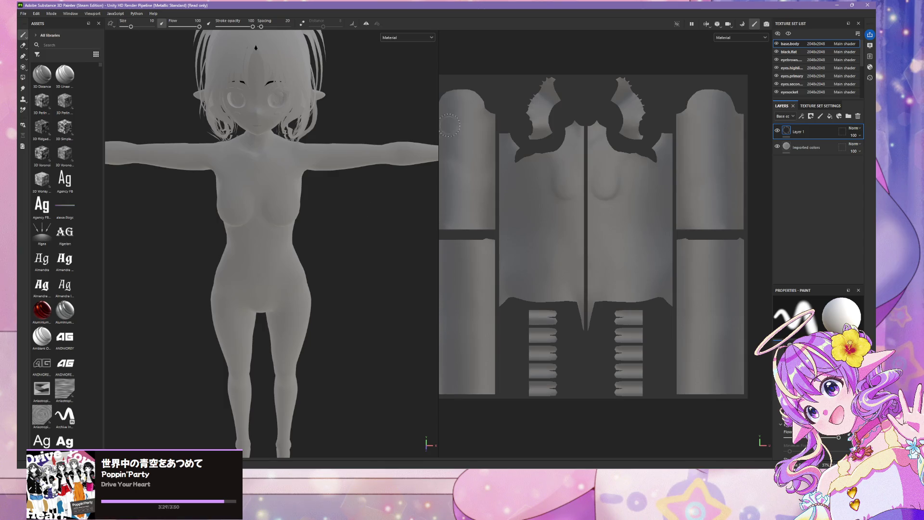
{"action": "left_click", "coordinate": [418, 39]}
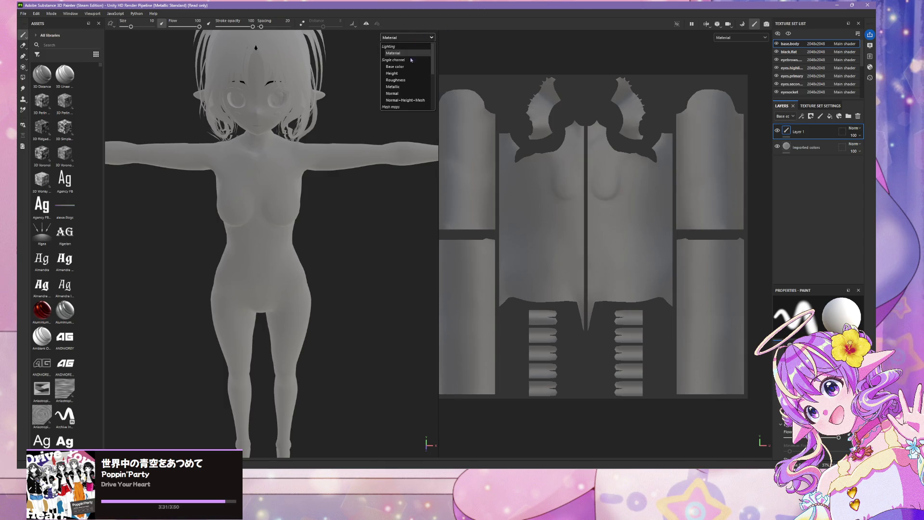
{"action": "left_click", "coordinate": [395, 67]}
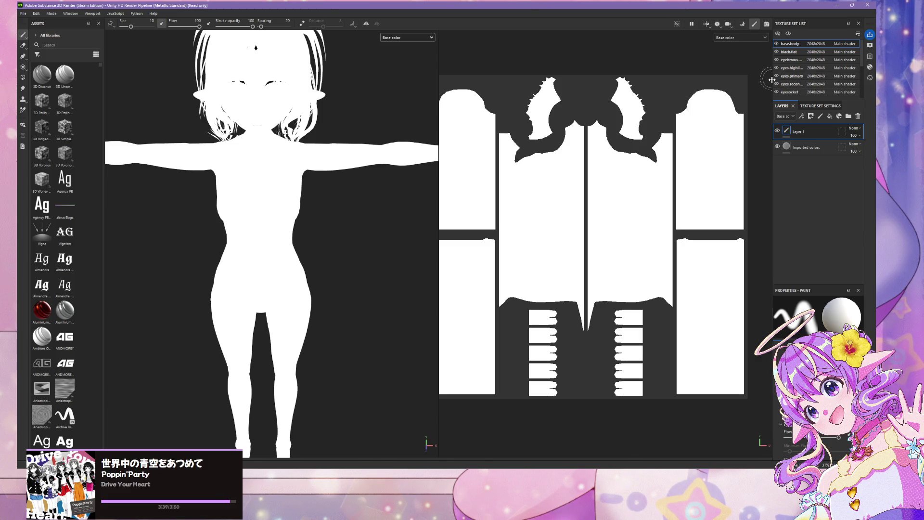
- Widen the layers panel, test painting on Imported colors, then select Layer 1
{"action": "mouse_move", "coordinate": [774, 84]}
{"action": "left_mouse_down"}
{"action": "mouse_move", "coordinate": [710, 96]}
{"action": "mouse_move", "coordinate": [680, 120]}
{"action": "left_mouse_up"}
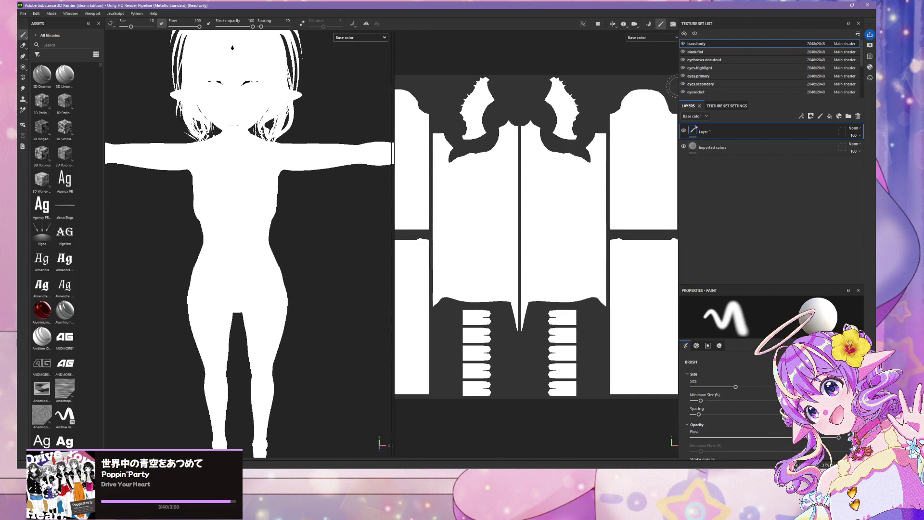
{"action": "left_click", "coordinate": [702, 150]}
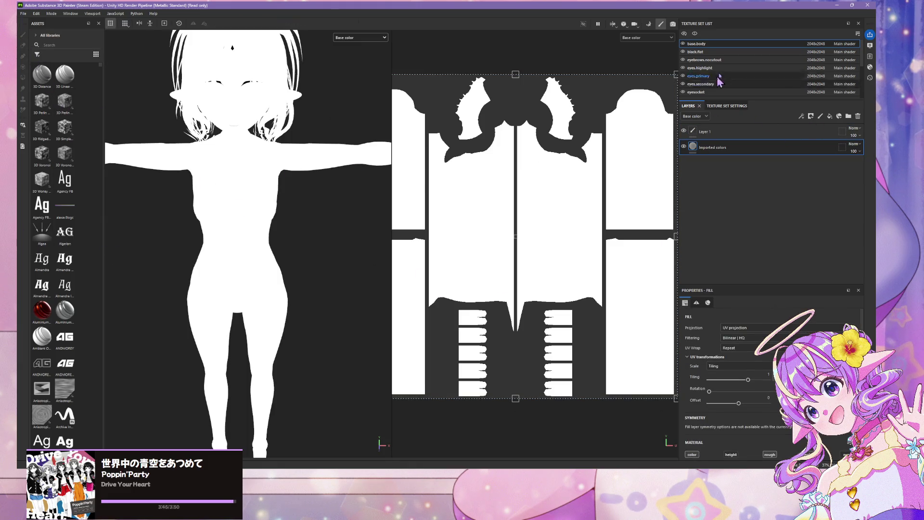
{"action": "left_click", "coordinate": [261, 208]}
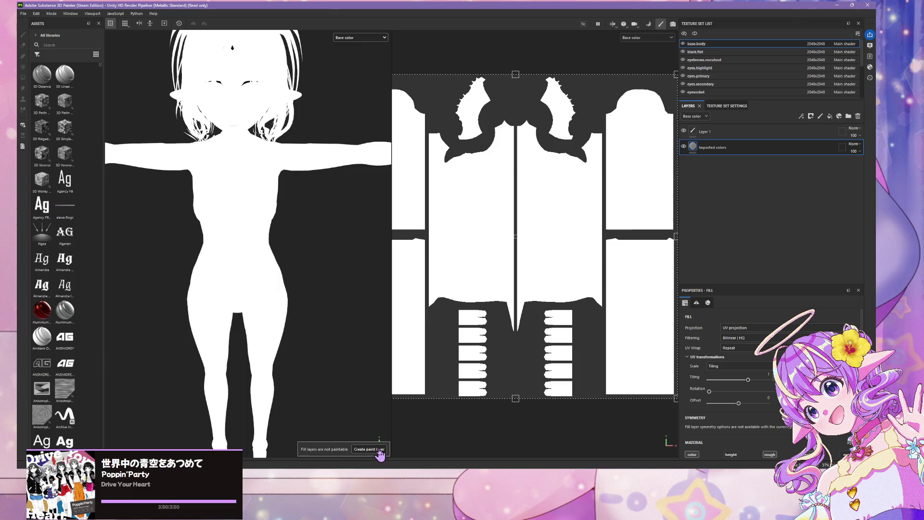
{"action": "left_click", "coordinate": [719, 134]}
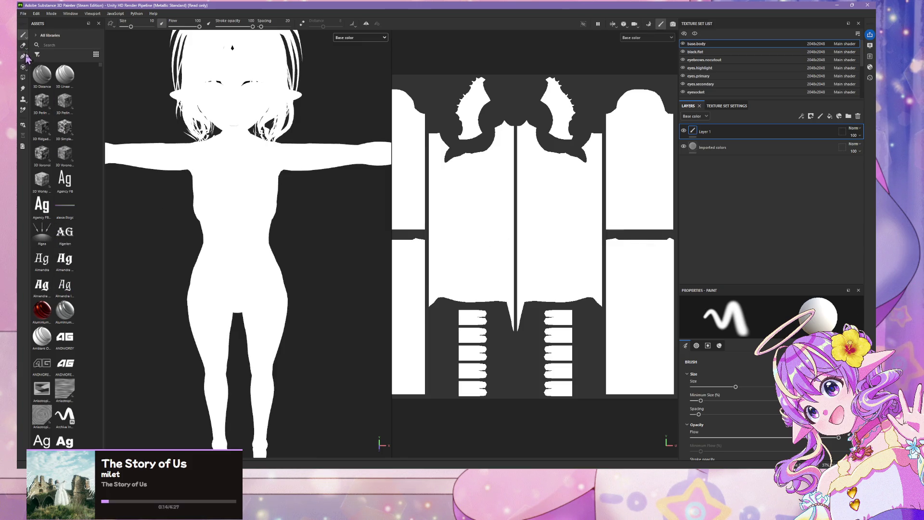
- Set the Assets panel to a compact thumbnail grid and filter it to materials
{"action": "scroll", "coordinate": [68, 77], "scroll_direction": "down", "scroll_amount": 10}
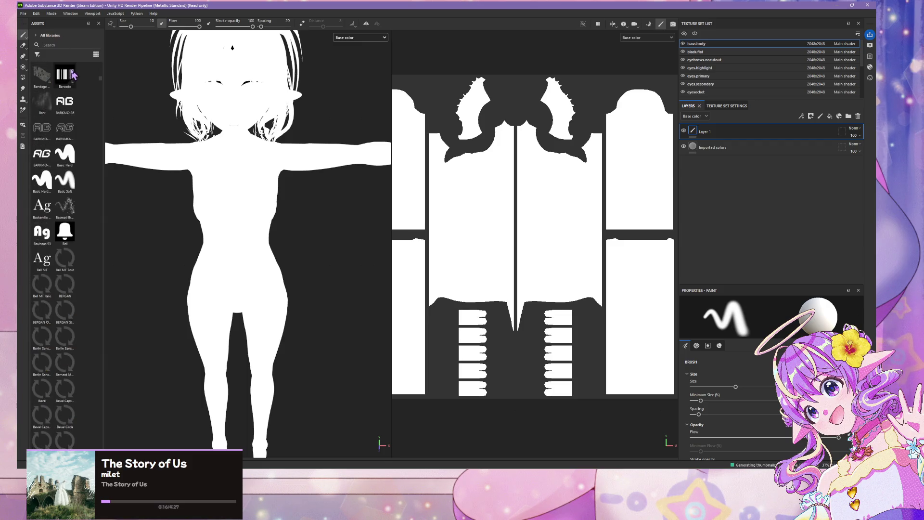
{"action": "scroll", "coordinate": [72, 75], "scroll_direction": "down", "scroll_amount": 5}
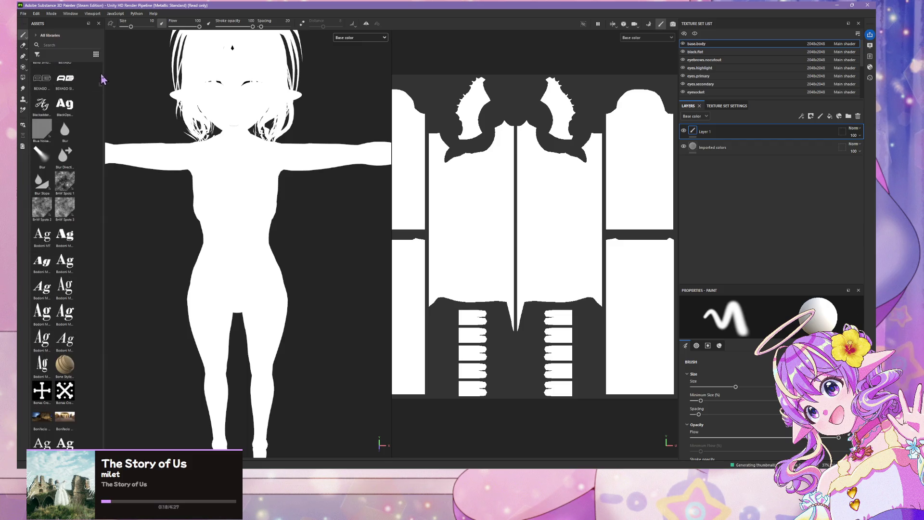
{"action": "left_click_drag", "start_coordinate": [101, 87], "coordinate": [157, 415]}
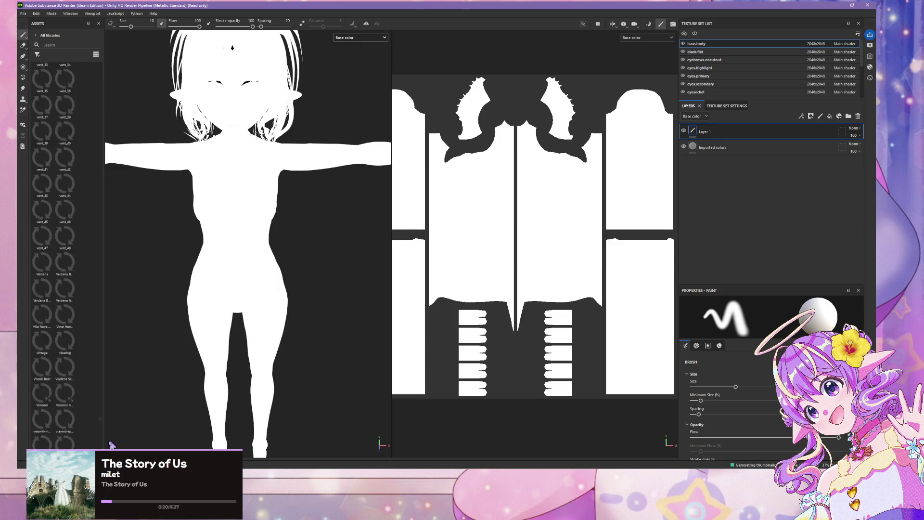
{"action": "left_click", "coordinate": [97, 56]}
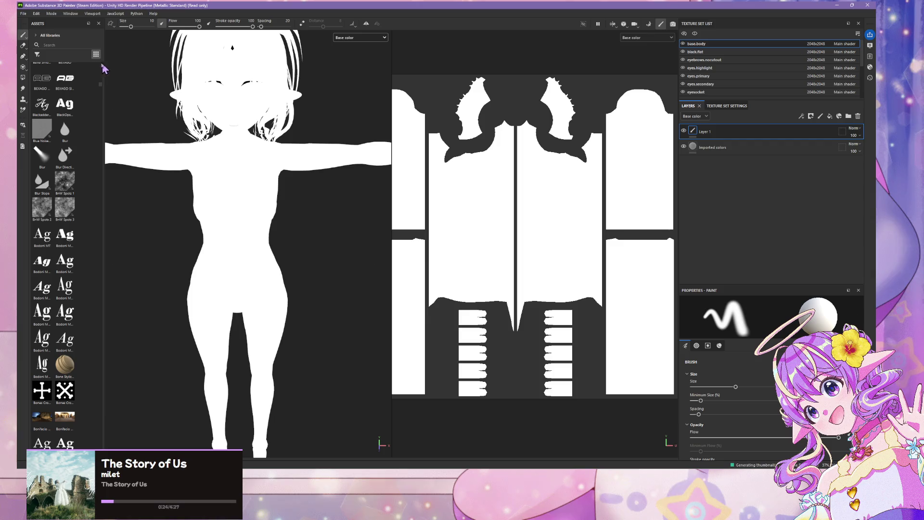
{"action": "left_click", "coordinate": [38, 55]}
{"action": "left_click", "coordinate": [46, 63]}
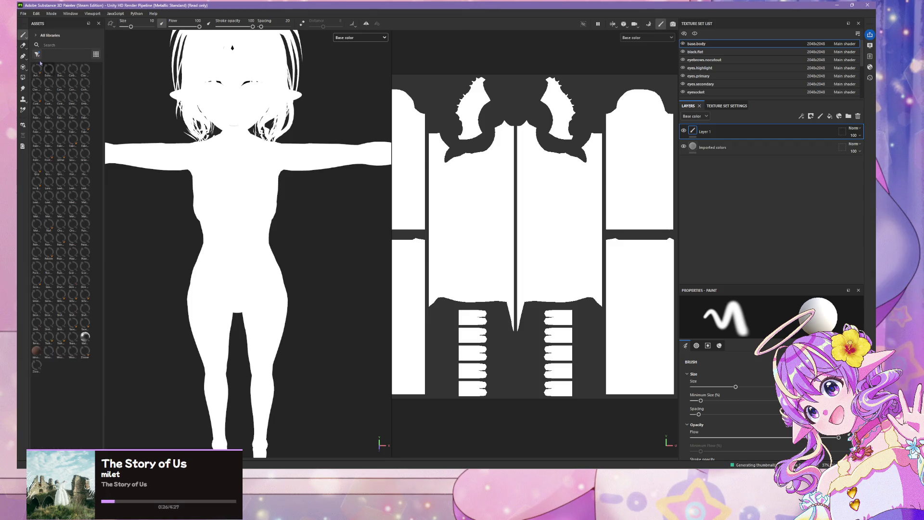
{"action": "left_click", "coordinate": [38, 56]}
{"action": "left_click", "coordinate": [40, 59]}
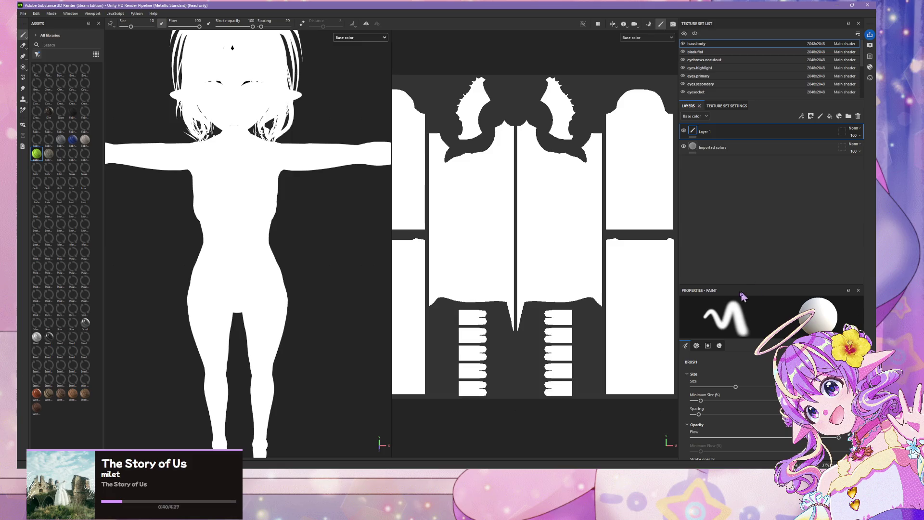
- Pick the blue material from the Assets panel
{"action": "left_click", "coordinate": [73, 140]}
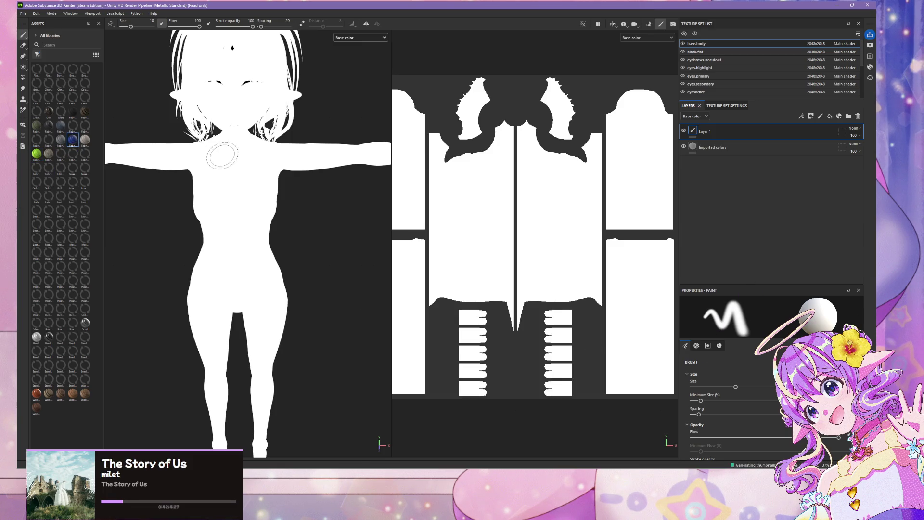
{"action": "scroll", "coordinate": [303, 221], "scroll_direction": "down", "scroll_amount": 3}
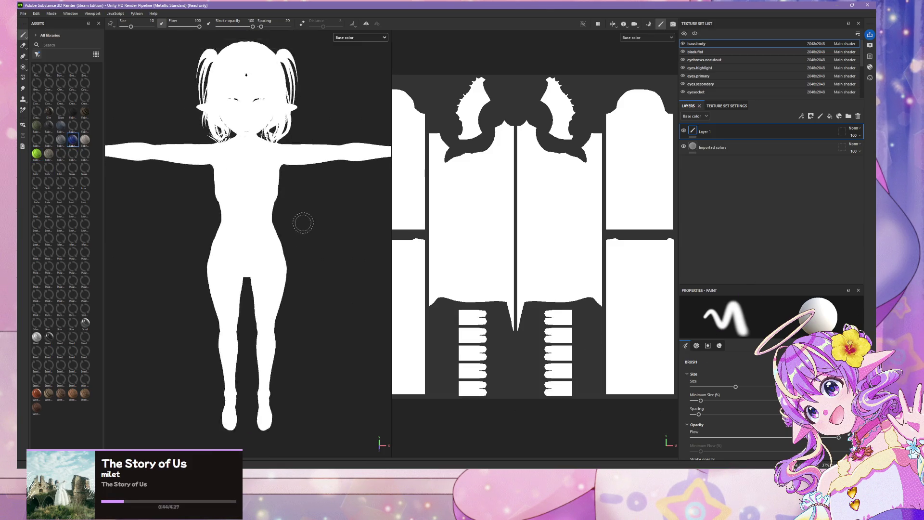
{"action": "scroll", "coordinate": [304, 222], "scroll_direction": "up", "scroll_amount": 3}
{"action": "scroll", "coordinate": [304, 222], "scroll_direction": "down", "scroll_amount": 3}
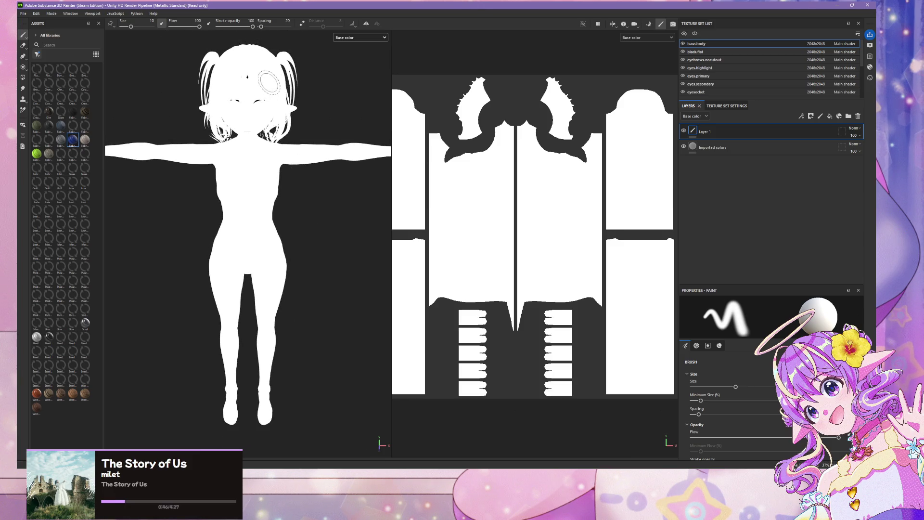
{"action": "scroll", "coordinate": [259, 69], "scroll_direction": "up", "scroll_amount": 2}
- Switch the viewport to Material display and try green, pink fabric, then blue materials
{"action": "left_click", "coordinate": [384, 37]}
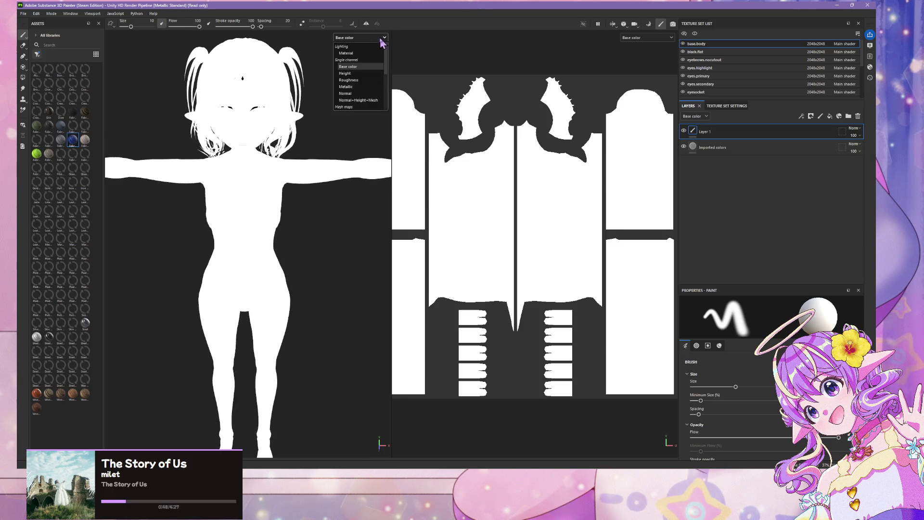
{"action": "left_click", "coordinate": [365, 57]}
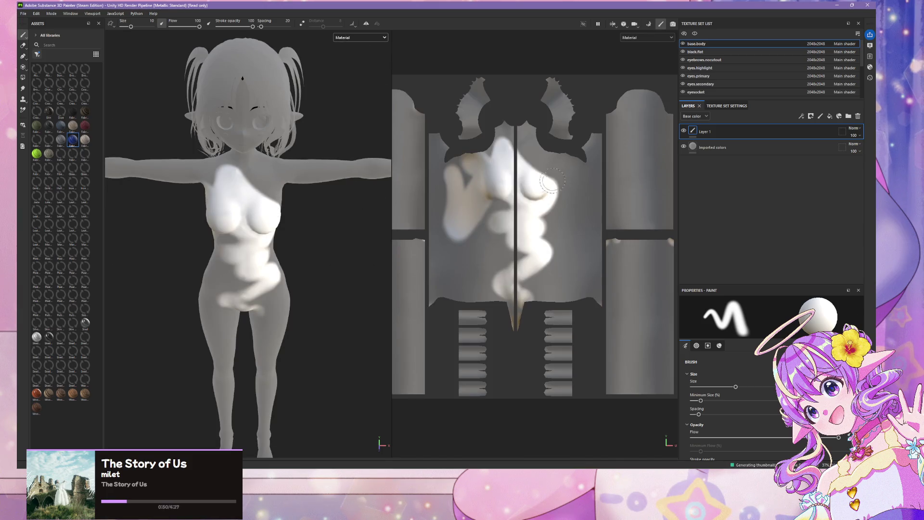
{"action": "left_click", "coordinate": [36, 154]}
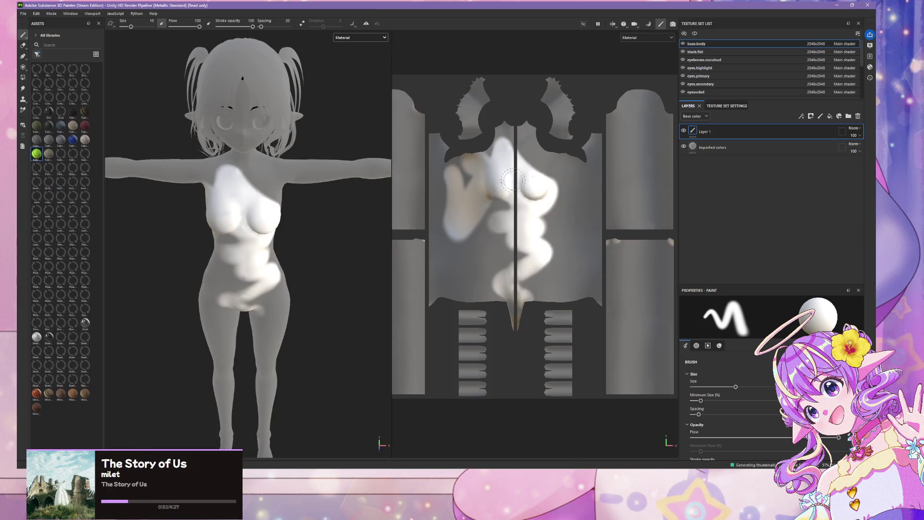
{"action": "left_click", "coordinate": [85, 140]}
{"action": "left_click", "coordinate": [72, 140]}
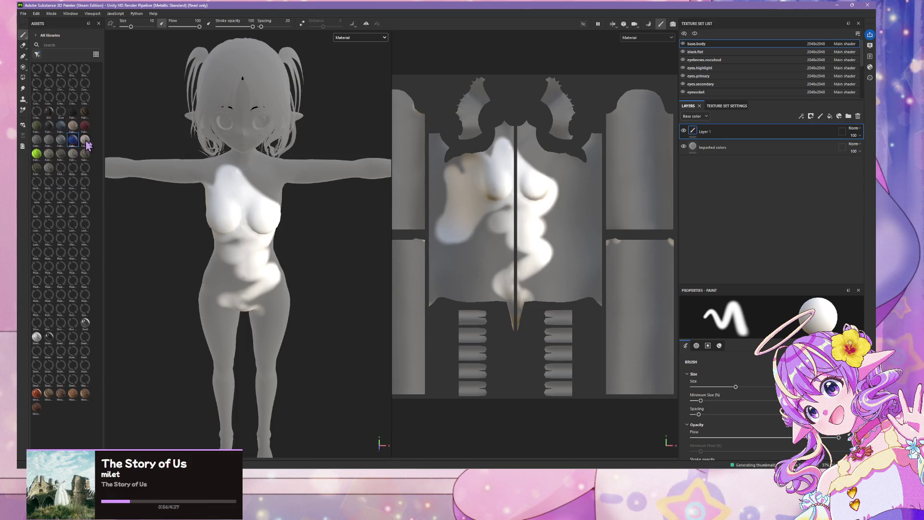
- Paint white strokes across the chest, then add and undo a fill layer
{"action": "left_click_drag", "start_coordinate": [234, 223], "coordinate": [241, 239]}
{"action": "mouse_move", "coordinate": [549, 260]}
{"action": "left_mouse_down"}
{"action": "mouse_move", "coordinate": [539, 212]}
{"action": "mouse_move", "coordinate": [575, 193]}
{"action": "mouse_move", "coordinate": [570, 146]}
{"action": "mouse_move", "coordinate": [583, 174]}
{"action": "mouse_move", "coordinate": [641, 145]}
{"action": "mouse_move", "coordinate": [626, 130]}
{"action": "mouse_move", "coordinate": [553, 108]}
{"action": "mouse_move", "coordinate": [474, 102]}
{"action": "mouse_move", "coordinate": [428, 120]}
{"action": "mouse_move", "coordinate": [400, 164]}
{"action": "mouse_move", "coordinate": [404, 80]}
{"action": "mouse_move", "coordinate": [405, 219]}
{"action": "left_mouse_up"}
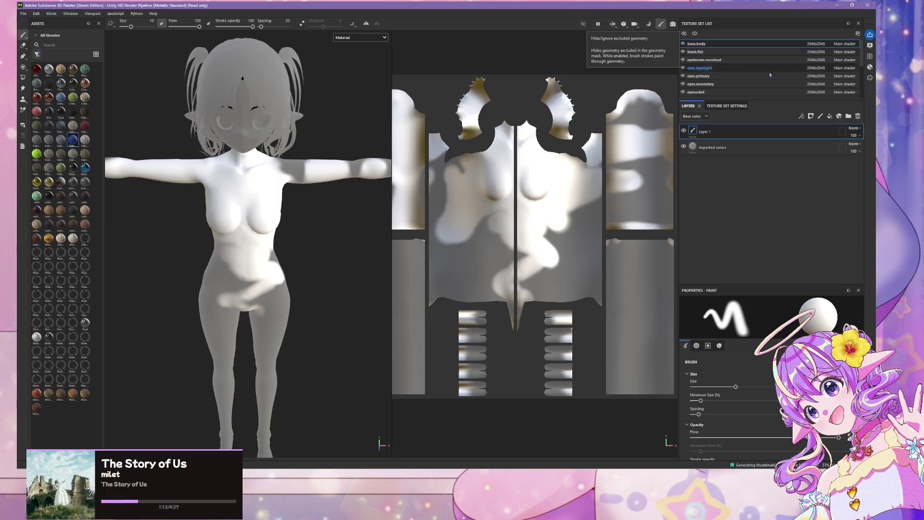
{"action": "left_click", "coordinate": [830, 116]}
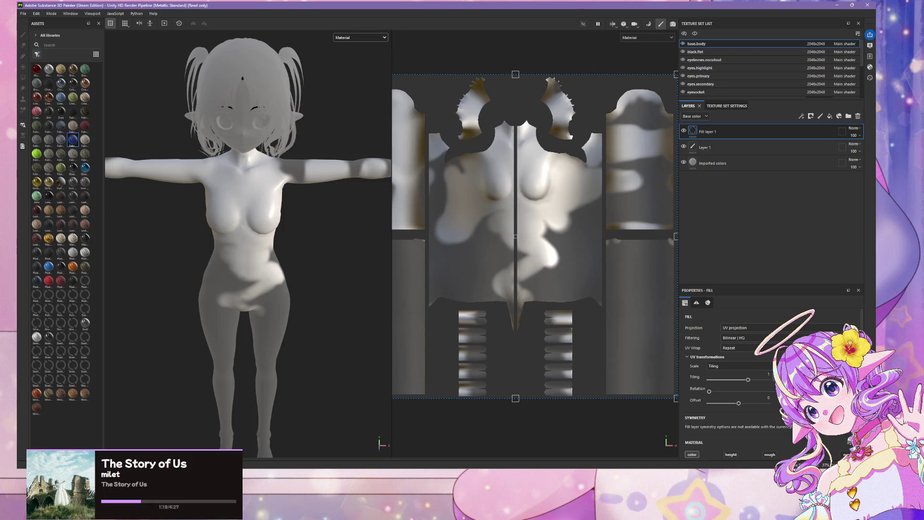
{"action": "key", "text": "ctrl+z"}
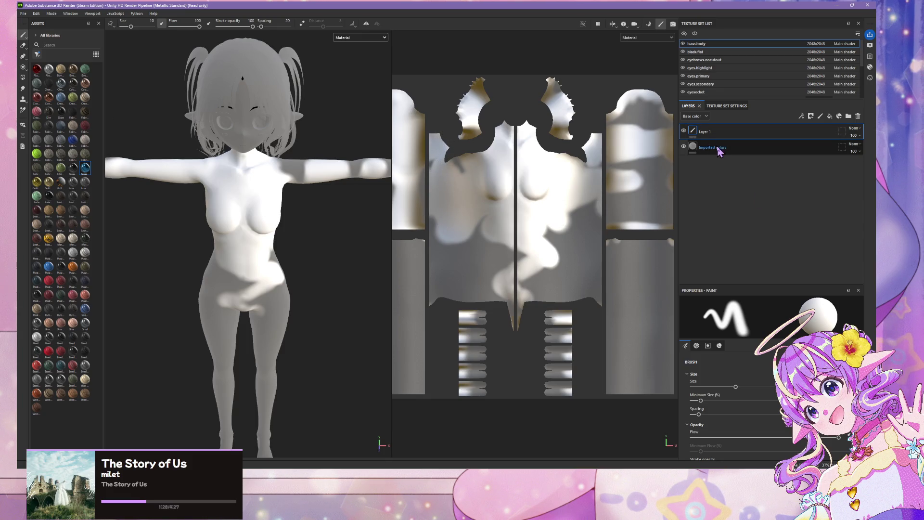
- Toggle Imported colors' visibility, check its blend mode, then delete it and Layer 1
{"action": "left_click", "coordinate": [775, 150]}
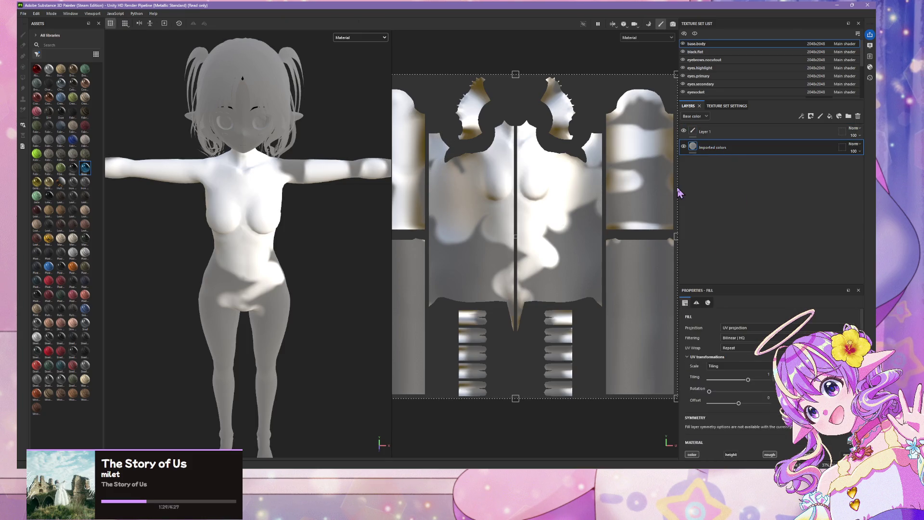
{"action": "left_click", "coordinate": [684, 147]}
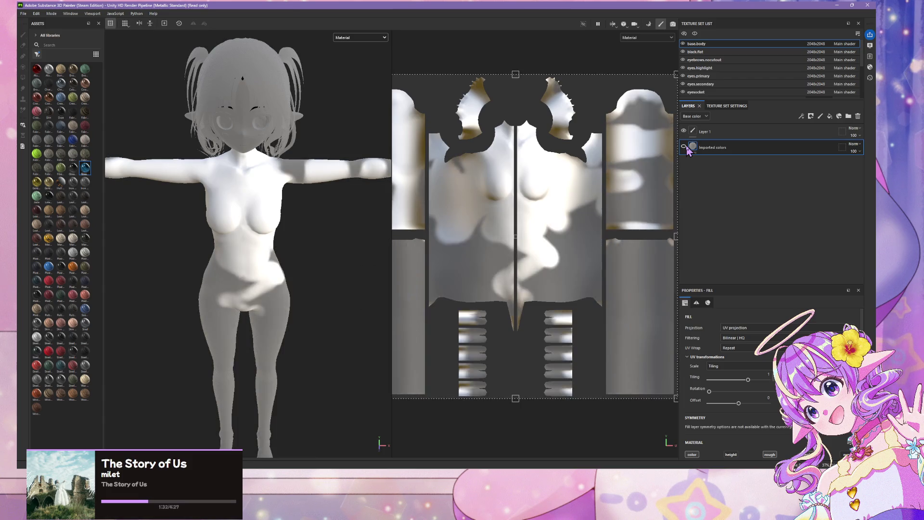
{"action": "left_click", "coordinate": [854, 144]}
{"action": "left_click", "coordinate": [840, 150]}
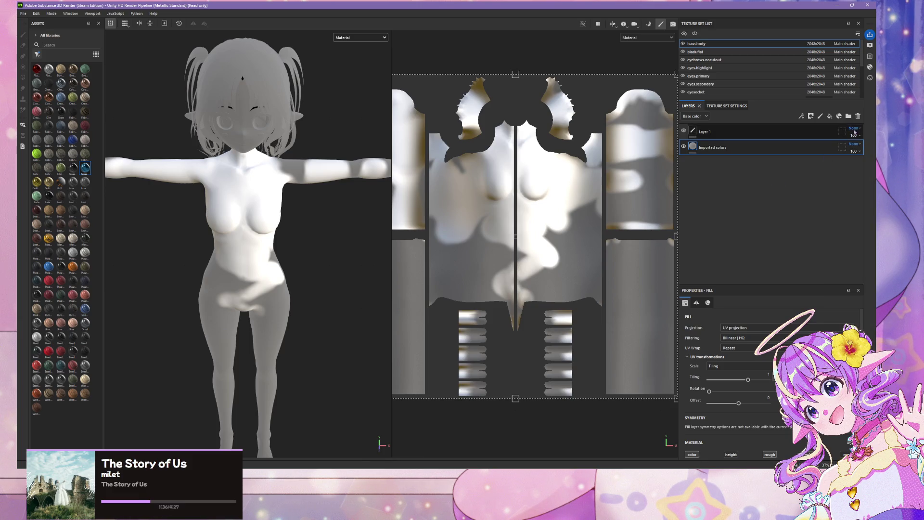
{"action": "left_click", "coordinate": [858, 116]}
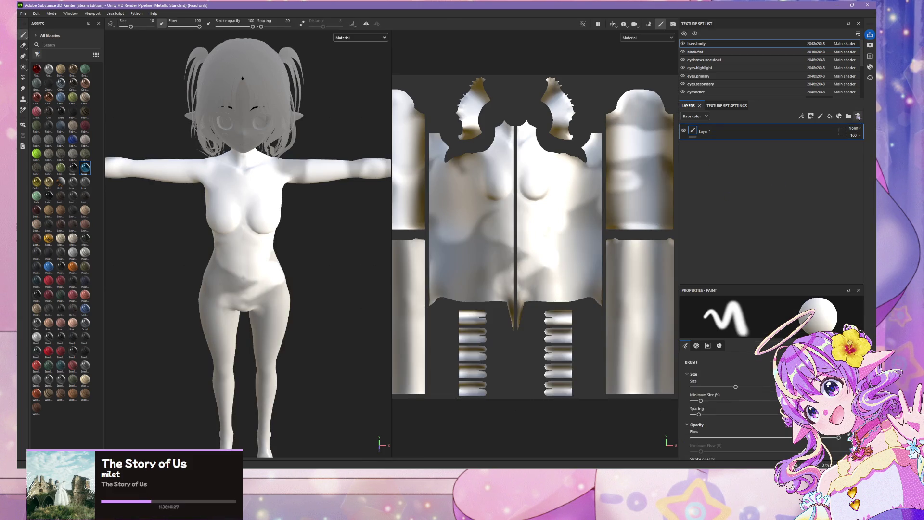
{"action": "left_click", "coordinate": [858, 116]}
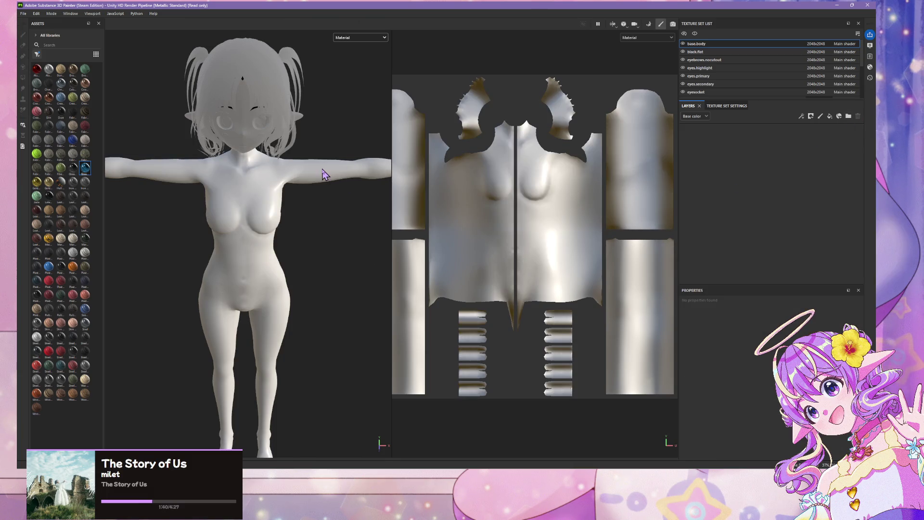
{"action": "left_click", "coordinate": [23, 146]}
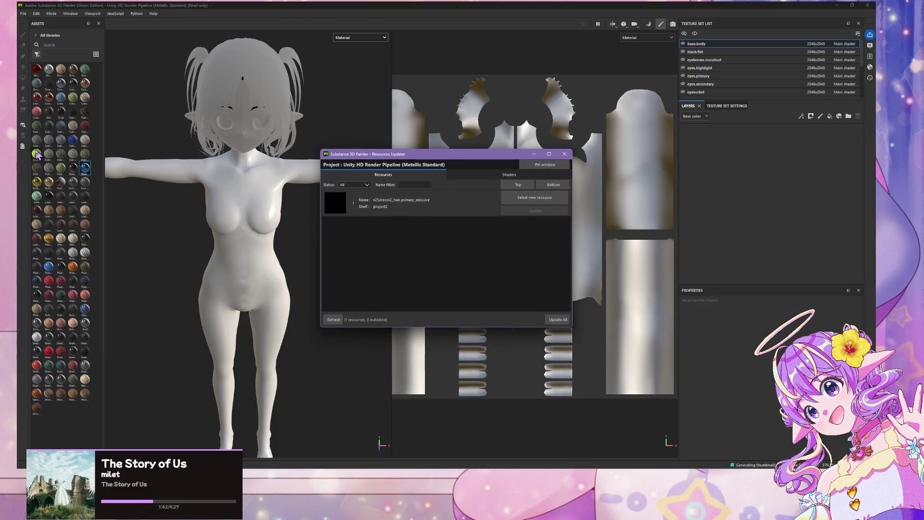
{"action": "left_click", "coordinate": [565, 154]}
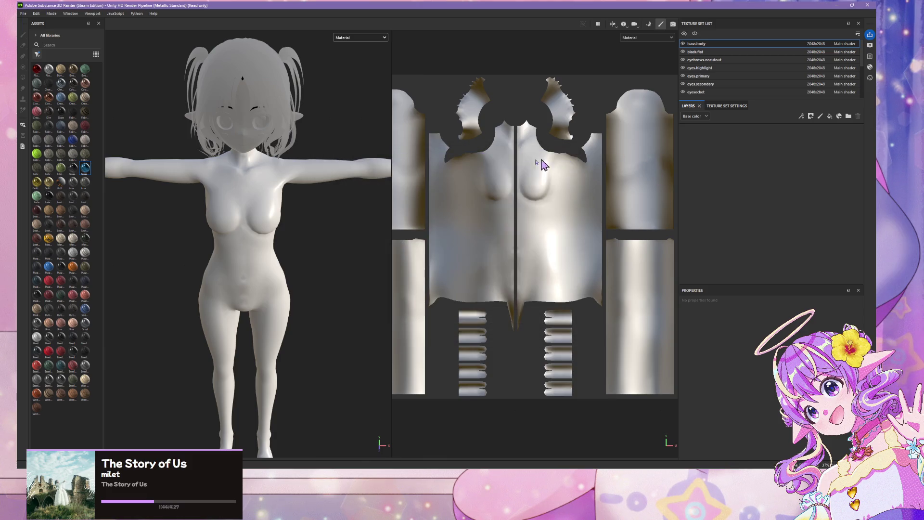
{"action": "left_click", "coordinate": [37, 70]}
{"action": "left_click", "coordinate": [306, 214]}
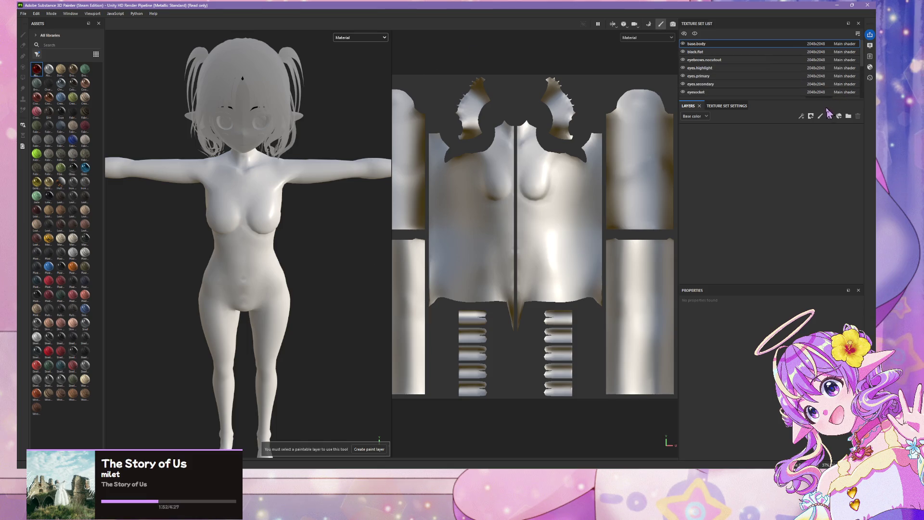
{"action": "left_click", "coordinate": [830, 117]}
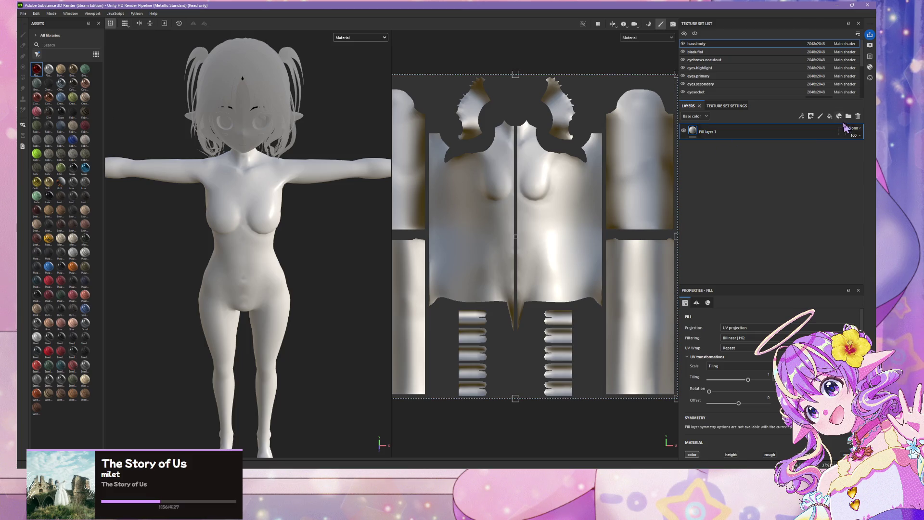
{"action": "left_click", "coordinate": [830, 116]}
{"action": "left_click", "coordinate": [858, 116]}
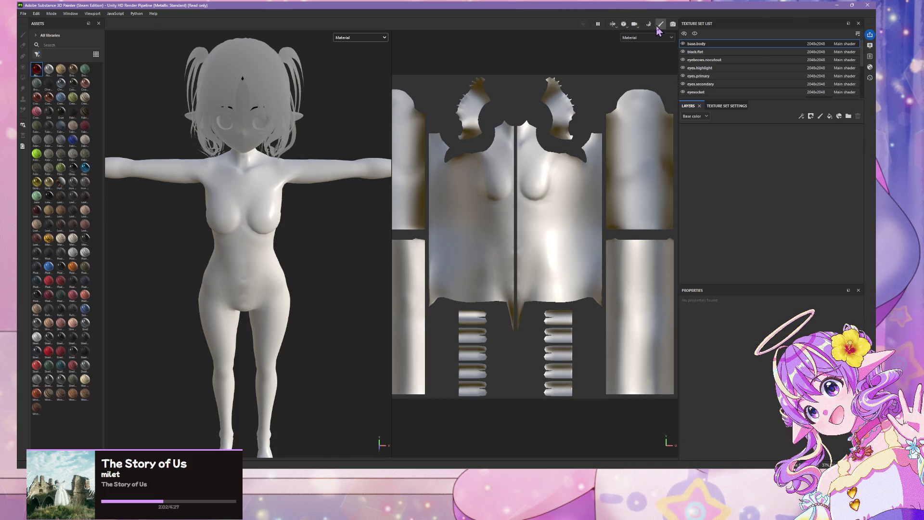
{"action": "left_click", "coordinate": [646, 37]}
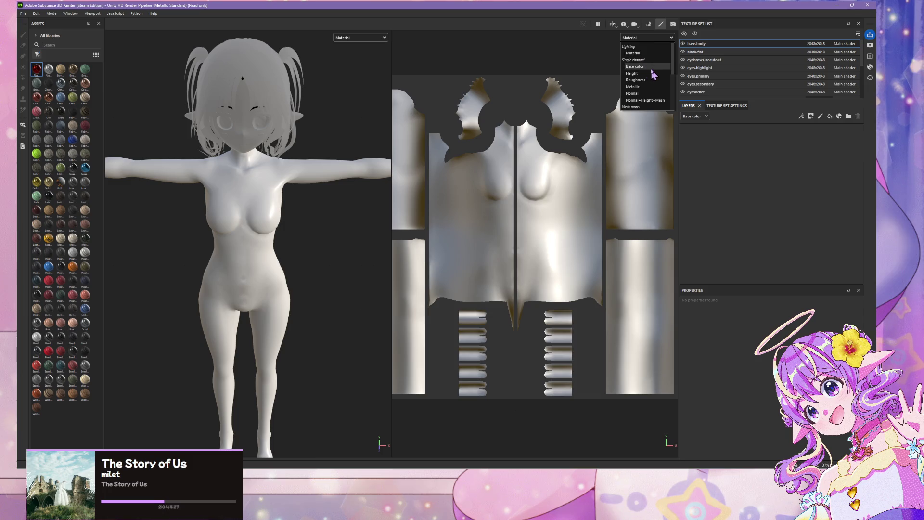
{"action": "scroll", "coordinate": [652, 69], "scroll_direction": "down", "scroll_amount": 4}
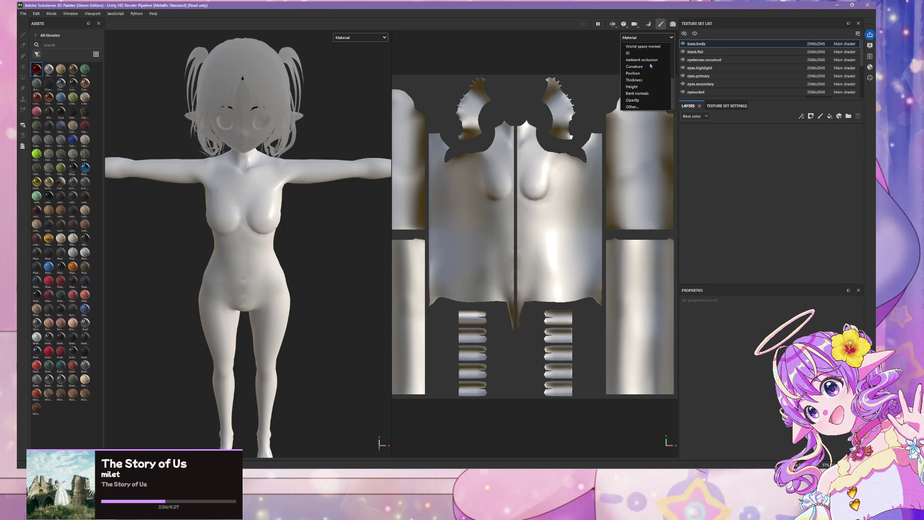
{"action": "left_click", "coordinate": [699, 51]}
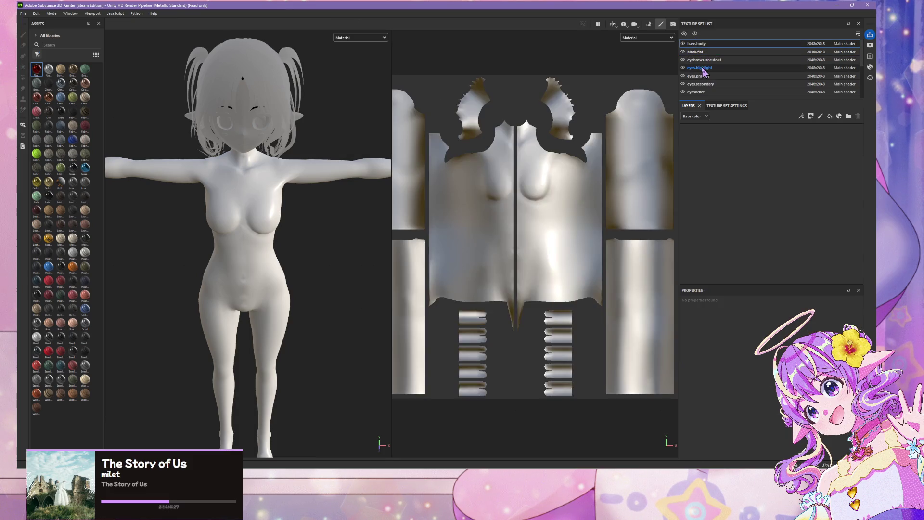
{"action": "scroll", "coordinate": [279, 169], "scroll_direction": "up", "scroll_amount": 2}
{"action": "scroll", "coordinate": [279, 170], "scroll_direction": "up", "scroll_amount": 1}
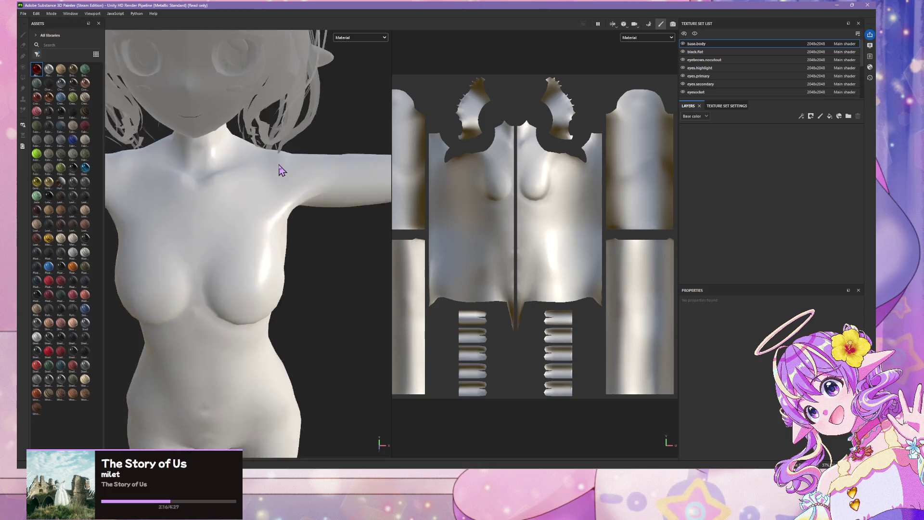
{"action": "scroll", "coordinate": [277, 167], "scroll_direction": "down", "scroll_amount": 2}
{"action": "scroll", "coordinate": [272, 166], "scroll_direction": "up", "scroll_amount": 3}
- Pick the first asset material, switch to black.flat and open its shader settings
{"action": "scroll", "coordinate": [272, 166], "scroll_direction": "down", "scroll_amount": 2}
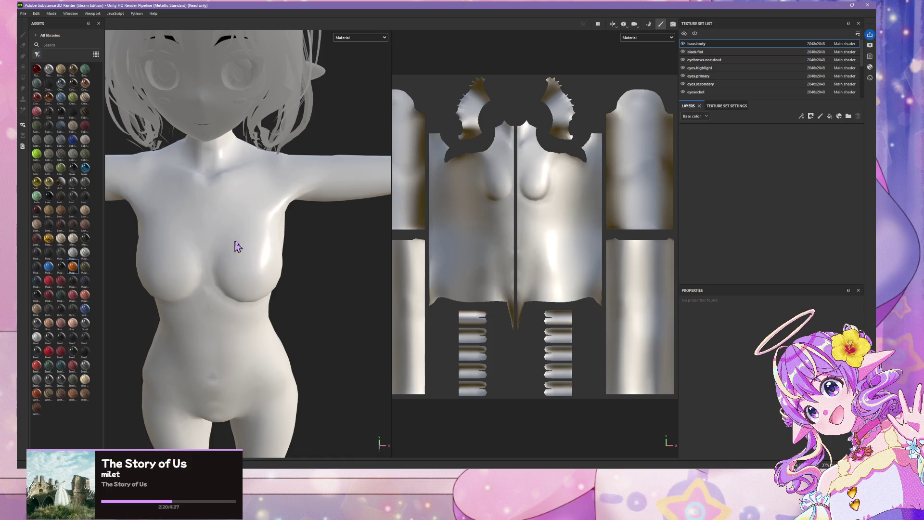
{"action": "left_click", "coordinate": [36, 71]}
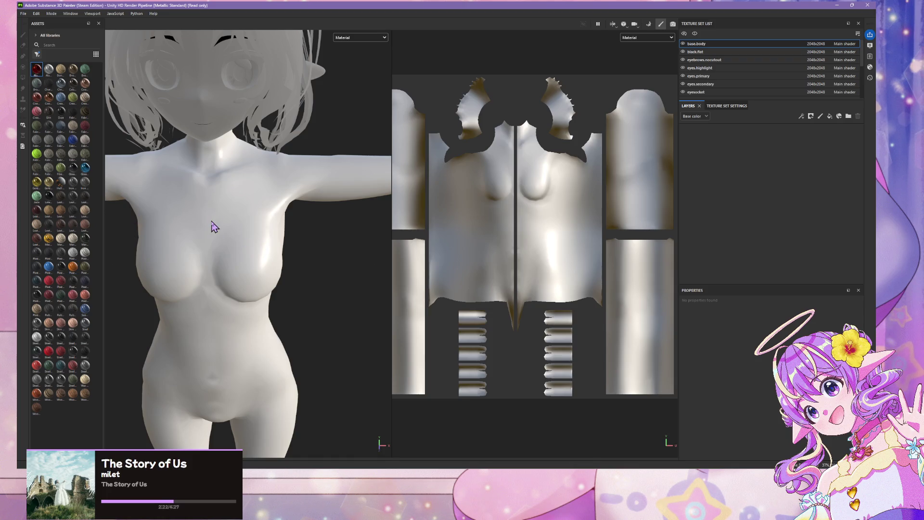
{"action": "scroll", "coordinate": [282, 138], "scroll_direction": "down", "scroll_amount": 1}
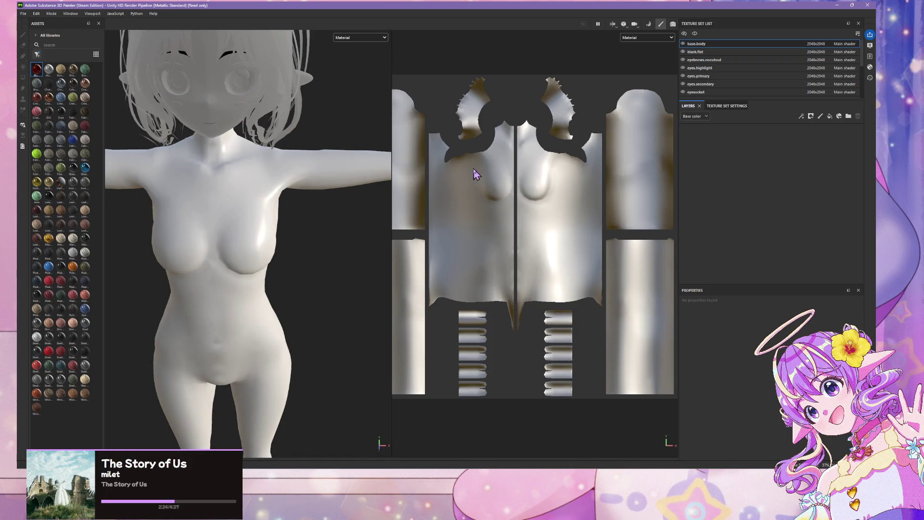
{"action": "left_click", "coordinate": [696, 53]}
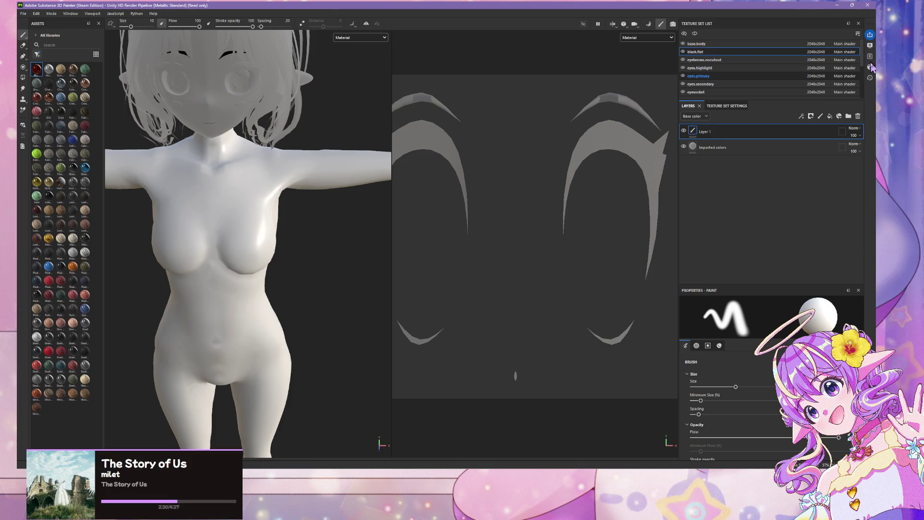
{"action": "scroll", "coordinate": [871, 67], "scroll_direction": "down", "scroll_amount": 4}
{"action": "left_click", "coordinate": [871, 67]}
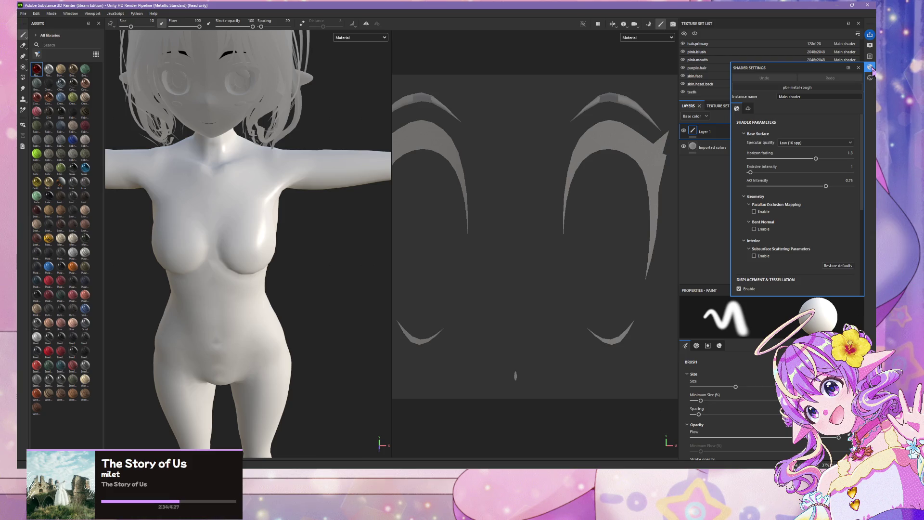
- Move through eyebrows.nocutout to the eyes.highlight texture set
{"action": "scroll", "coordinate": [863, 59], "scroll_direction": "up", "scroll_amount": 4}
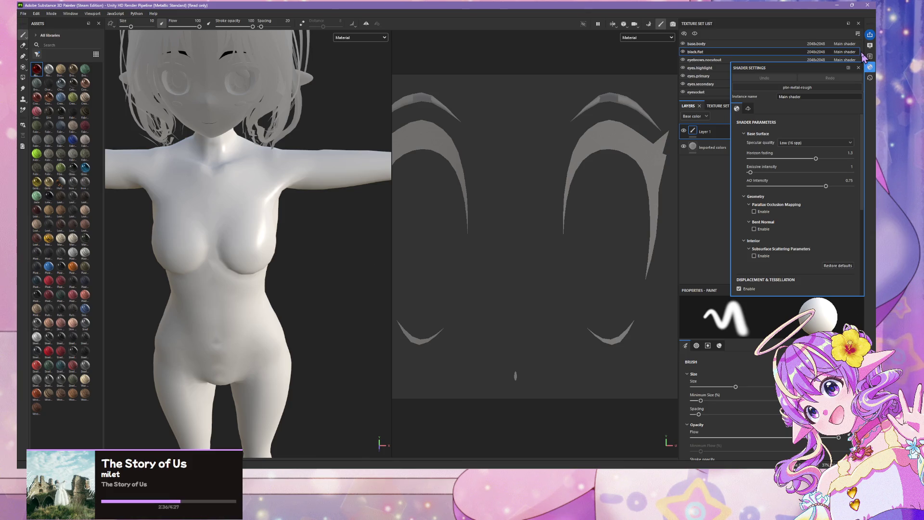
{"action": "left_click", "coordinate": [861, 60]}
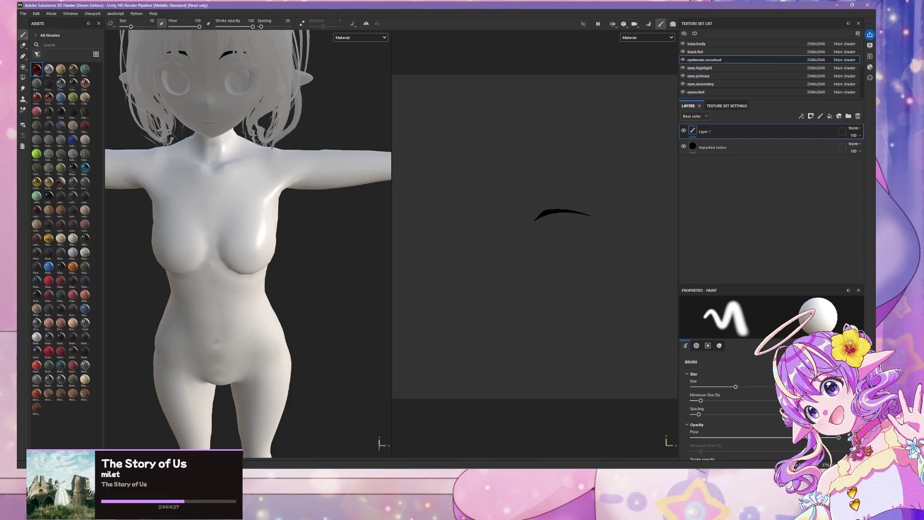
{"action": "key", "text": "Down"}
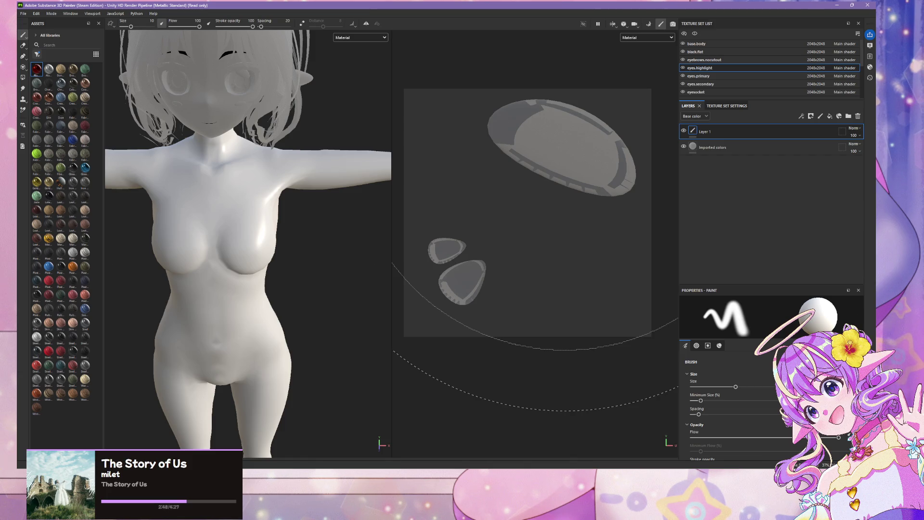
- Choose another material from the assets and shrink the brush size to 3.32
{"action": "scroll", "coordinate": [248, 193], "scroll_direction": "up", "scroll_amount": 5}
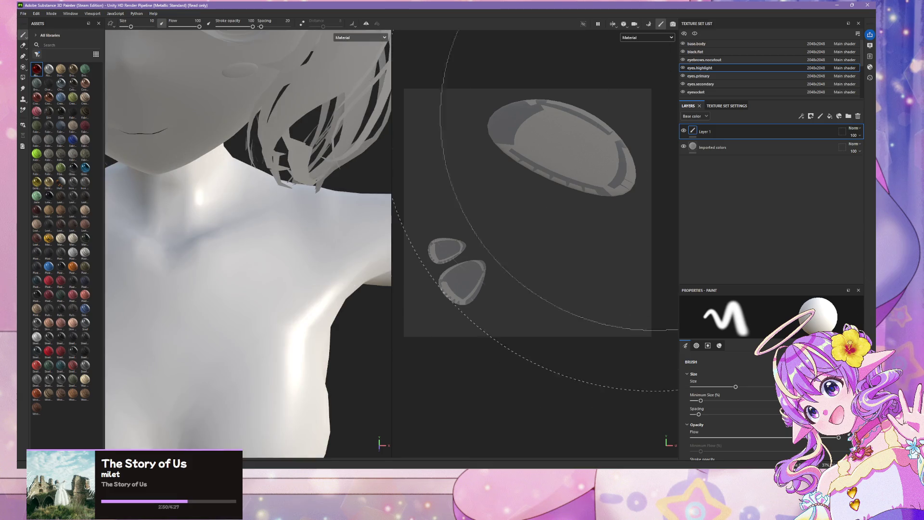
{"action": "scroll", "coordinate": [534, 241], "scroll_direction": "up", "scroll_amount": 2}
{"action": "scroll", "coordinate": [592, 124], "scroll_direction": "down", "scroll_amount": 5}
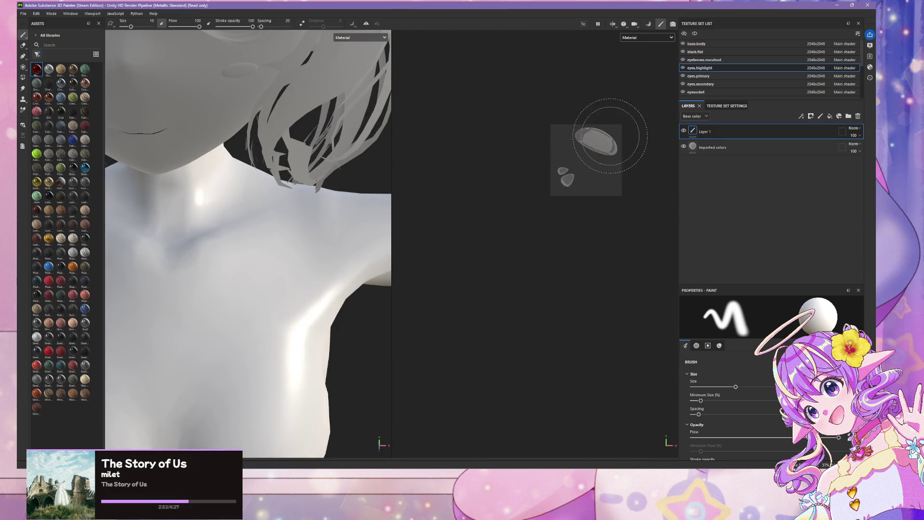
{"action": "scroll", "coordinate": [593, 125], "scroll_direction": "up", "scroll_amount": 2}
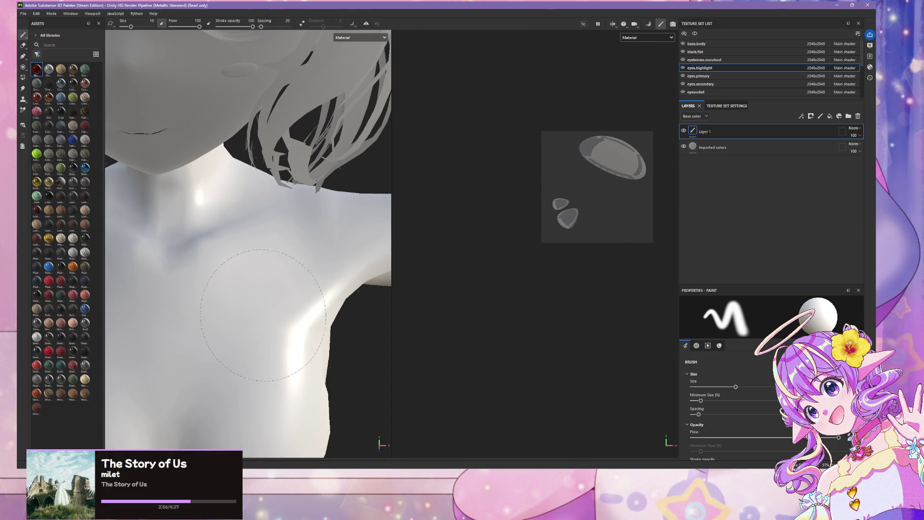
{"action": "scroll", "coordinate": [279, 357], "scroll_direction": "down", "scroll_amount": 3}
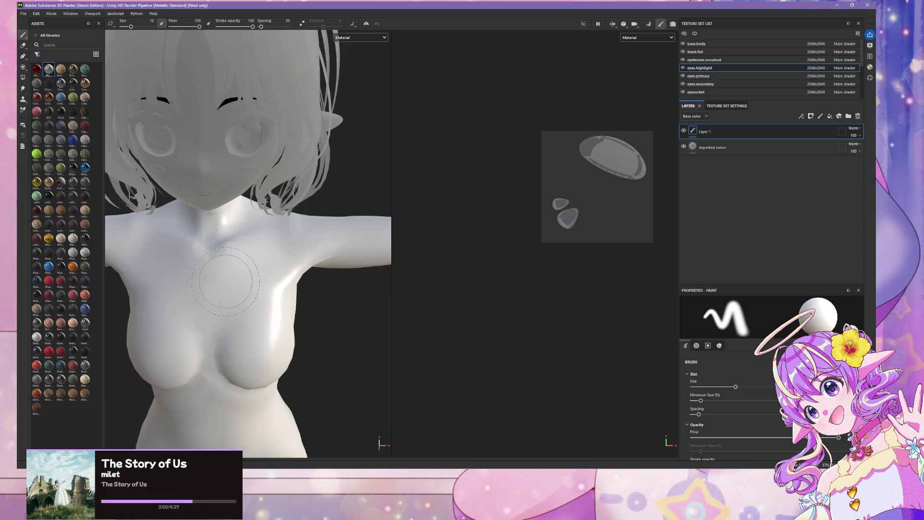
{"action": "left_click", "coordinate": [86, 70]}
{"action": "left_click_drag", "start_coordinate": [130, 26], "coordinate": [123, 27]}
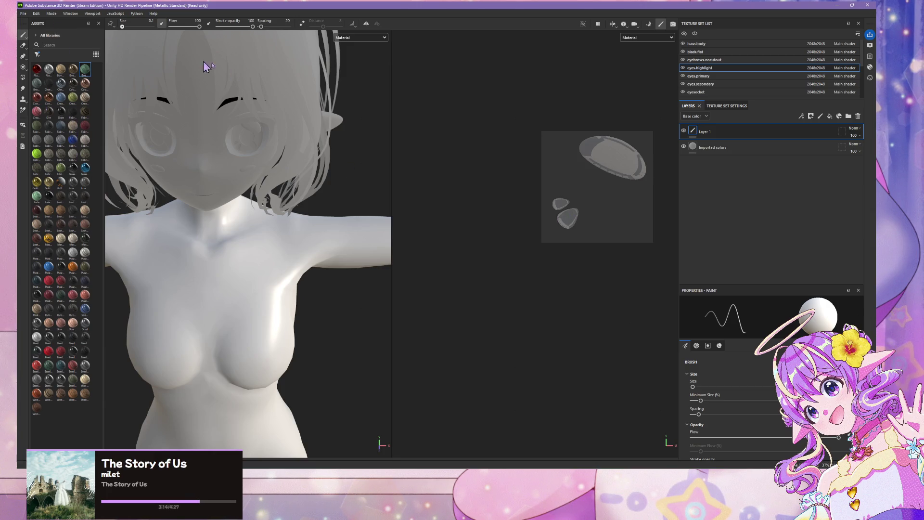
{"action": "scroll", "coordinate": [248, 241], "scroll_direction": "down", "scroll_amount": 2}
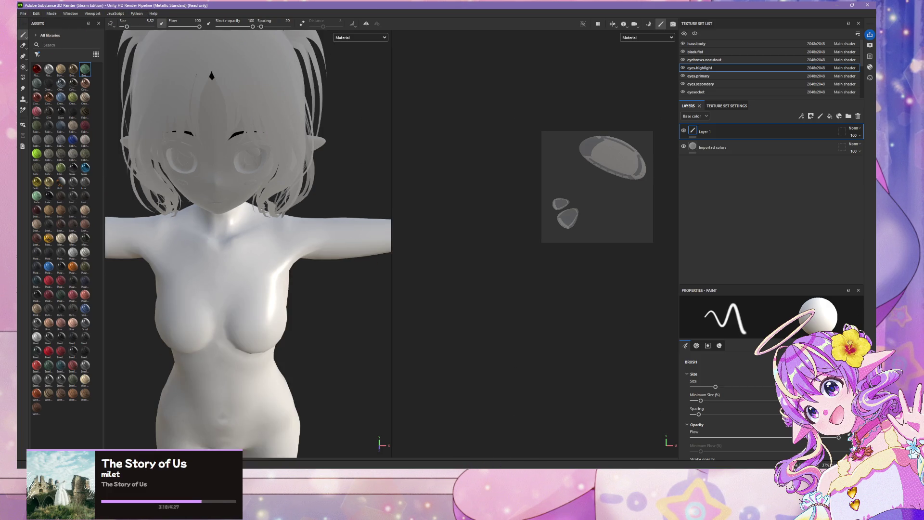
- Check NZXT CAM, then close Warudo, saving its changes to Updated SDK
{"action": "key", "text": "alt+Tab"}
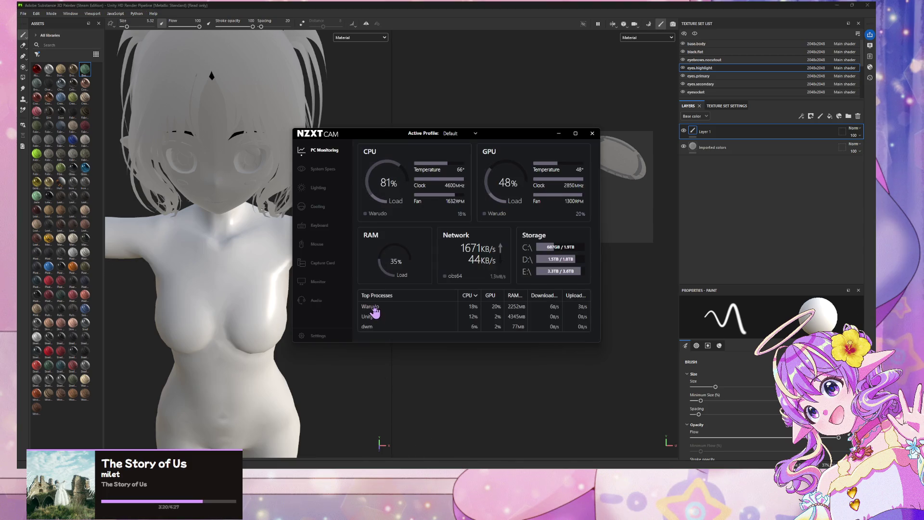
{"action": "key", "text": "alt+Tab"}
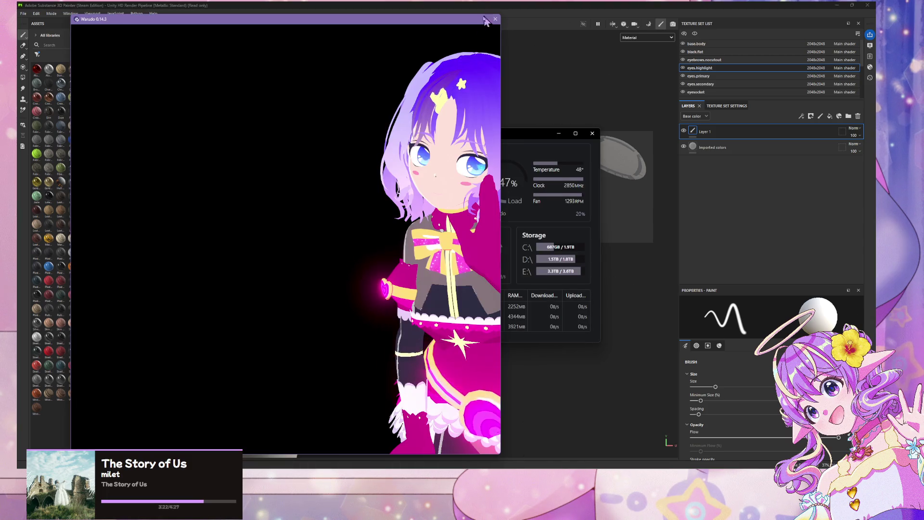
{"action": "key", "text": "alt+F4"}
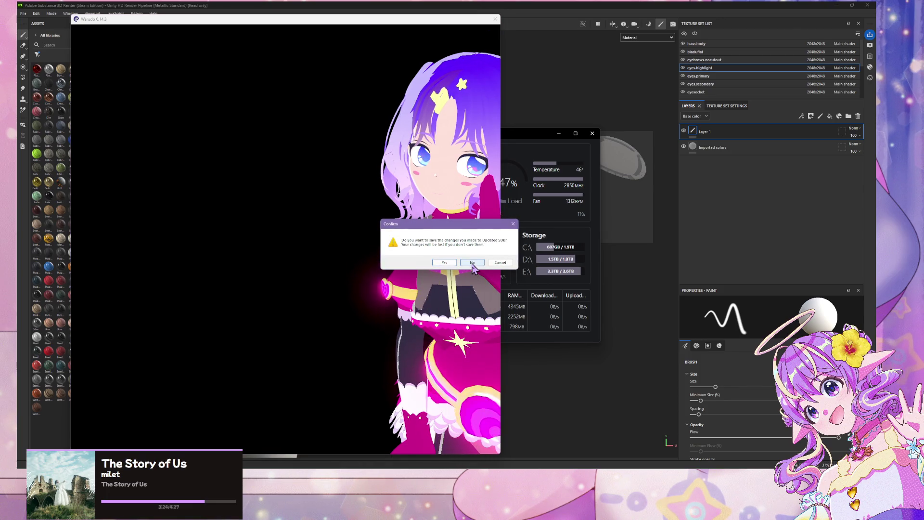
{"action": "left_click", "coordinate": [452, 266]}
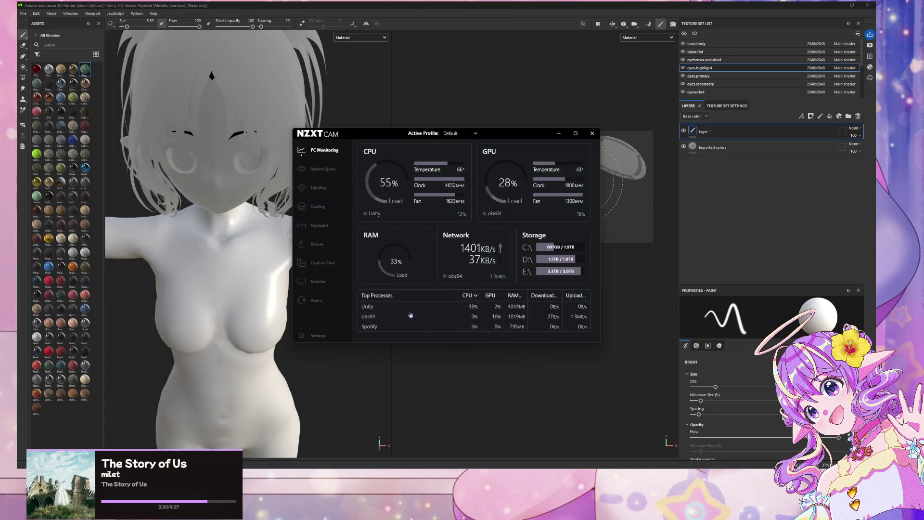
- Return to Substance Painter, then bring up the Adobe Learn Substance 3D Painter page
{"action": "left_click", "coordinate": [236, 199]}
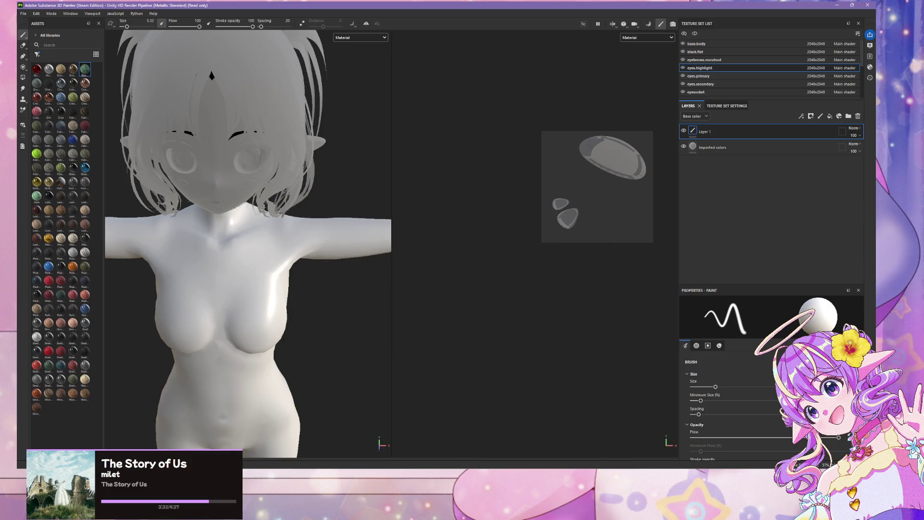
{"action": "scroll", "coordinate": [302, 258], "scroll_direction": "down", "scroll_amount": 2}
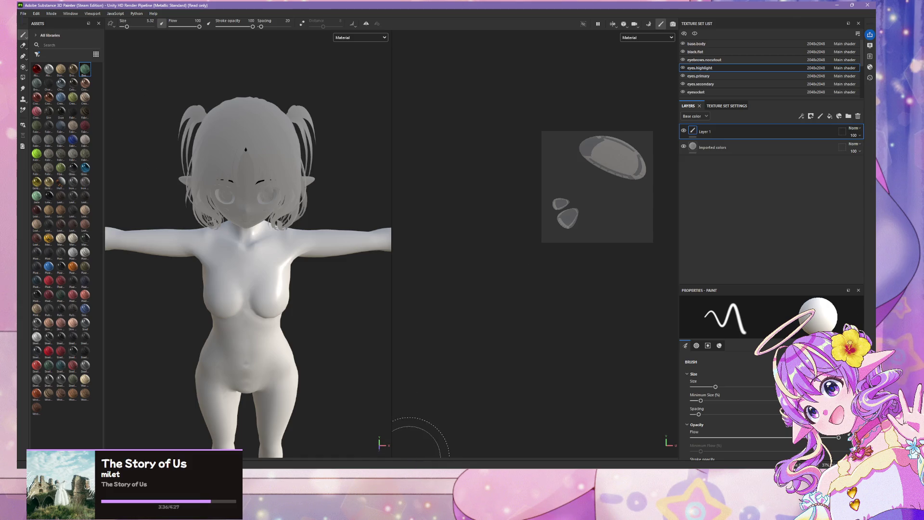
{"action": "mouse_move", "coordinate": [441, 467]}
{"action": "key", "text": "alt+Tab"}
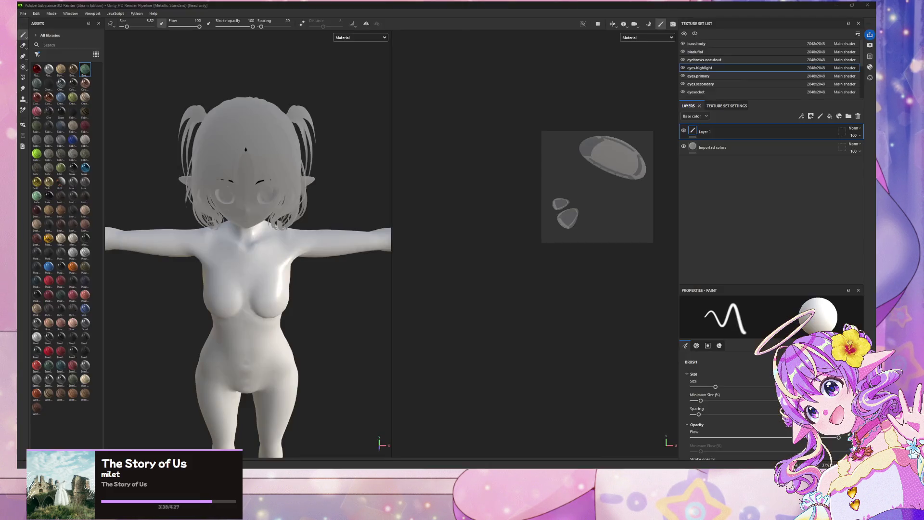
{"action": "key", "text": "alt+Tab"}
{"action": "scroll", "coordinate": [437, 273], "scroll_direction": "down", "scroll_amount": 1}
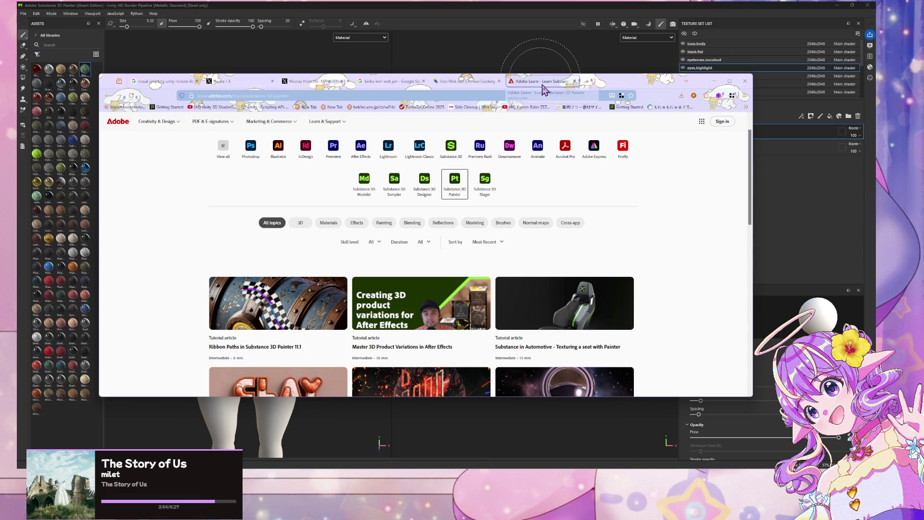
- Search Google in a new tab for 'substance 3d painter rotate camera'
{"action": "left_click", "coordinate": [590, 82]}
{"action": "type", "text": "sub"}
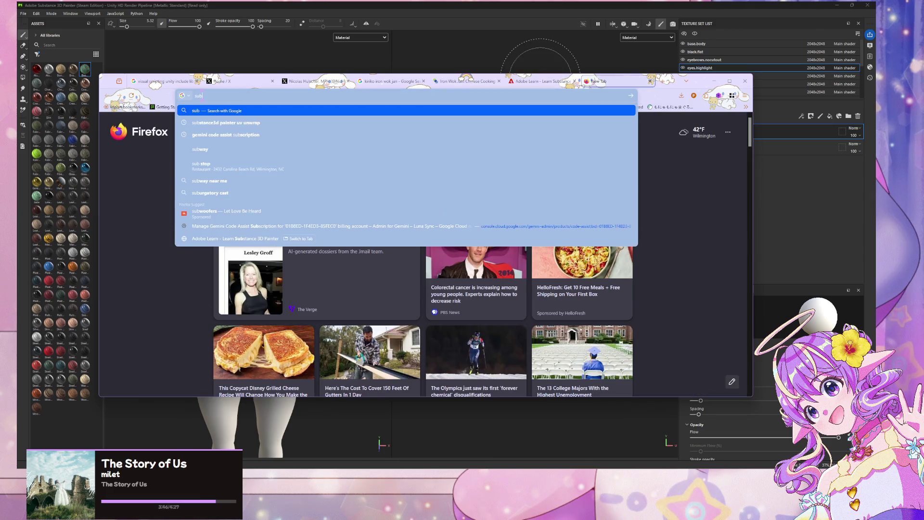
{"action": "type", "text": "stance 3d pa"}
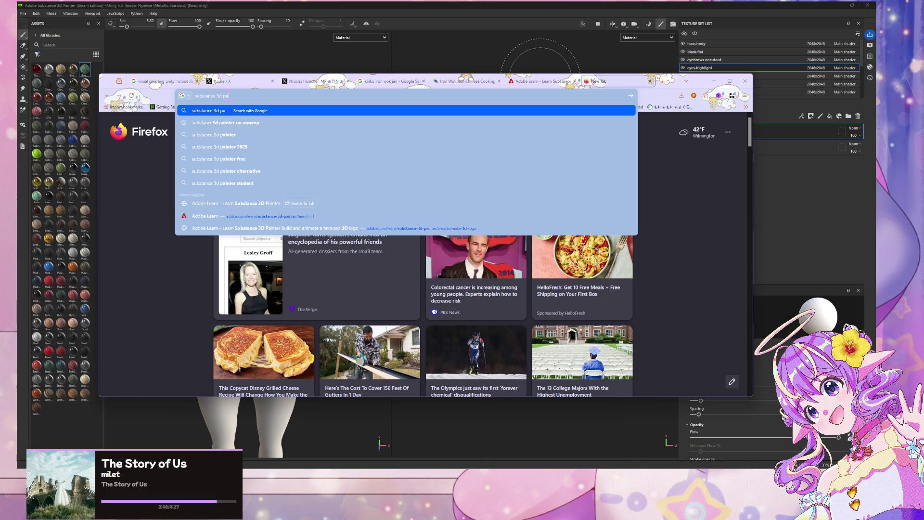
{"action": "type", "text": "inter r"}
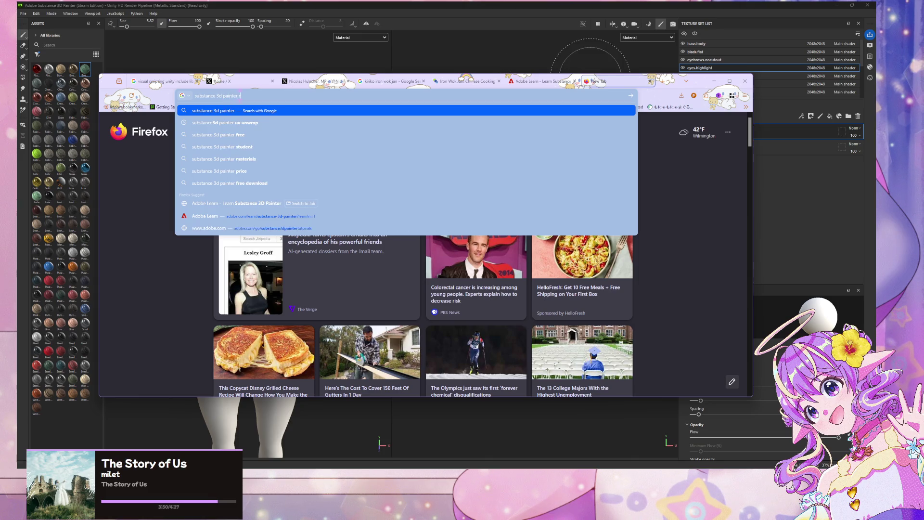
{"action": "type", "text": "otate camera"}
{"action": "key", "text": "Return"}
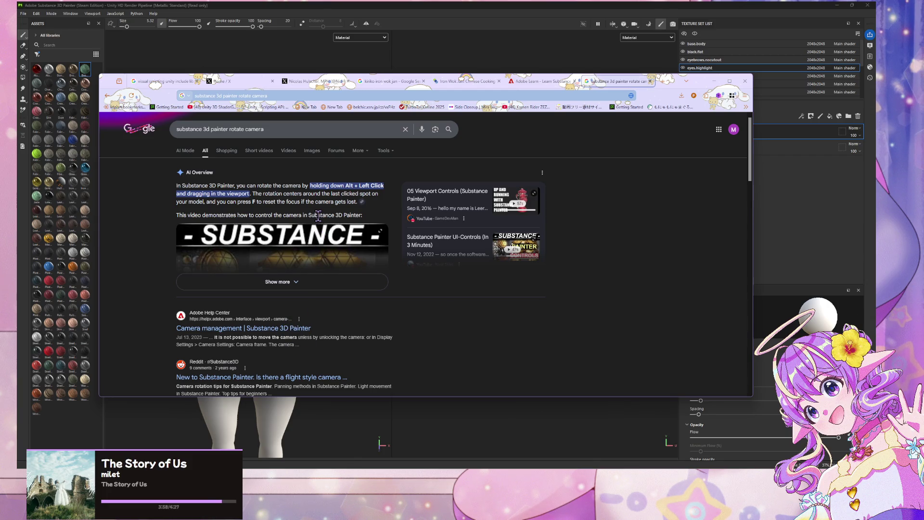
- Back in Substance Painter, orbit the avatar to a tilted side view and adjust the zoom
{"action": "left_click", "coordinate": [295, 428]}
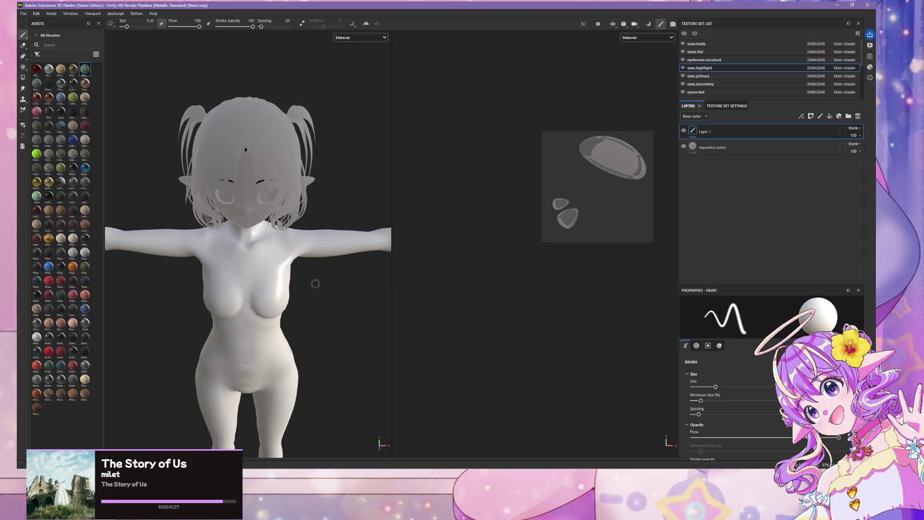
{"action": "mouse_move", "coordinate": [321, 279]}
{"action": "left_mouse_down", "text": "alt"}
{"action": "mouse_move", "coordinate": [305, 283]}
{"action": "mouse_move", "coordinate": [319, 268]}
{"action": "mouse_move", "coordinate": [304, 241]}
{"action": "mouse_move", "coordinate": [428, 160]}
{"action": "mouse_move", "coordinate": [263, 256]}
{"action": "mouse_move", "coordinate": [431, 222]}
{"action": "mouse_move", "coordinate": [244, 239]}
{"action": "mouse_move", "coordinate": [299, 289]}
{"action": "left_mouse_up", "text": "alt"}
{"action": "scroll", "coordinate": [316, 307], "scroll_direction": "up", "scroll_amount": 6}
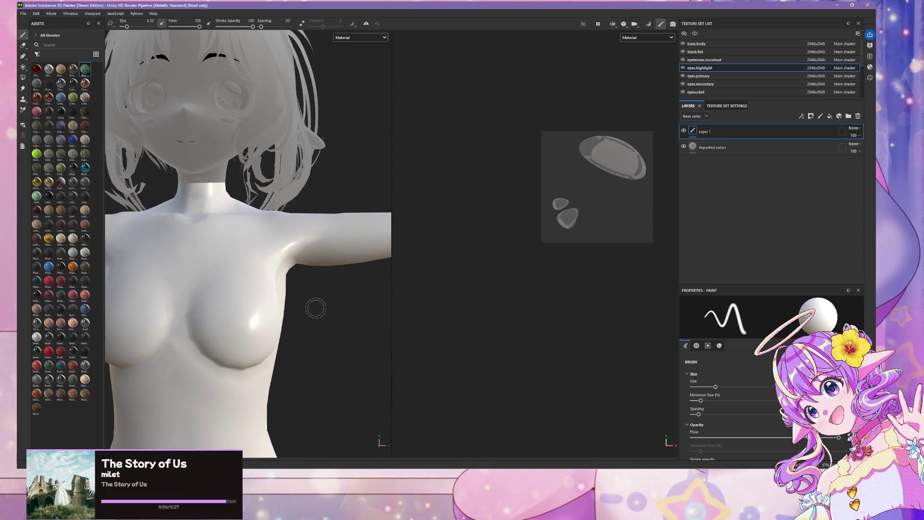
{"action": "scroll", "coordinate": [287, 332], "scroll_direction": "down", "scroll_amount": 1}
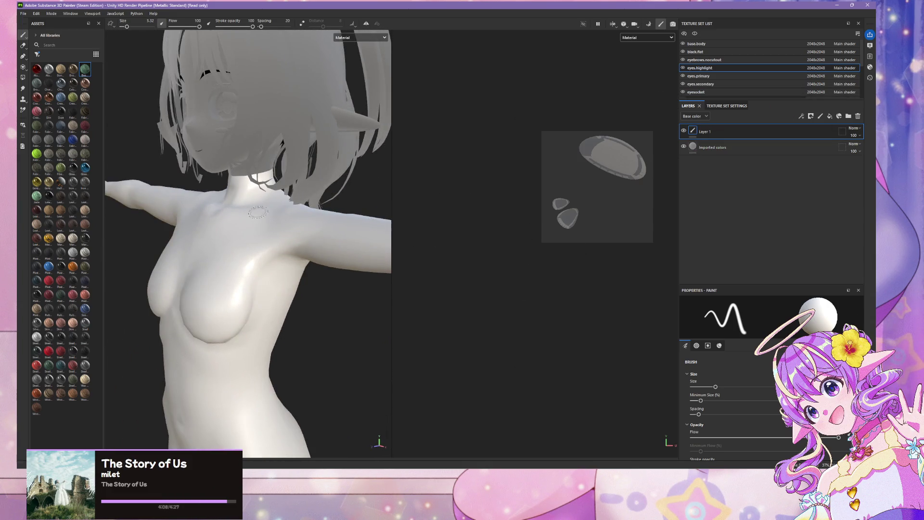
- Keep the Material display mode, pick the first Assets material, and show the base.body texture set
{"action": "left_click", "coordinate": [361, 37]}
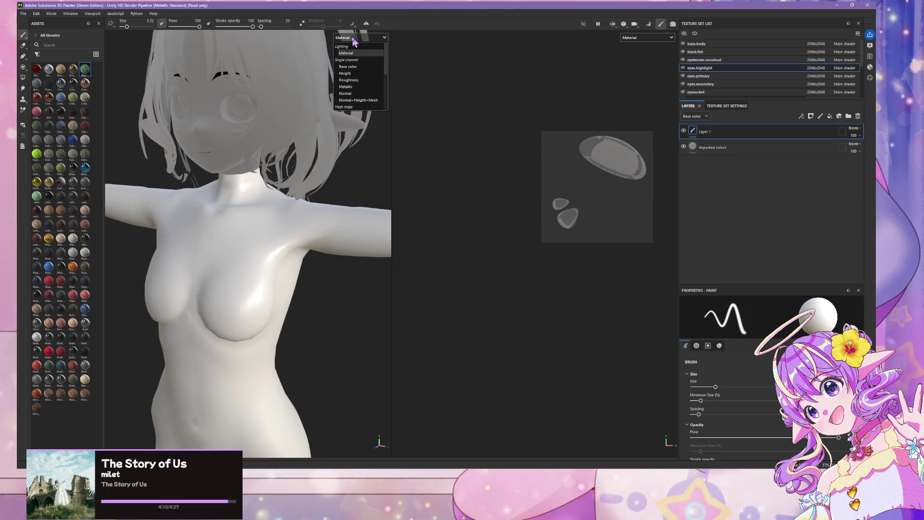
{"action": "left_click", "coordinate": [356, 43]}
{"action": "left_click", "coordinate": [35, 69]}
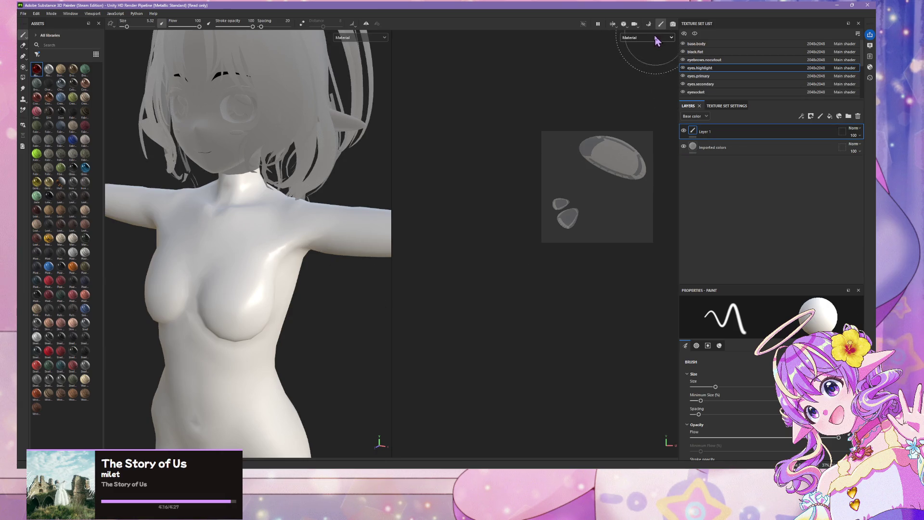
{"action": "left_click", "coordinate": [705, 44]}
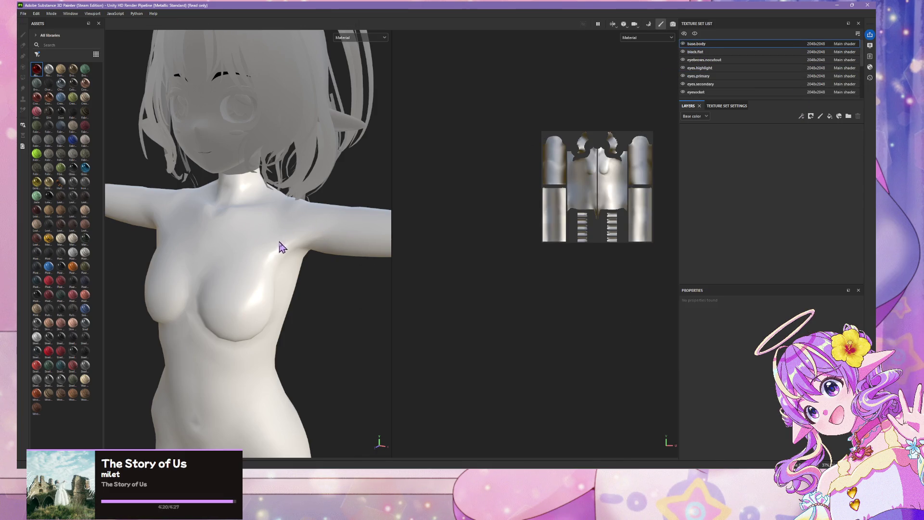
- Add a new paint layer, Layer 1, to the base.body texture set
{"action": "key", "text": "alt+space"}
{"action": "key", "text": "Escape"}
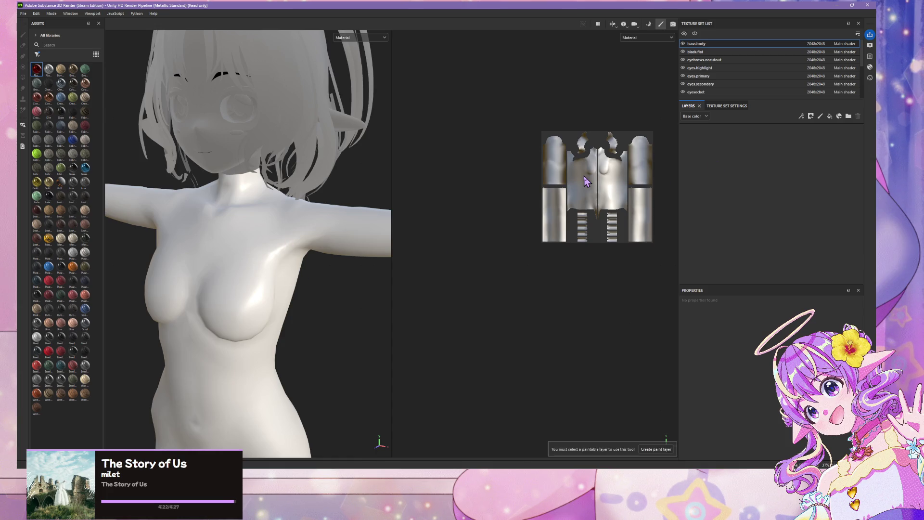
{"action": "left_click", "coordinate": [810, 118]}
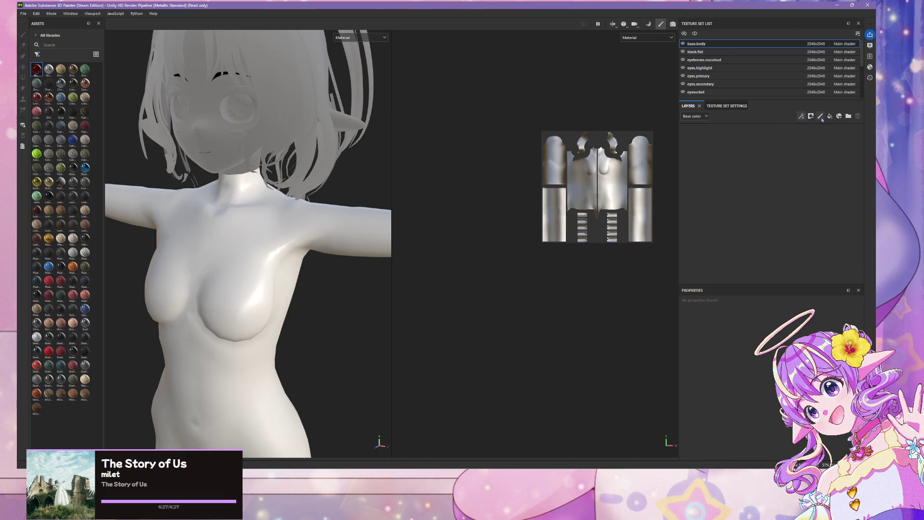
{"action": "left_click", "coordinate": [821, 117]}
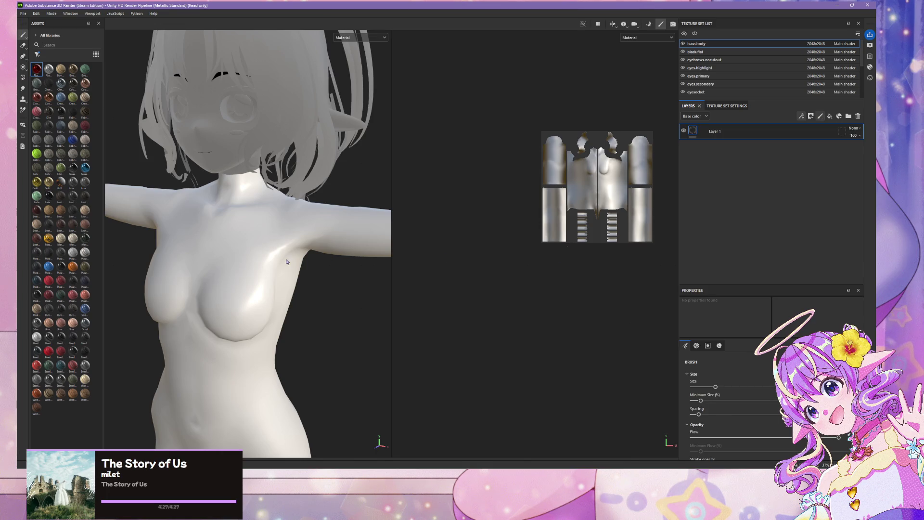
- Paint a white test stroke across the upper chest and review the brush orientation and alpha settings
{"action": "mouse_move", "coordinate": [308, 224]}
{"action": "left_mouse_down"}
{"action": "mouse_move", "coordinate": [274, 269]}
{"action": "mouse_move", "coordinate": [315, 254]}
{"action": "left_mouse_up"}
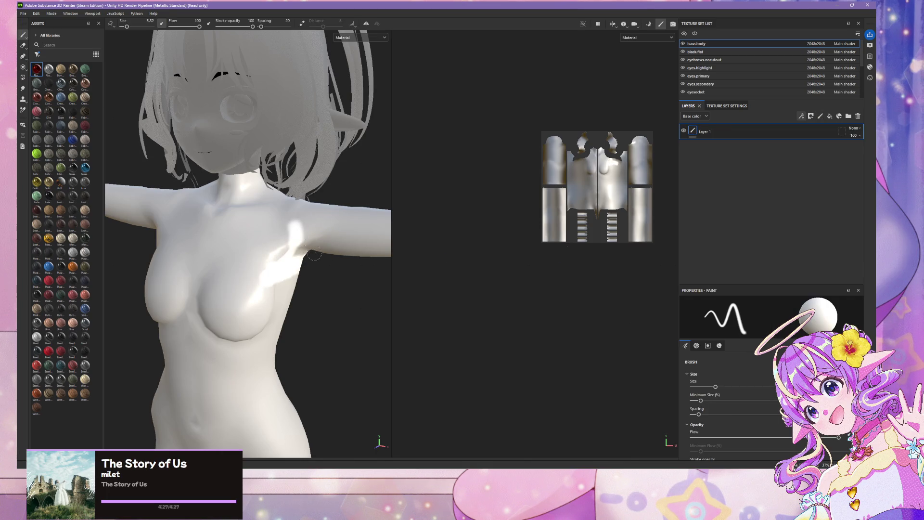
{"action": "left_click", "coordinate": [697, 346]}
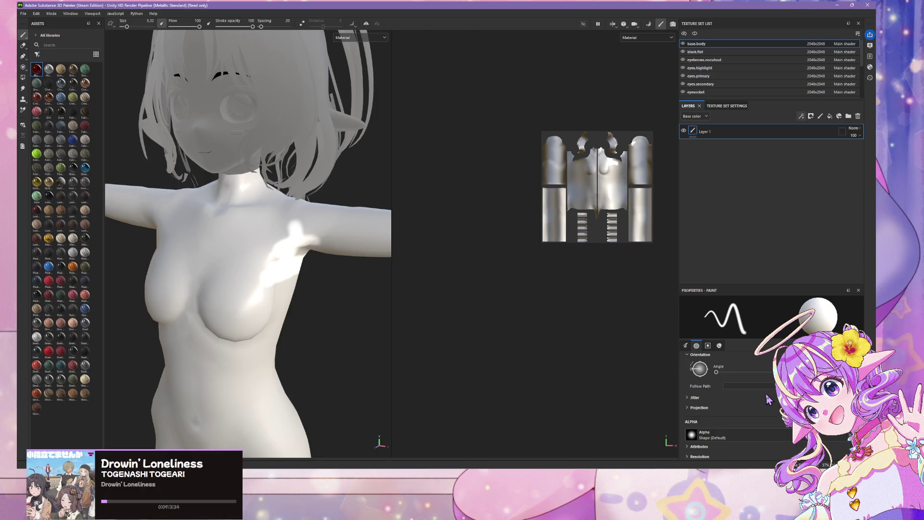
{"action": "scroll", "coordinate": [765, 394], "scroll_direction": "up", "scroll_amount": 3}
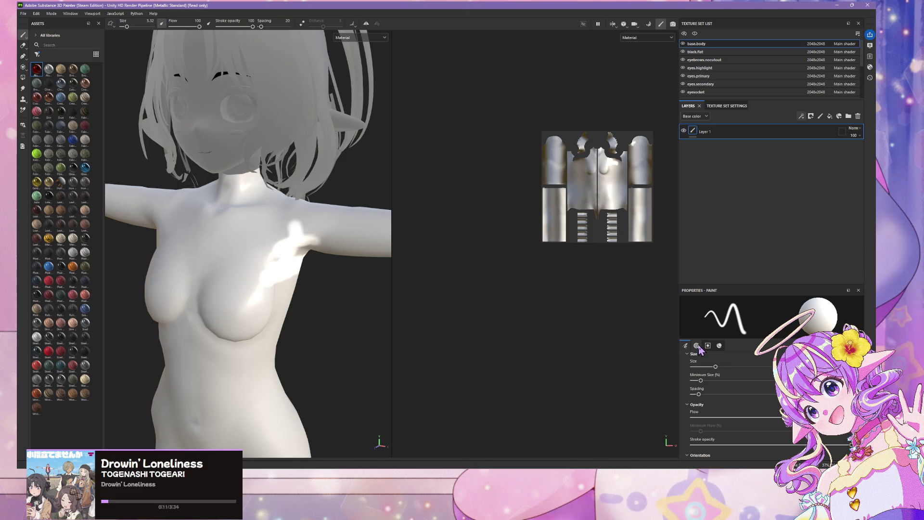
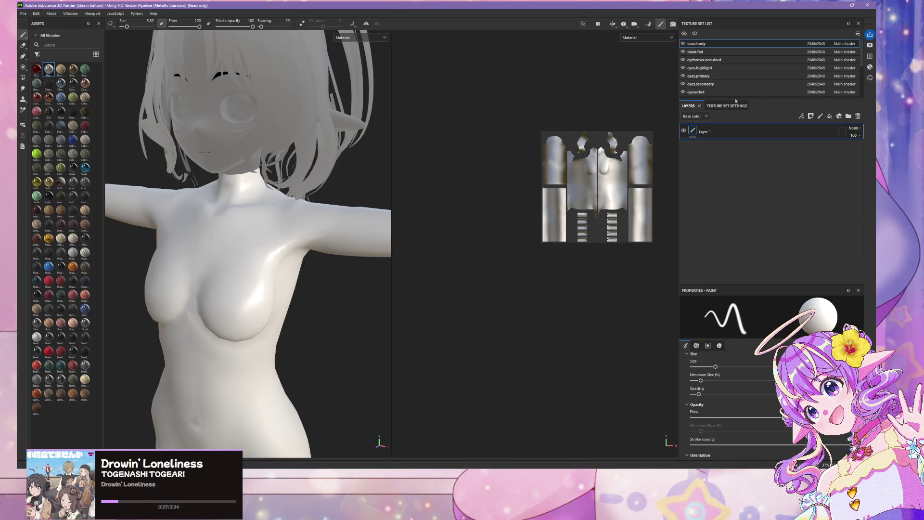
- Check the hair.primary and black.flat texture sets, then return to base.body
{"action": "double_click", "coordinate": [696, 97]}
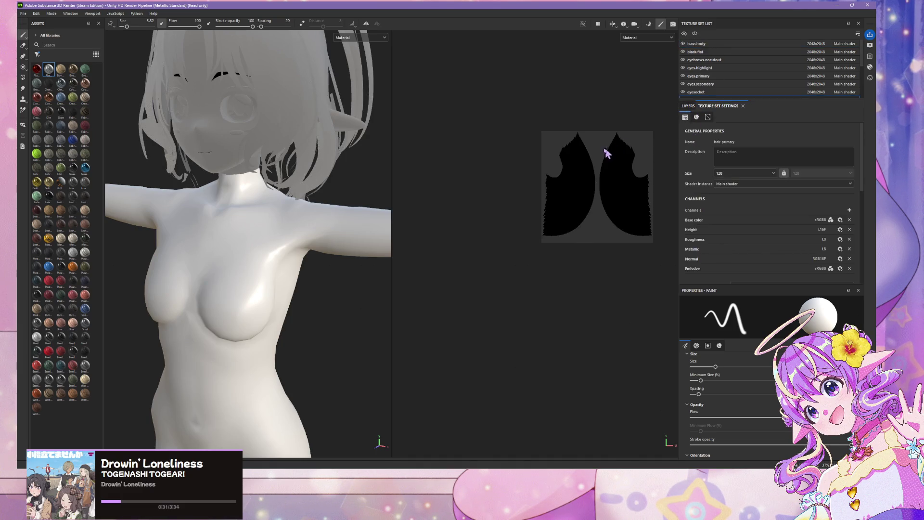
{"action": "scroll", "coordinate": [698, 48], "scroll_direction": "down", "scroll_amount": 1}
{"action": "left_click", "coordinate": [698, 45]}
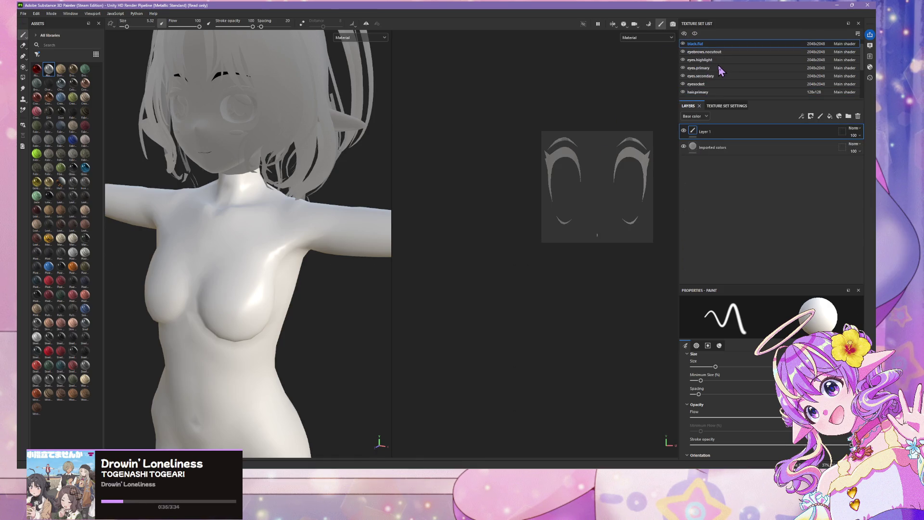
{"action": "scroll", "coordinate": [720, 77], "scroll_direction": "up", "scroll_amount": 1}
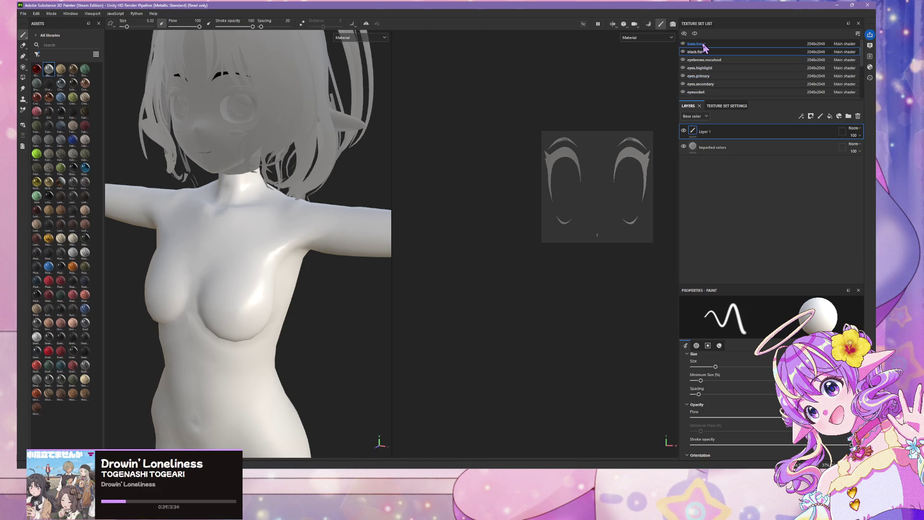
{"action": "left_click", "coordinate": [703, 44]}
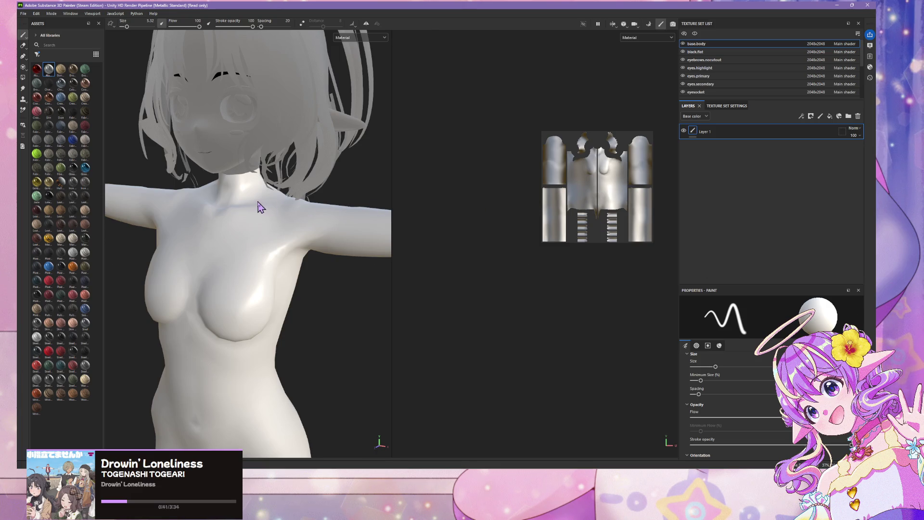
{"action": "scroll", "coordinate": [603, 191], "scroll_direction": "up", "scroll_amount": 1}
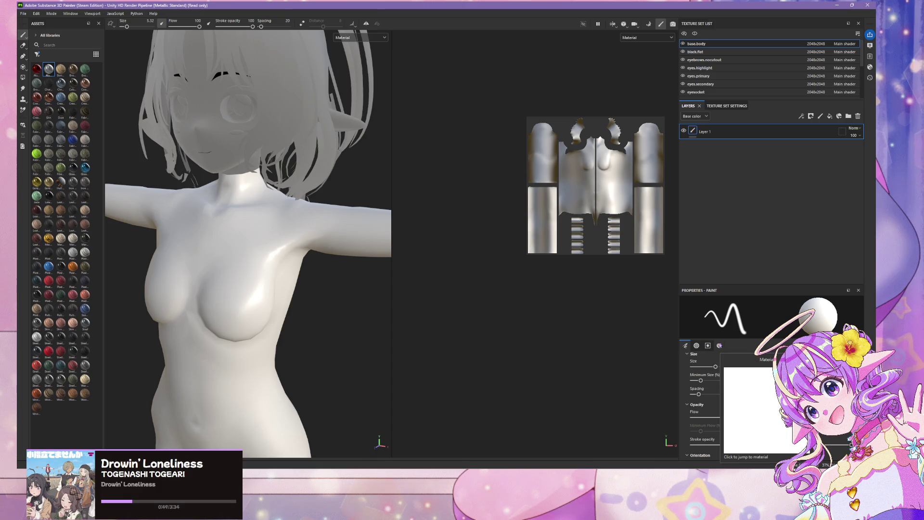
- Pick the red Fabric Nylon material and paint it across the shoulder and upper chest
{"action": "left_click", "coordinate": [721, 346]}
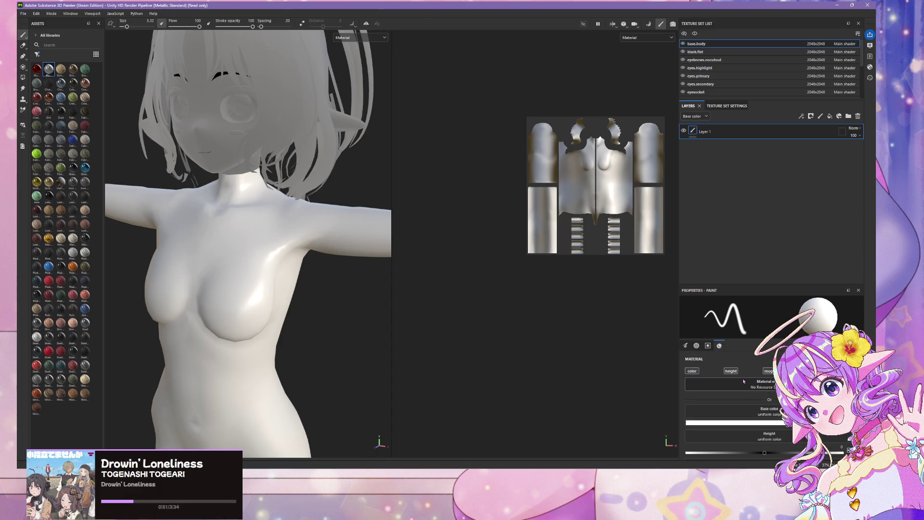
{"action": "left_click", "coordinate": [768, 387]}
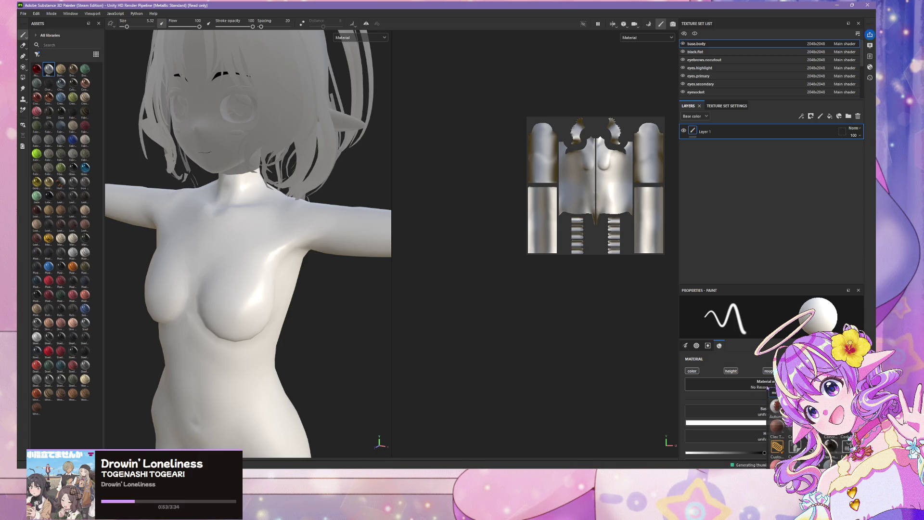
{"action": "scroll", "coordinate": [808, 433], "scroll_direction": "down", "scroll_amount": 5}
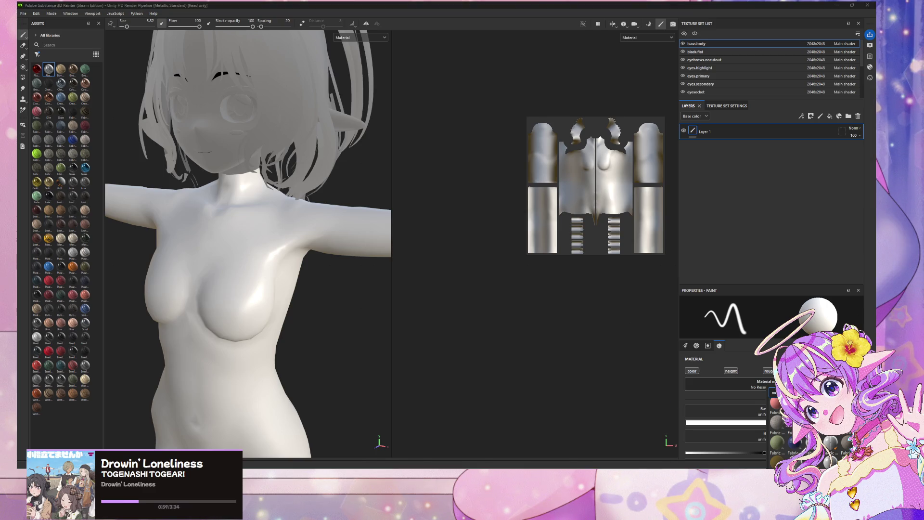
{"action": "left_click", "coordinate": [775, 403]}
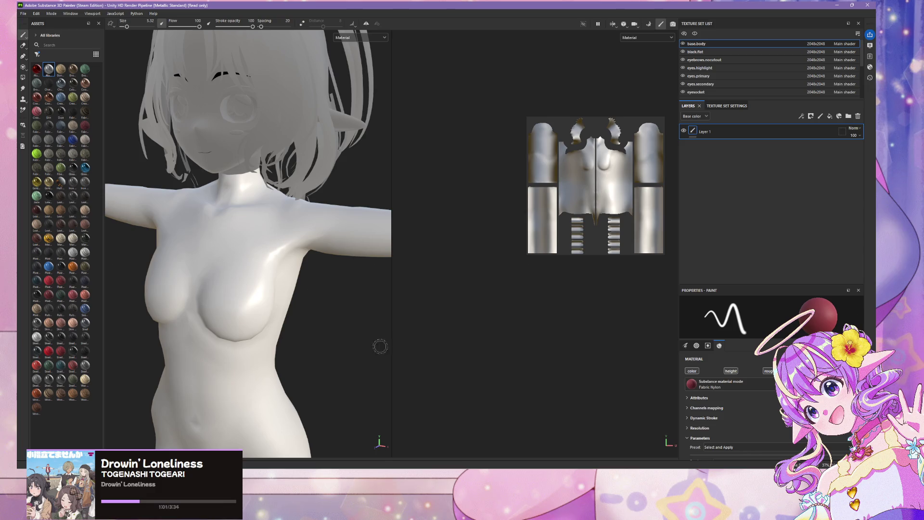
{"action": "mouse_move", "coordinate": [289, 226]}
{"action": "left_mouse_down"}
{"action": "mouse_move", "coordinate": [279, 255]}
{"action": "mouse_move", "coordinate": [309, 222]}
{"action": "mouse_move", "coordinate": [260, 251]}
{"action": "mouse_move", "coordinate": [308, 226]}
{"action": "mouse_move", "coordinate": [231, 253]}
{"action": "mouse_move", "coordinate": [212, 317]}
{"action": "mouse_move", "coordinate": [293, 279]}
{"action": "mouse_move", "coordinate": [223, 302]}
{"action": "mouse_move", "coordinate": [288, 287]}
{"action": "mouse_move", "coordinate": [269, 276]}
{"action": "mouse_move", "coordinate": [374, 241]}
{"action": "mouse_move", "coordinate": [335, 249]}
{"action": "left_mouse_up"}
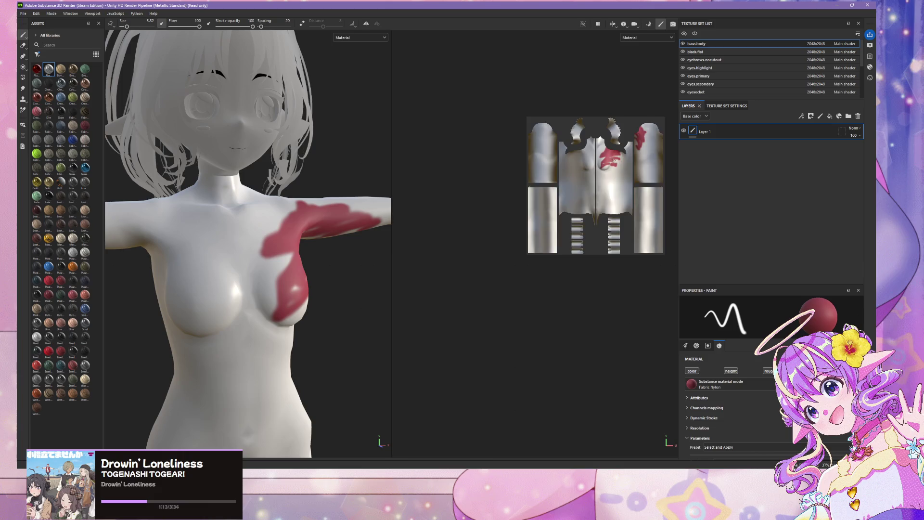
- Enlarge the brush to about size 4 and paint red over the chest, torso and collar
{"action": "scroll", "coordinate": [613, 157], "scroll_direction": "up", "scroll_amount": 6}
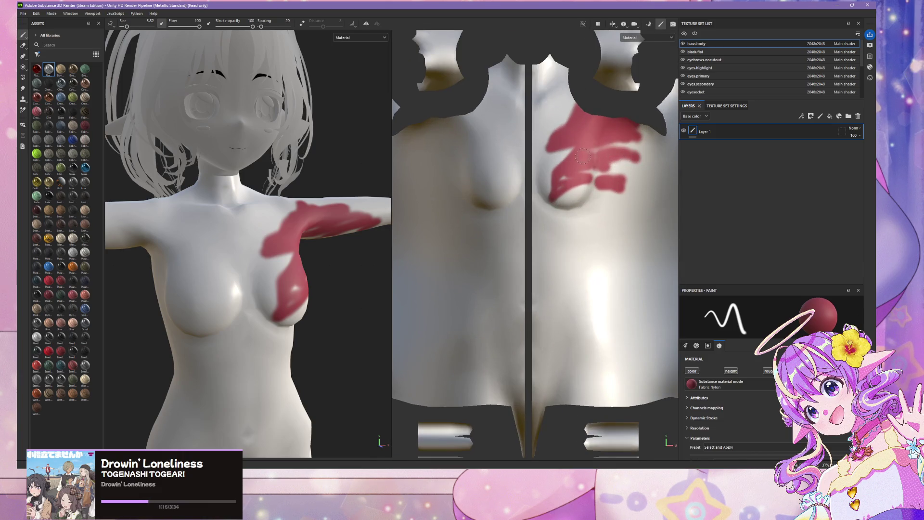
{"action": "mouse_move", "coordinate": [582, 155]}
{"action": "right_mouse_down", "text": "ctrl"}
{"action": "mouse_move", "coordinate": [580, 170]}
{"action": "mouse_move", "coordinate": [563, 158]}
{"action": "right_mouse_up", "text": "ctrl"}
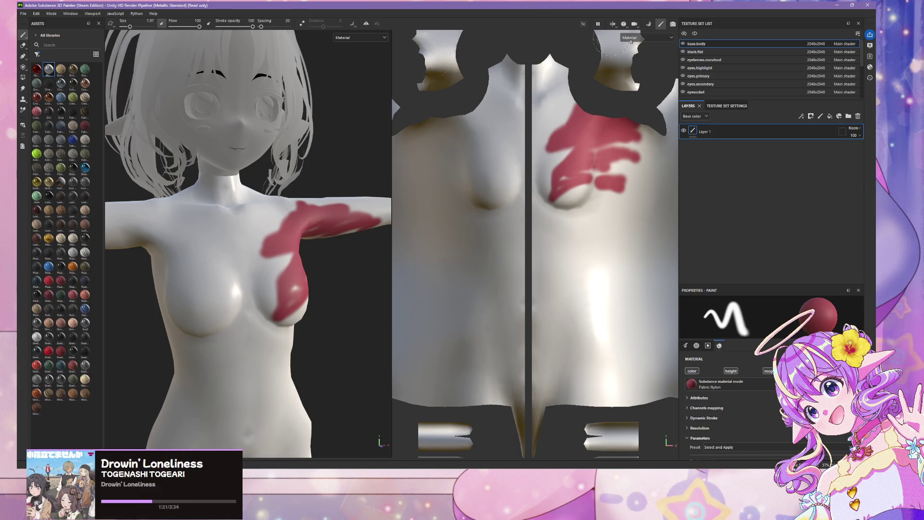
{"action": "mouse_move", "coordinate": [572, 222]}
{"action": "left_mouse_down"}
{"action": "mouse_move", "coordinate": [559, 203]}
{"action": "mouse_move", "coordinate": [539, 212]}
{"action": "mouse_move", "coordinate": [570, 168]}
{"action": "mouse_move", "coordinate": [549, 159]}
{"action": "mouse_move", "coordinate": [568, 212]}
{"action": "mouse_move", "coordinate": [602, 222]}
{"action": "mouse_move", "coordinate": [654, 280]}
{"action": "mouse_move", "coordinate": [622, 231]}
{"action": "mouse_move", "coordinate": [578, 341]}
{"action": "mouse_move", "coordinate": [583, 398]}
{"action": "mouse_move", "coordinate": [549, 399]}
{"action": "mouse_move", "coordinate": [573, 424]}
{"action": "mouse_move", "coordinate": [530, 351]}
{"action": "mouse_move", "coordinate": [434, 337]}
{"action": "mouse_move", "coordinate": [636, 344]}
{"action": "left_mouse_up"}
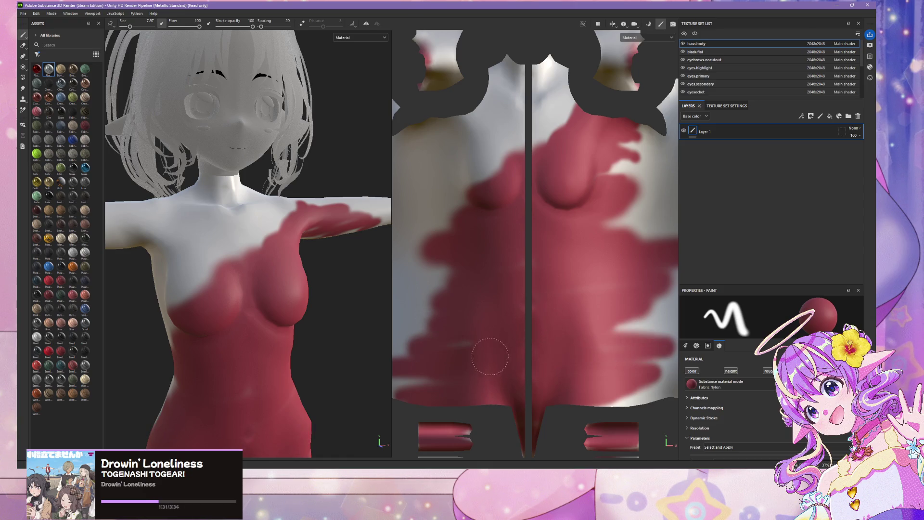
{"action": "scroll", "coordinate": [242, 327], "scroll_direction": "down", "scroll_amount": 3}
{"action": "scroll", "coordinate": [296, 320], "scroll_direction": "down", "scroll_amount": 1}
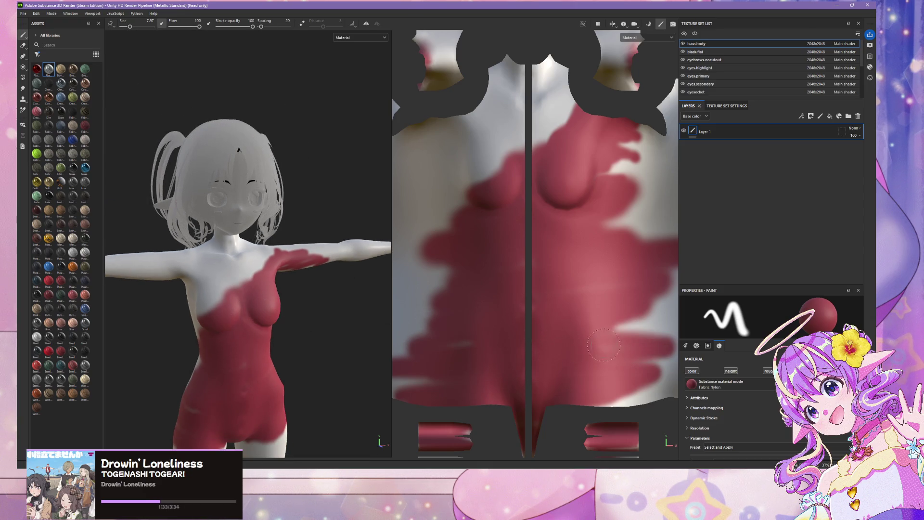
{"action": "mouse_move", "coordinate": [295, 295]}
{"action": "left_mouse_down", "text": "alt"}
{"action": "mouse_move", "coordinate": [323, 280]}
{"action": "mouse_move", "coordinate": [247, 279]}
{"action": "left_mouse_up", "text": "alt"}
{"action": "scroll", "coordinate": [246, 279], "scroll_direction": "up", "scroll_amount": 3}
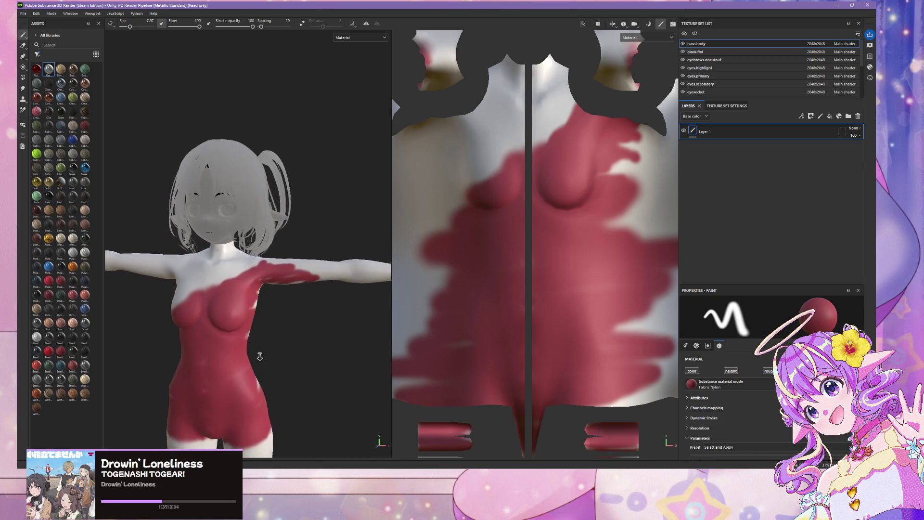
{"action": "mouse_move", "coordinate": [298, 248]}
{"action": "left_mouse_down"}
{"action": "mouse_move", "coordinate": [154, 274]}
{"action": "mouse_move", "coordinate": [145, 301]}
{"action": "mouse_move", "coordinate": [142, 311]}
{"action": "mouse_move", "coordinate": [270, 338]}
{"action": "left_mouse_up"}
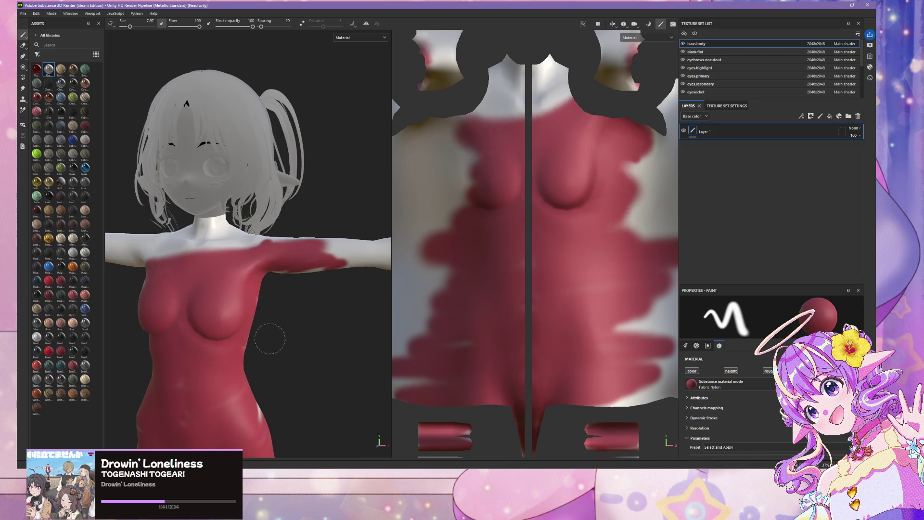
{"action": "scroll", "coordinate": [284, 287], "scroll_direction": "down", "scroll_amount": 3}
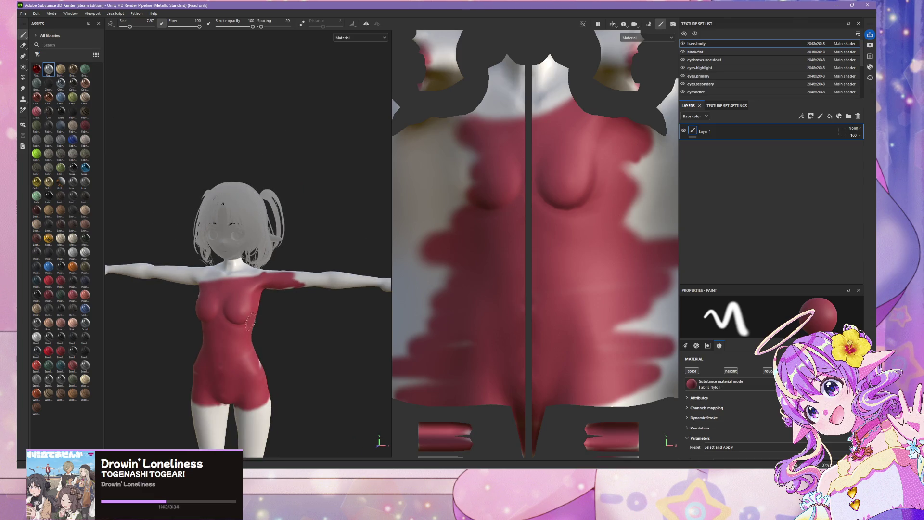
- Paint Carbon Fiber across the chest, then bring up the browser's camera-rotation search
{"action": "left_click", "coordinate": [85, 172]}
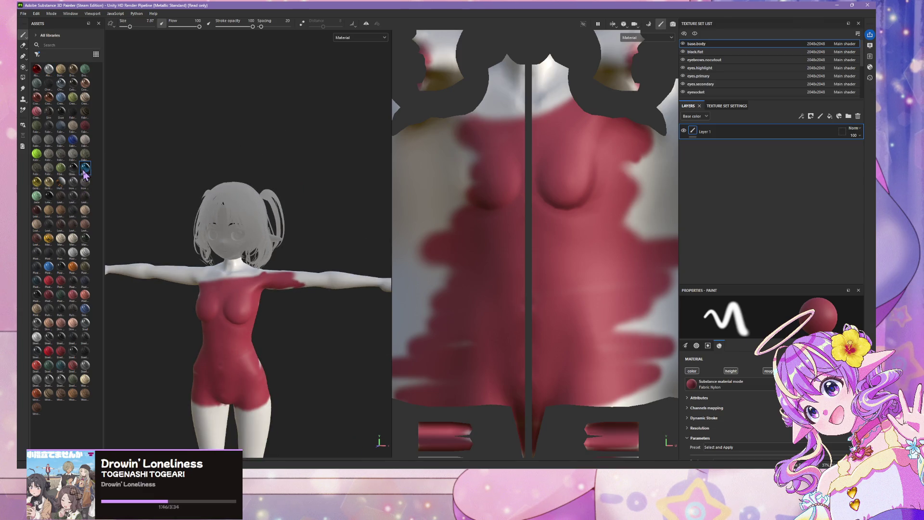
{"action": "left_click", "coordinate": [721, 385]}
{"action": "scroll", "coordinate": [771, 424], "scroll_direction": "up", "scroll_amount": 5}
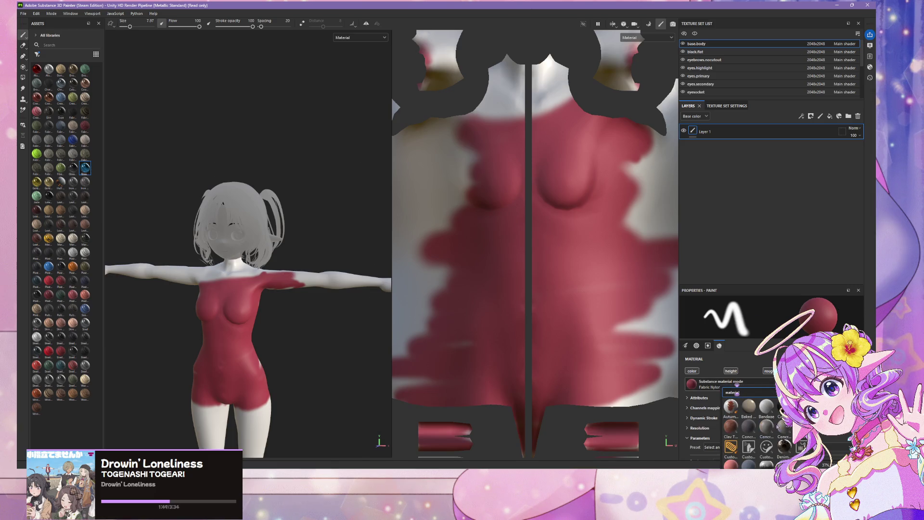
{"action": "left_click", "coordinate": [780, 406]}
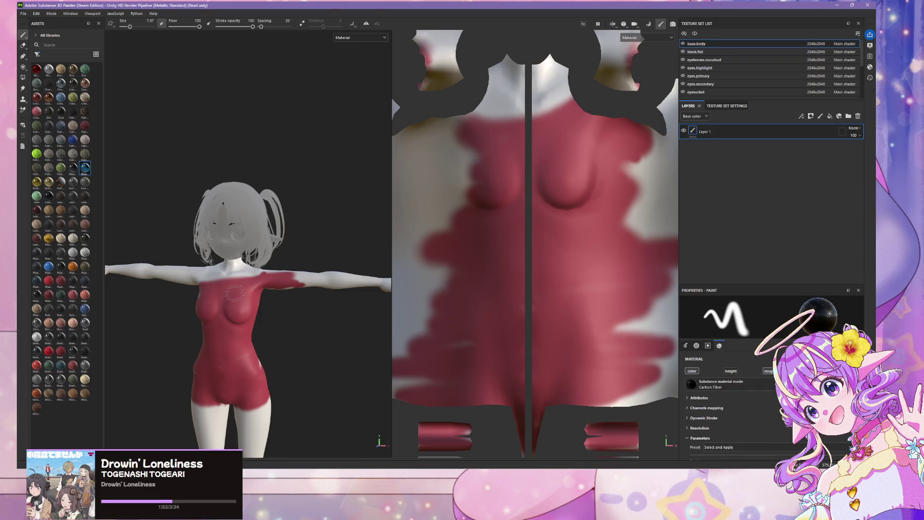
{"action": "scroll", "coordinate": [261, 227], "scroll_direction": "up", "scroll_amount": 5}
{"action": "mouse_move", "coordinate": [256, 239]}
{"action": "left_mouse_down"}
{"action": "mouse_move", "coordinate": [145, 300]}
{"action": "mouse_move", "coordinate": [289, 294]}
{"action": "mouse_move", "coordinate": [206, 338]}
{"action": "mouse_move", "coordinate": [159, 385]}
{"action": "mouse_move", "coordinate": [266, 360]}
{"action": "left_mouse_up"}
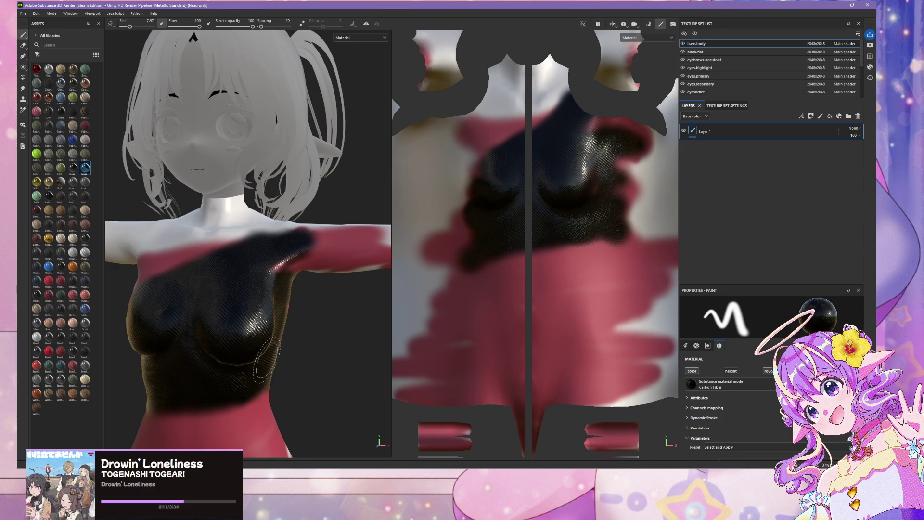
{"action": "key", "text": "alt+Tab"}
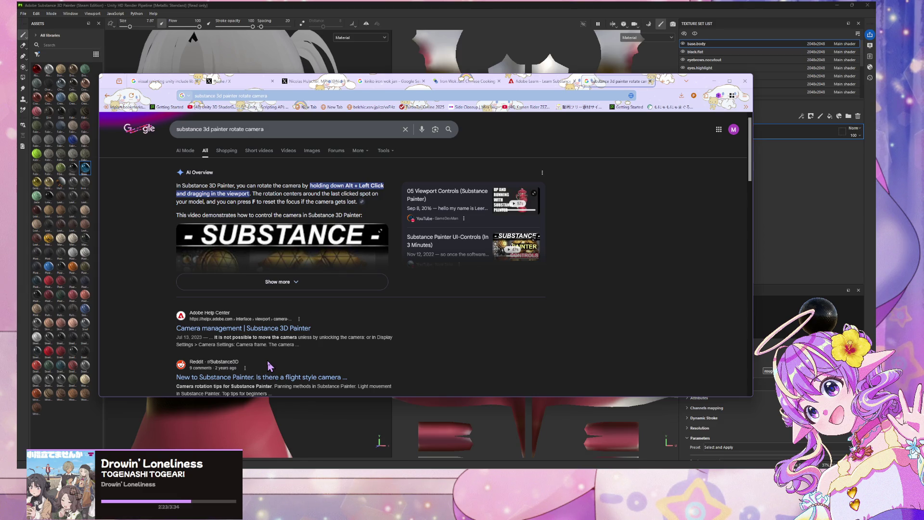
- Back in Substance Painter, brush Carbon Fiber over the armpit, shoulders and chest
{"action": "left_click", "coordinate": [326, 8]}
{"action": "mouse_move", "coordinate": [289, 288]}
{"action": "left_mouse_down"}
{"action": "mouse_move", "coordinate": [296, 270]}
{"action": "mouse_move", "coordinate": [277, 273]}
{"action": "mouse_move", "coordinate": [334, 283]}
{"action": "mouse_move", "coordinate": [320, 346]}
{"action": "mouse_move", "coordinate": [203, 433]}
{"action": "mouse_move", "coordinate": [232, 424]}
{"action": "mouse_move", "coordinate": [147, 435]}
{"action": "left_mouse_up"}
{"action": "mouse_move", "coordinate": [258, 258]}
{"action": "left_mouse_down"}
{"action": "mouse_move", "coordinate": [125, 241]}
{"action": "mouse_move", "coordinate": [255, 228]}
{"action": "mouse_move", "coordinate": [324, 234]}
{"action": "left_mouse_up"}
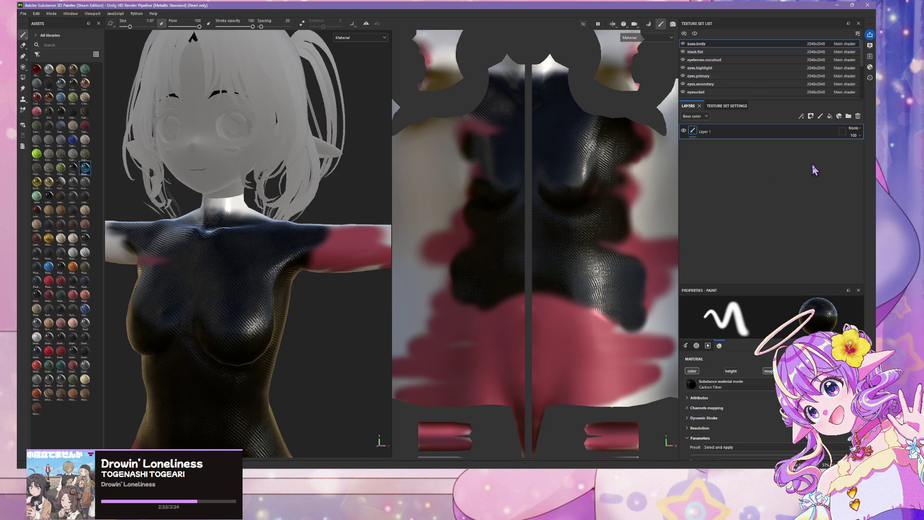
- Add a Carbon Fiber fill layer and delete the hand-painted Layer 1
{"action": "left_click", "coordinate": [830, 117]}
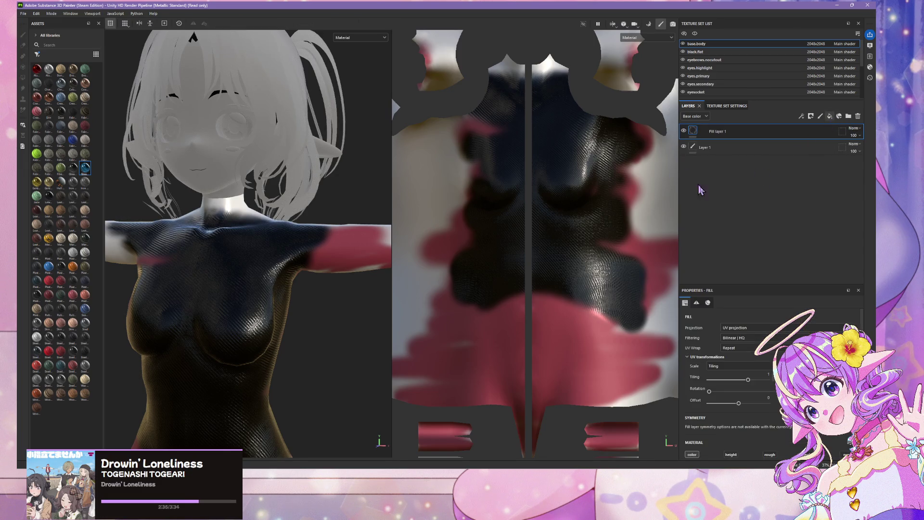
{"action": "scroll", "coordinate": [766, 350], "scroll_direction": "down", "scroll_amount": 3}
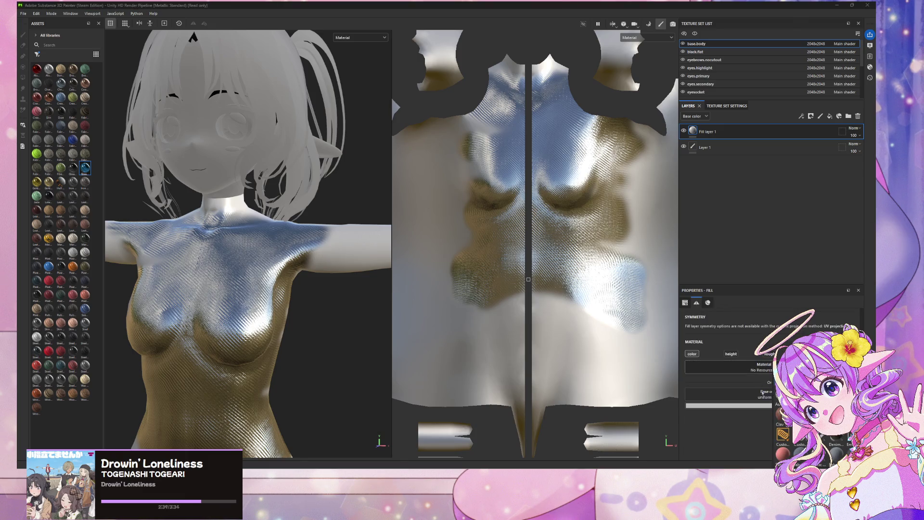
{"action": "left_click", "coordinate": [390, 96]}
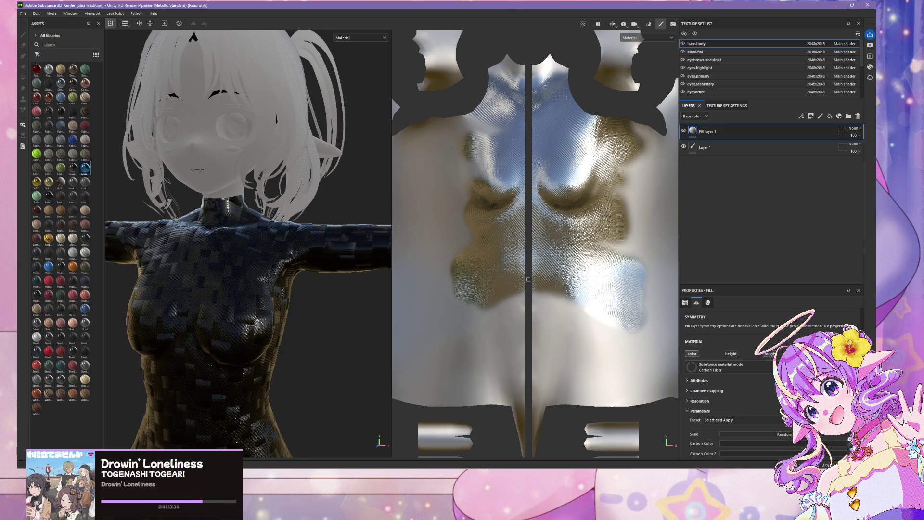
{"action": "left_click", "coordinate": [824, 146]}
{"action": "left_click", "coordinate": [858, 116]}
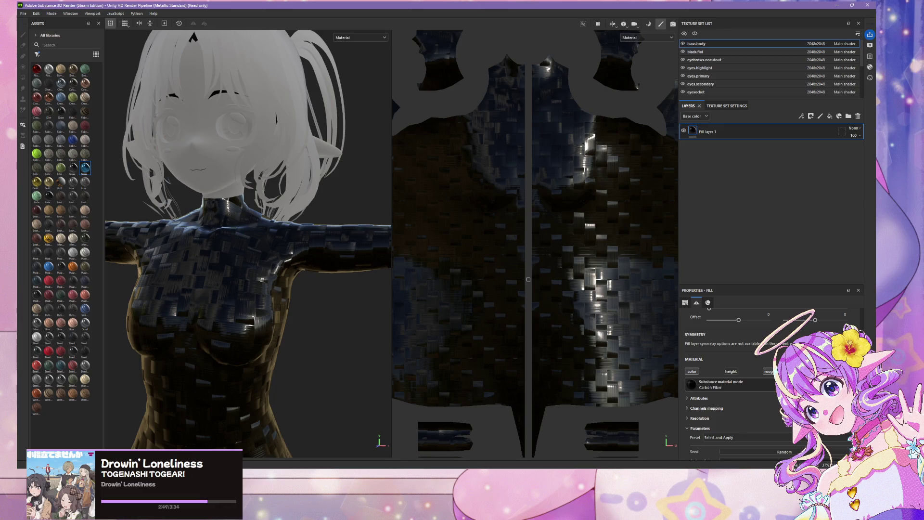
- Set the Carbon Fiber fill's texture scaling to Physical size
{"action": "scroll", "coordinate": [739, 339], "scroll_direction": "up", "scroll_amount": 2}
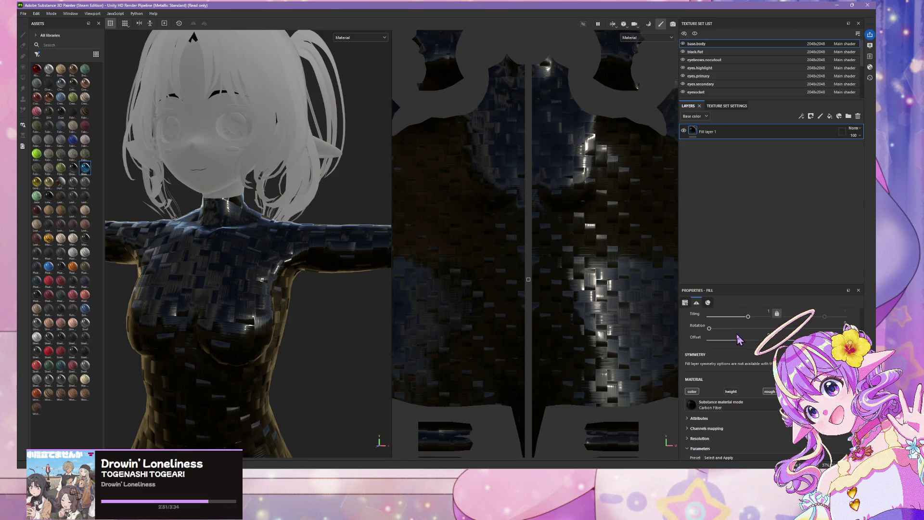
{"action": "scroll", "coordinate": [739, 339], "scroll_direction": "up", "scroll_amount": 5}
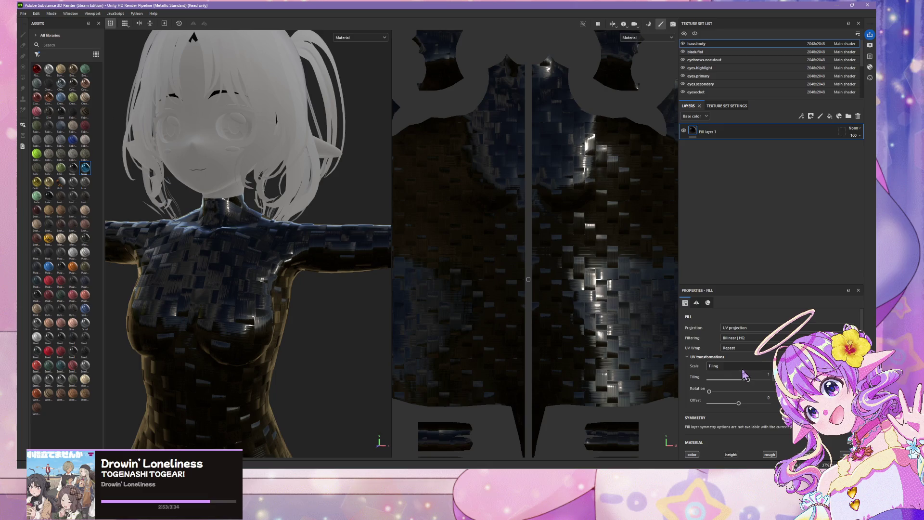
{"action": "left_click", "coordinate": [741, 366]}
{"action": "left_click", "coordinate": [737, 374]}
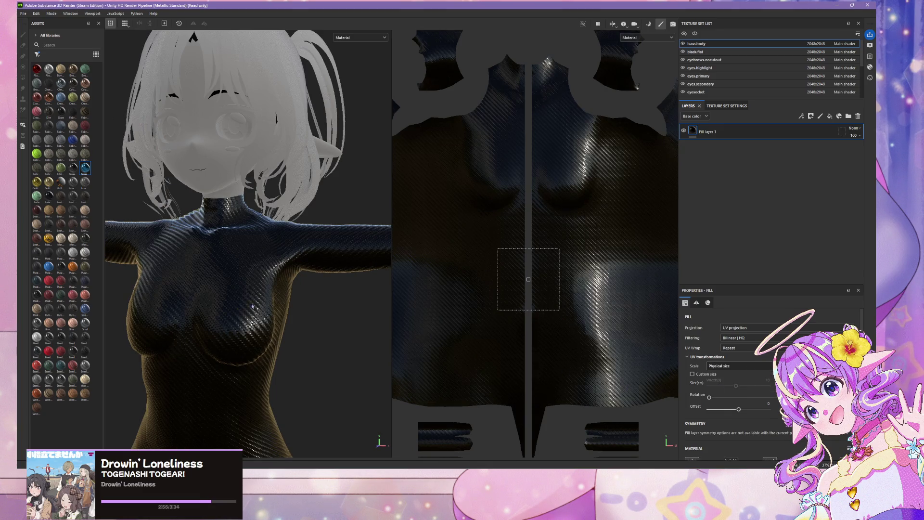
{"action": "scroll", "coordinate": [330, 260], "scroll_direction": "down", "scroll_amount": 2}
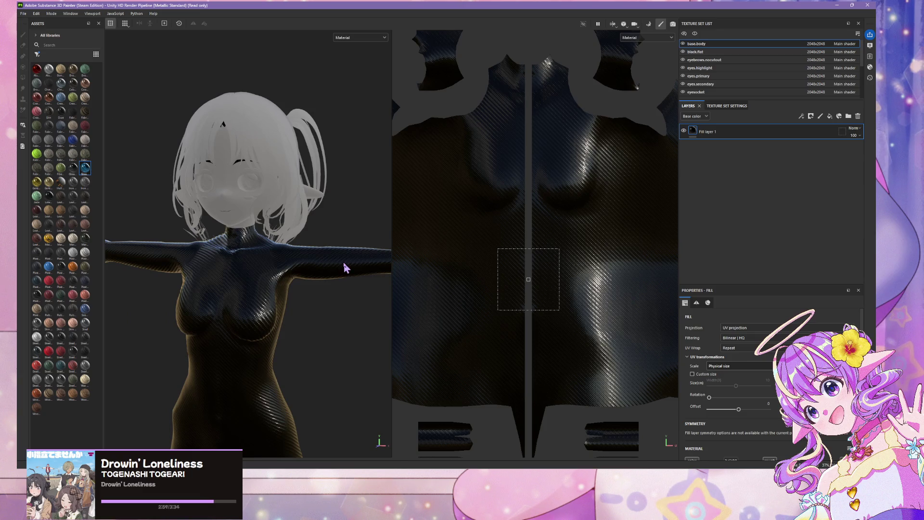
{"action": "scroll", "coordinate": [344, 269], "scroll_direction": "down", "scroll_amount": 6}
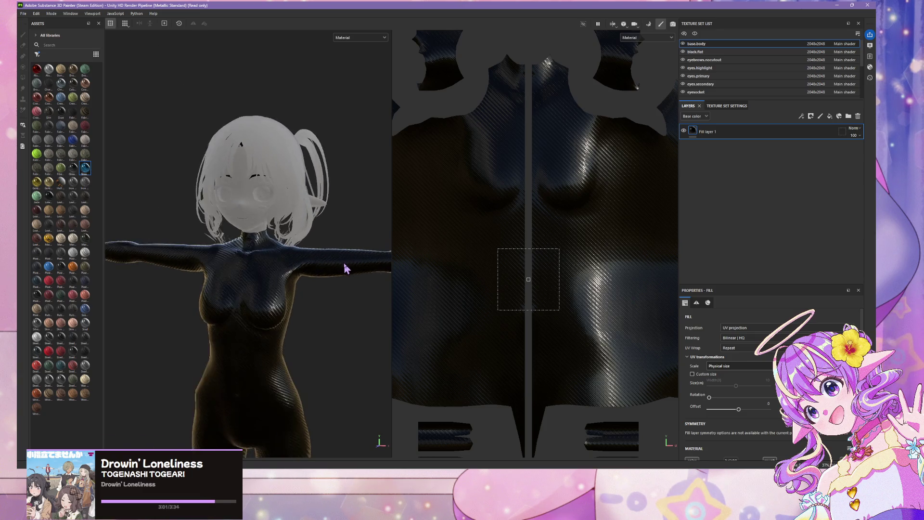
{"action": "scroll", "coordinate": [344, 275], "scroll_direction": "up", "scroll_amount": 3}
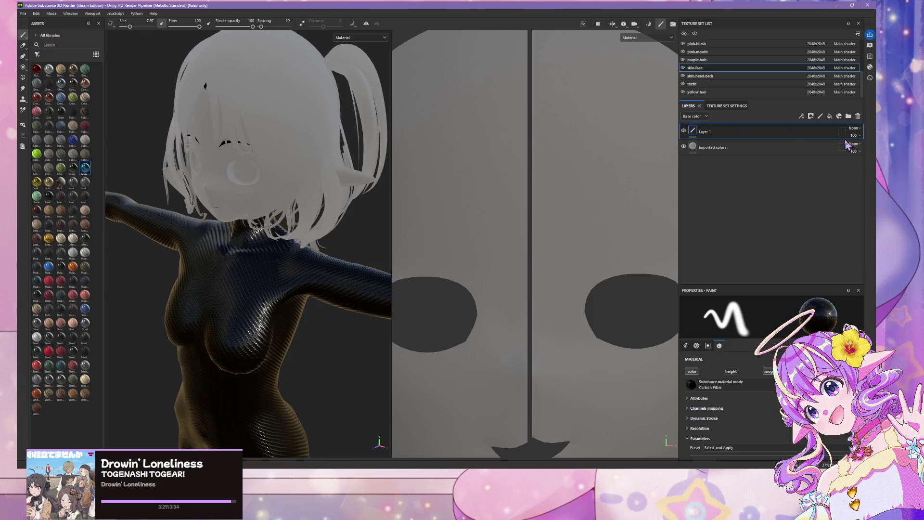
- Add a fill layer to skin.face and delete Layer 1 and Imported colors
{"action": "left_click", "coordinate": [829, 117]}
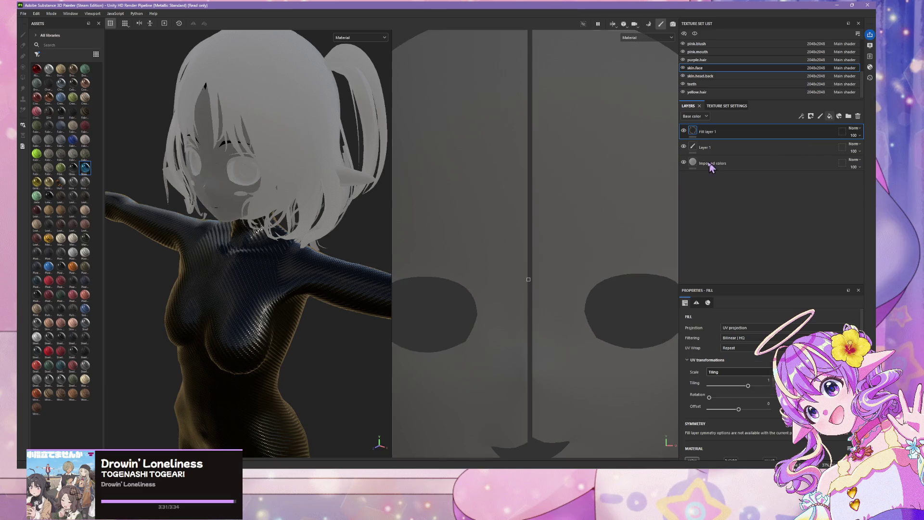
{"action": "left_click", "coordinate": [754, 155]}
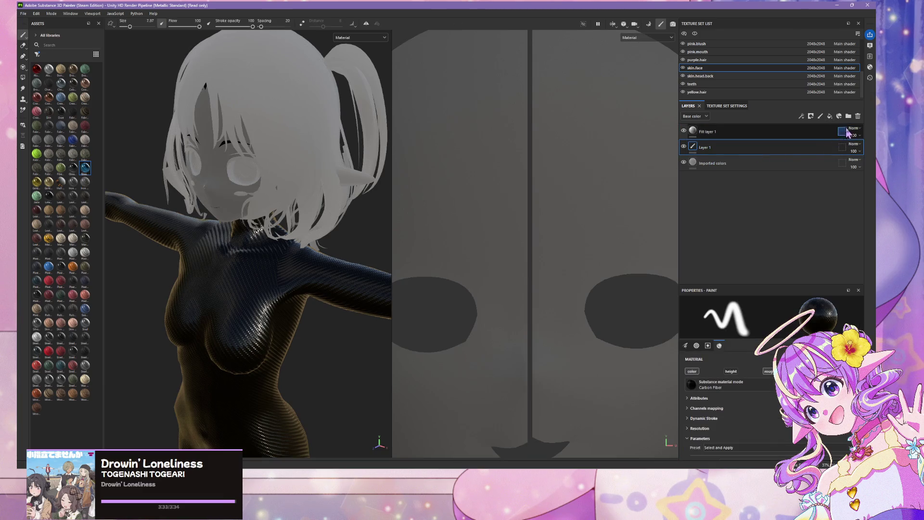
{"action": "key", "text": "Delete"}
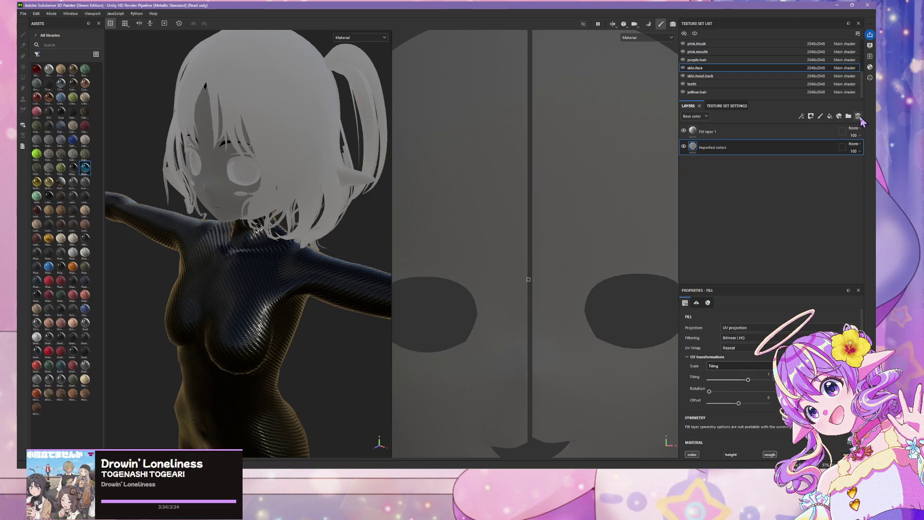
{"action": "key", "text": "Delete"}
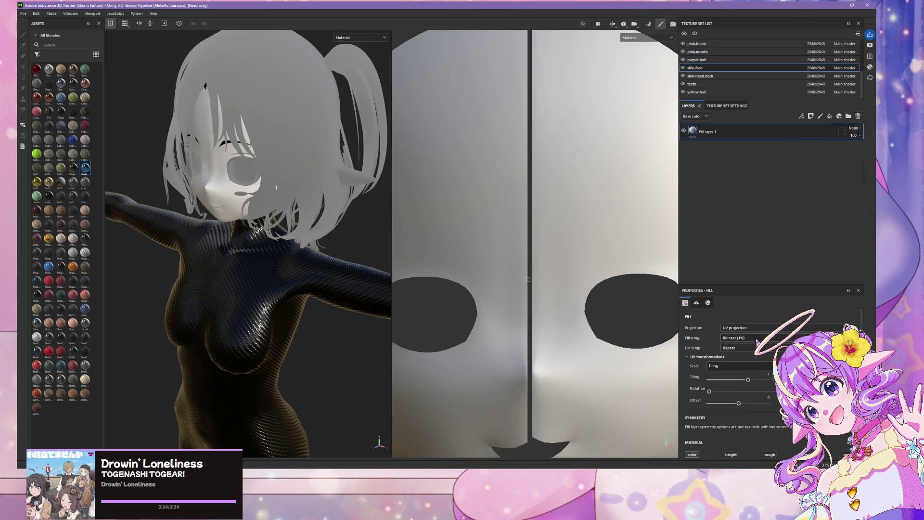
{"action": "scroll", "coordinate": [769, 373], "scroll_direction": "down", "scroll_amount": 5}
{"action": "scroll", "coordinate": [770, 373], "scroll_direction": "up", "scroll_amount": 1}
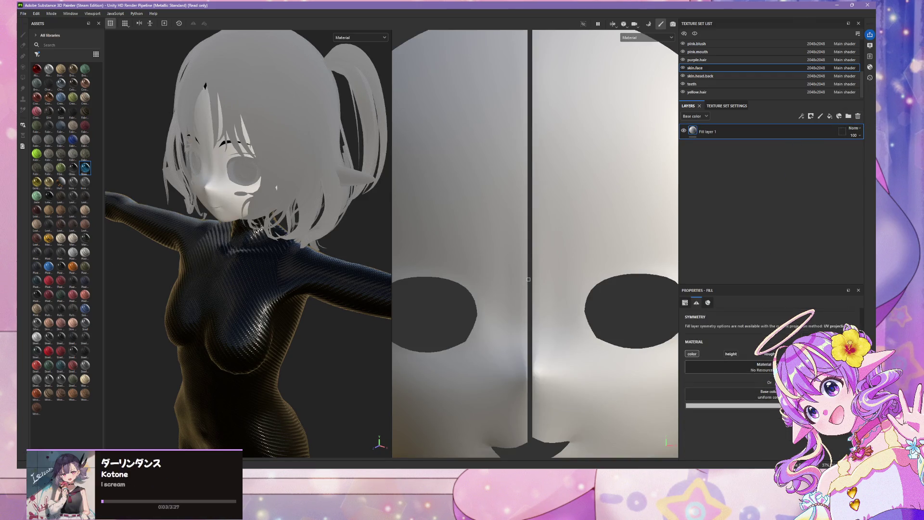
{"action": "left_click", "coordinate": [765, 366]}
- Assign the Skin Human material to the face fill layer
{"action": "left_click", "coordinate": [764, 366]}
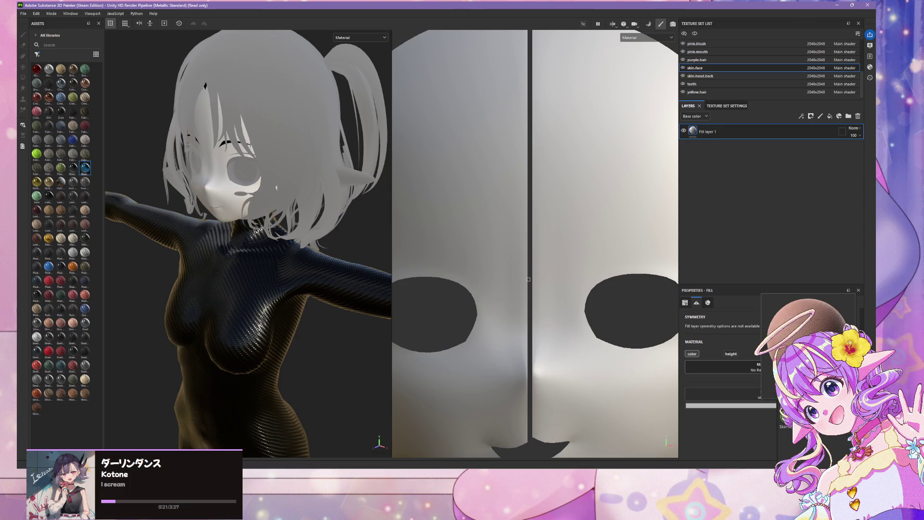
{"action": "key", "text": "alt+Tab"}
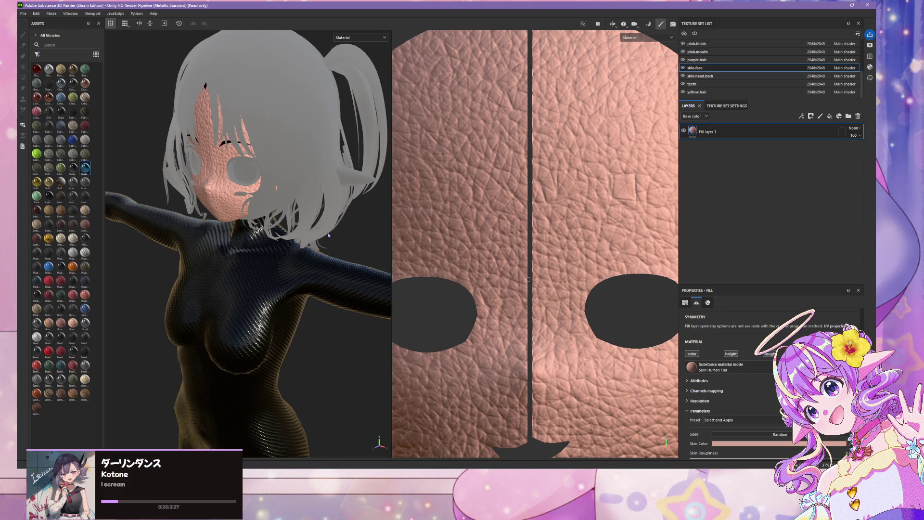
{"action": "scroll", "coordinate": [588, 353], "scroll_direction": "down", "scroll_amount": 4}
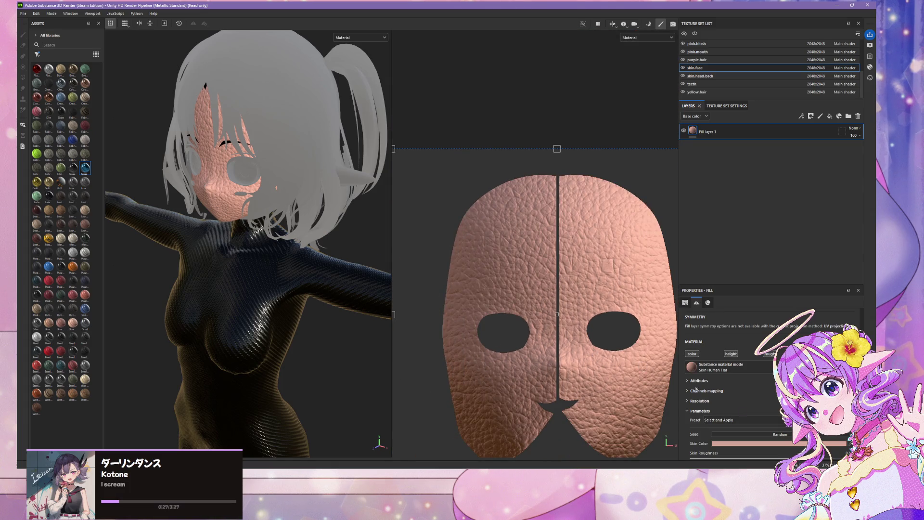
{"action": "scroll", "coordinate": [697, 389], "scroll_direction": "down", "scroll_amount": 3}
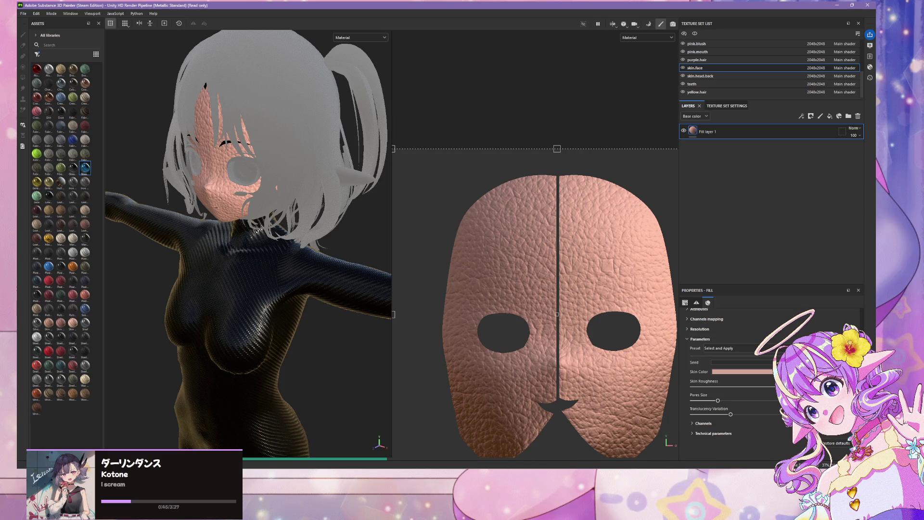
{"action": "mouse_move", "coordinate": [507, 479]}
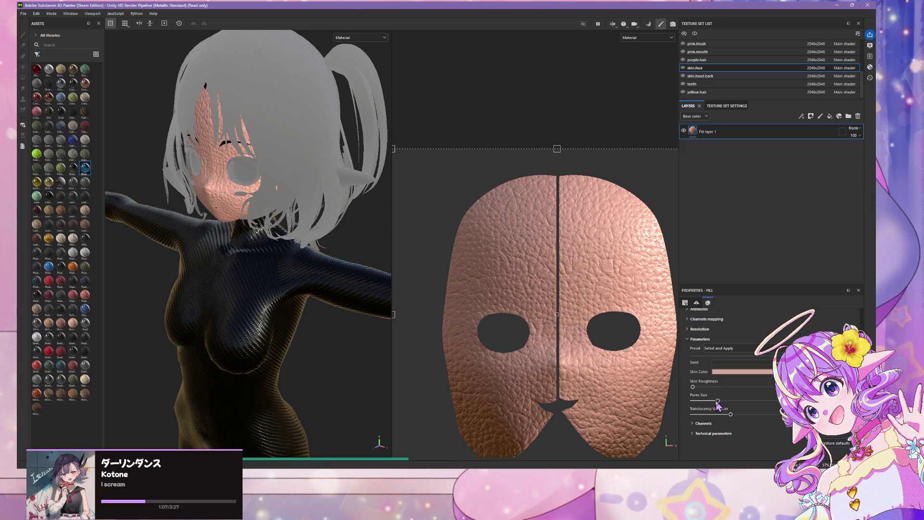
- Drag Pores Size to its minimum, then switch over to Blender
{"action": "left_click_drag", "start_coordinate": [717, 401], "coordinate": [693, 400]}
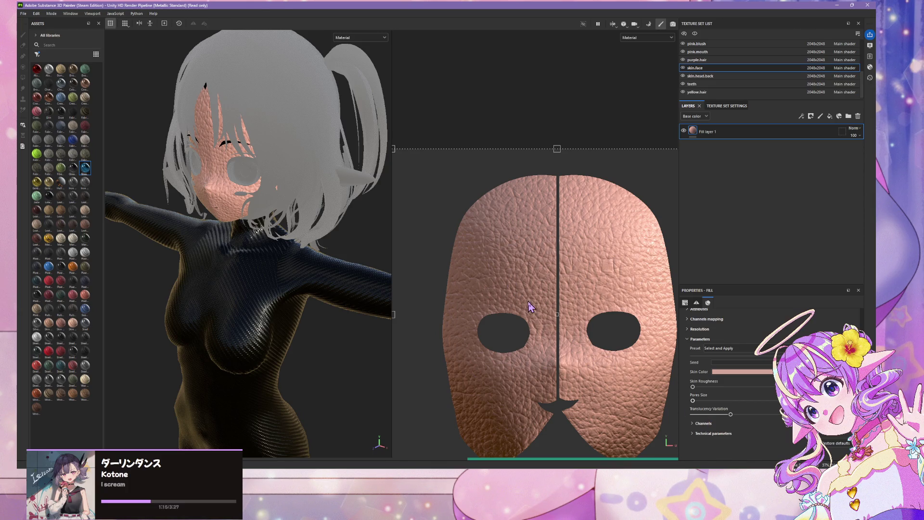
{"action": "mouse_move", "coordinate": [536, 466]}
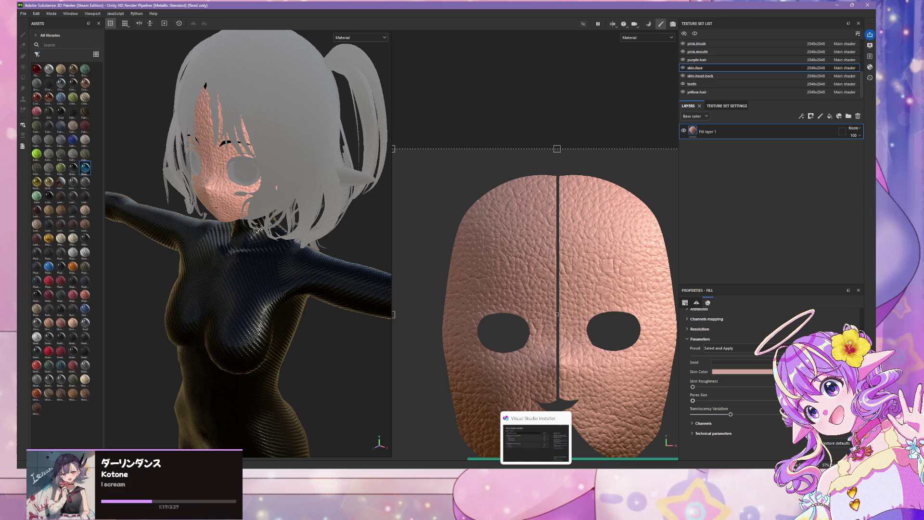
{"action": "mouse_move", "coordinate": [477, 466]}
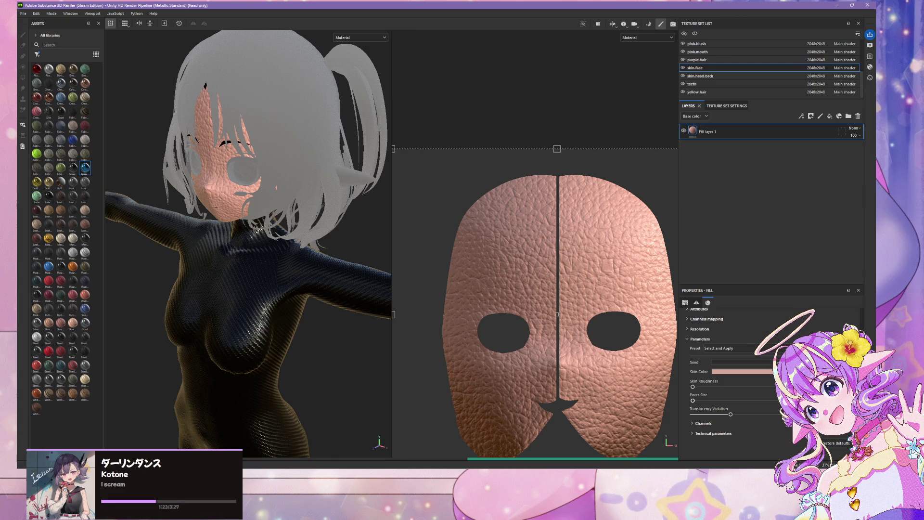
{"action": "key", "text": "alt+Tab"}
{"action": "scroll", "coordinate": [424, 160], "scroll_direction": "up", "scroll_amount": 6}
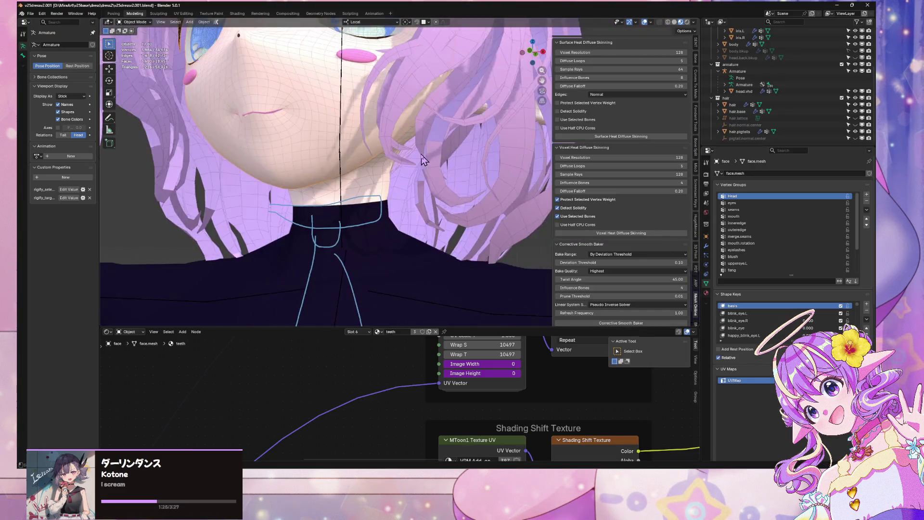
- Frame the face mesh, enter Edit Mode and isolate it in front view
{"action": "key", "text": "KP_Decimal"}
{"action": "scroll", "coordinate": [377, 183], "scroll_direction": "down", "scroll_amount": 3}
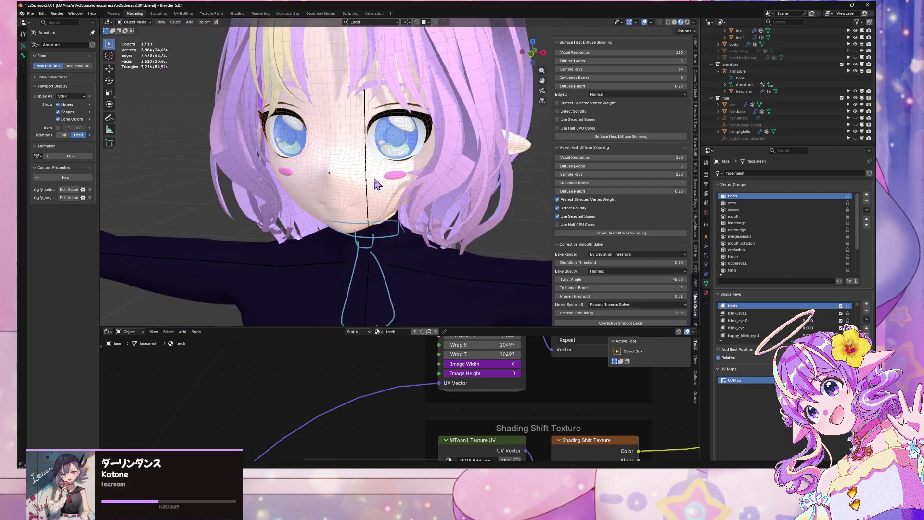
{"action": "scroll", "coordinate": [377, 183], "scroll_direction": "up", "scroll_amount": 4}
{"action": "key", "text": "Tab"}
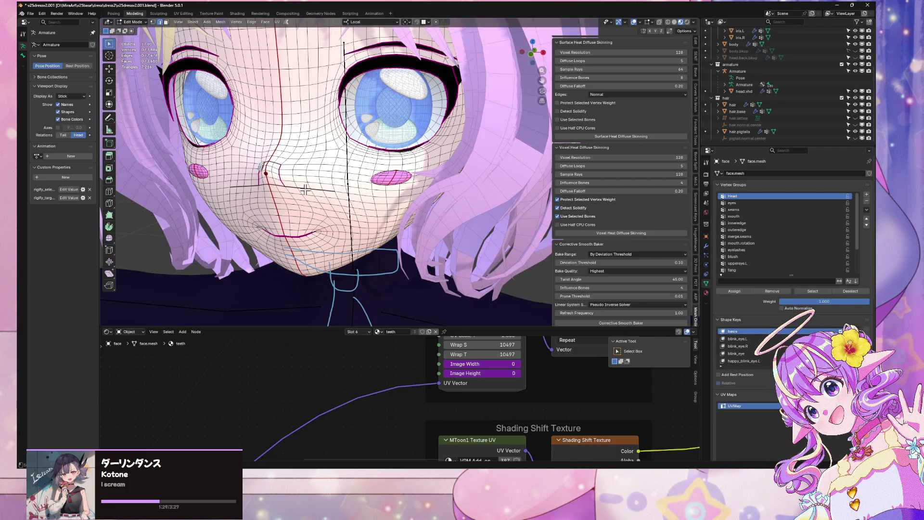
{"action": "key", "text": "KP_Divide"}
{"action": "middle_click_drag", "start_coordinate": [307, 187], "coordinate": [480, 120]}
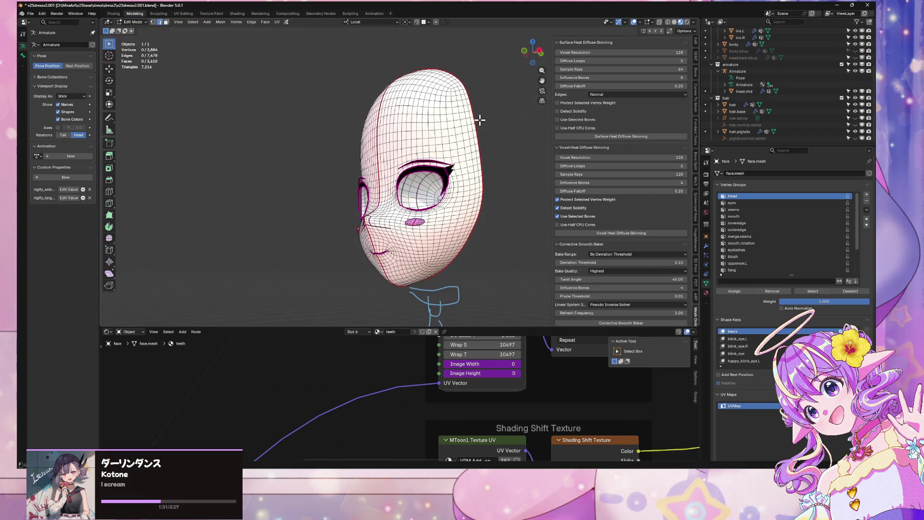
{"action": "left_click", "coordinate": [429, 114]}
{"action": "key", "text": "KP_1"}
- Select all faces assigned to the skin.face material slot
{"action": "left_click", "coordinate": [707, 293]}
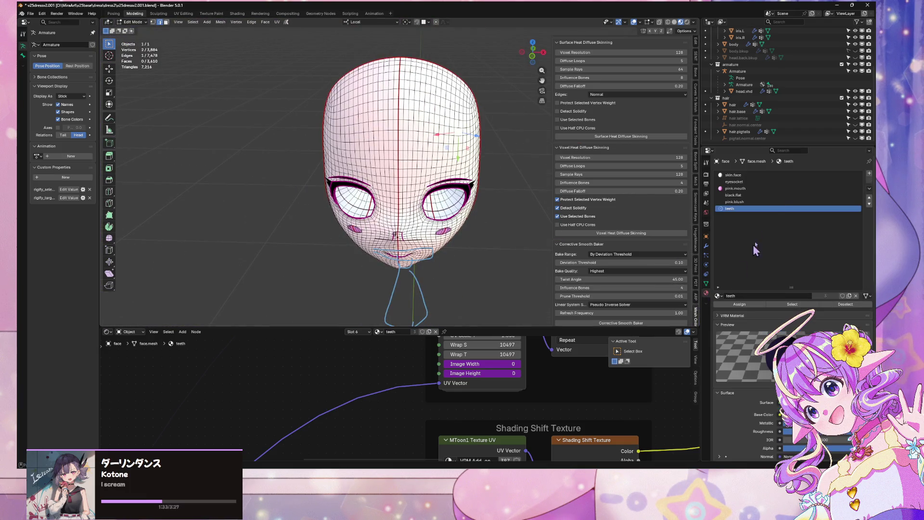
{"action": "left_click", "coordinate": [775, 175]}
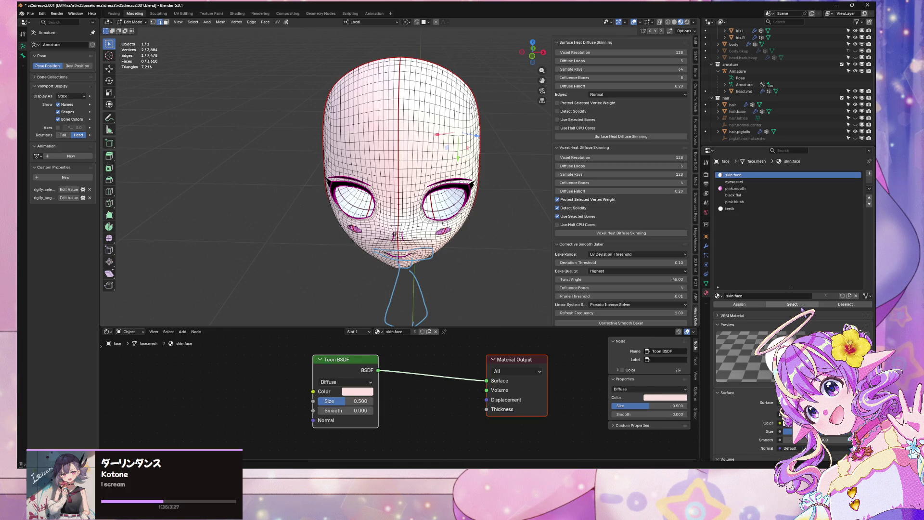
{"action": "left_click", "coordinate": [775, 305]}
{"action": "scroll", "coordinate": [332, 129], "scroll_direction": "up", "scroll_amount": 5}
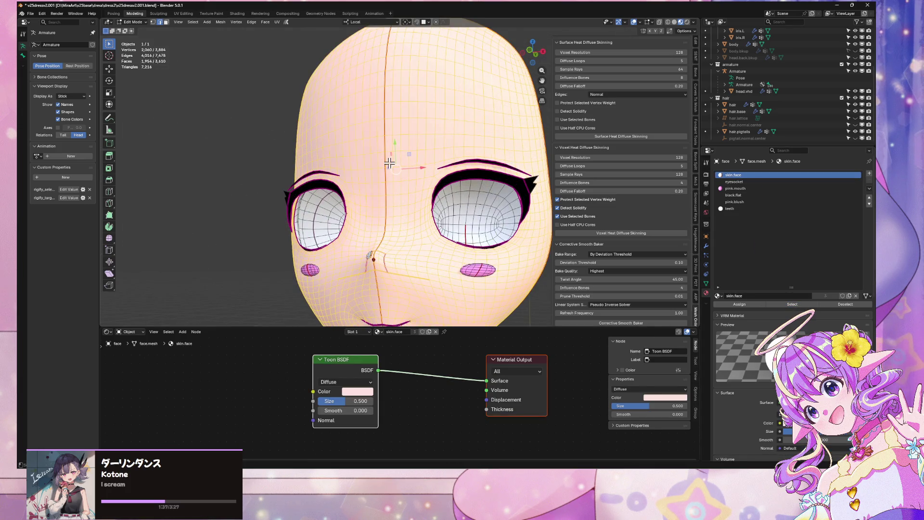
{"action": "middle_click_drag", "start_coordinate": [388, 155], "coordinate": [397, 133]}
{"action": "key", "text": "KP_1"}
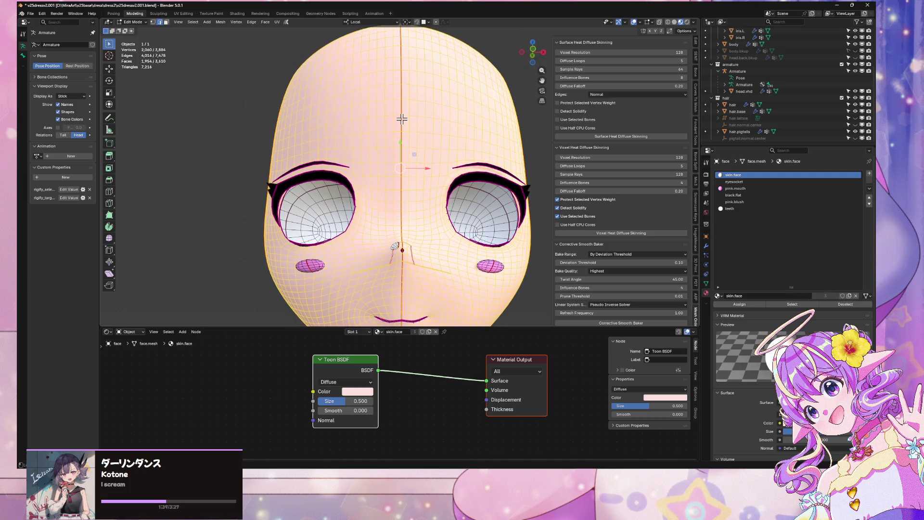
- Mark the face's vertical centre edge loop as a seam, above and below the mouth
{"action": "left_click", "coordinate": [402, 119], "text": "alt"}
{"action": "scroll", "coordinate": [403, 120], "scroll_direction": "down", "scroll_amount": 4}
{"action": "mouse_move", "coordinate": [402, 119]}
{"action": "middle_mouse_down"}
{"action": "mouse_move", "coordinate": [456, 153]}
{"action": "mouse_move", "coordinate": [447, 126]}
{"action": "mouse_move", "coordinate": [424, 207]}
{"action": "middle_mouse_up"}
{"action": "right_click", "coordinate": [457, 153]}
{"action": "left_click", "coordinate": [455, 159]}
{"action": "scroll", "coordinate": [424, 207], "scroll_direction": "up", "scroll_amount": 4}
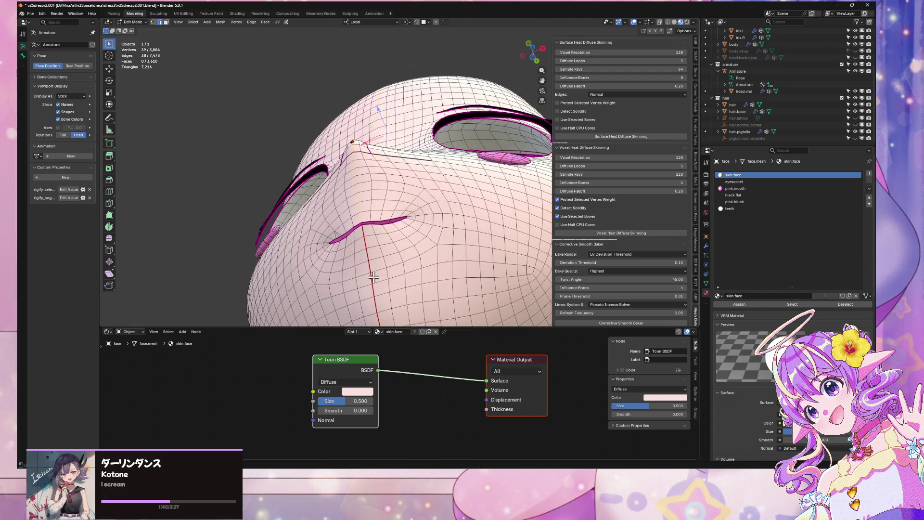
{"action": "left_click", "coordinate": [371, 281], "text": "alt"}
{"action": "right_click", "coordinate": [390, 276]}
{"action": "left_click", "coordinate": [391, 276]}
{"action": "middle_click_drag", "start_coordinate": [391, 276], "coordinate": [315, 296]}
{"action": "key", "text": "KP_1"}
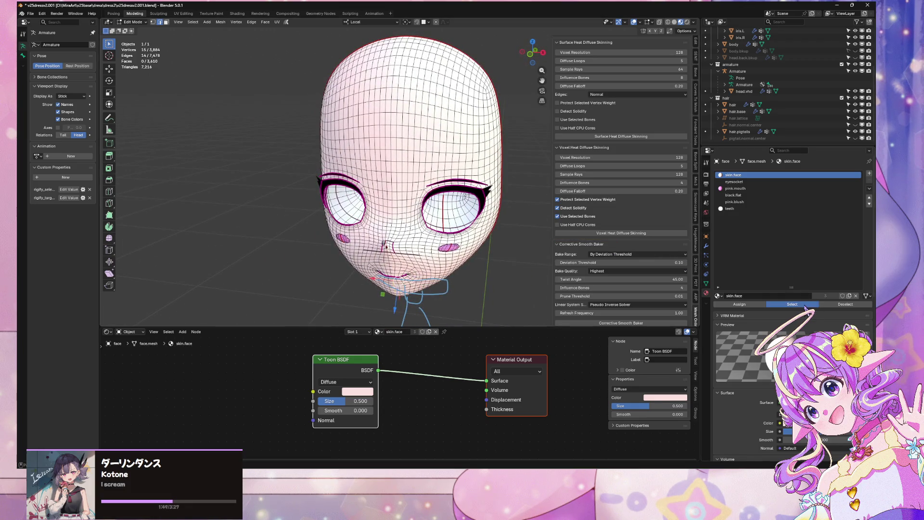
- Select the seam-bounded face region and switch to the UV Editing workspace
{"action": "key", "text": "l"}
{"action": "left_click", "coordinate": [183, 14]}
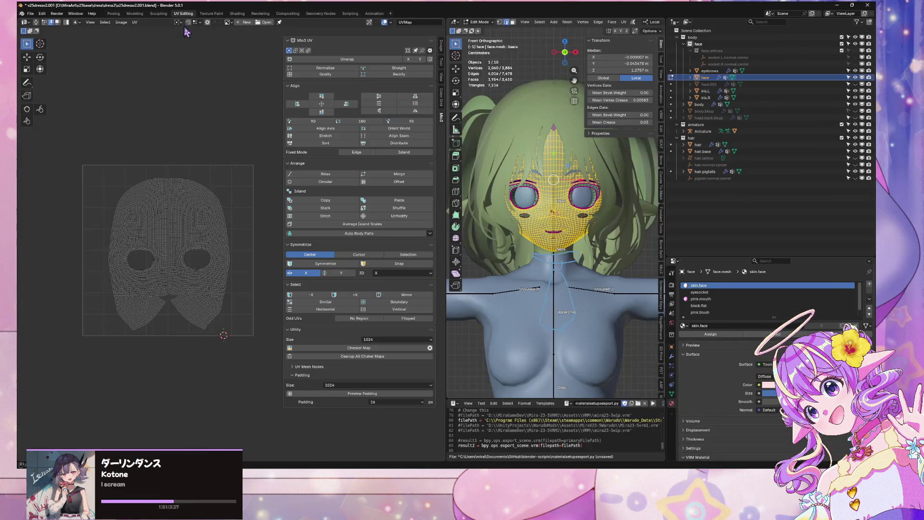
{"action": "scroll", "coordinate": [218, 140], "scroll_direction": "up", "scroll_amount": 4}
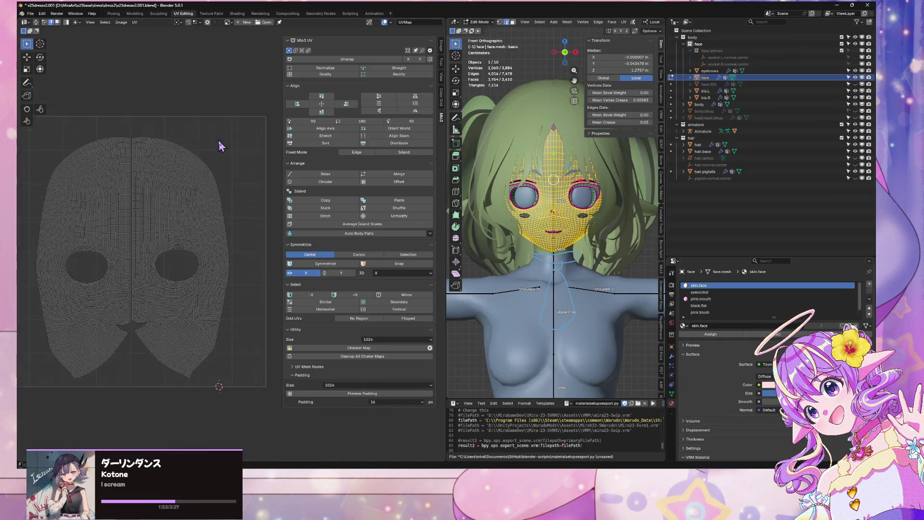
{"action": "scroll", "coordinate": [213, 67], "scroll_direction": "down", "scroll_amount": 1}
- Unwrap the face with Minimum Stretch, then re-unwrap it Angle Based
{"action": "left_click", "coordinate": [624, 21]}
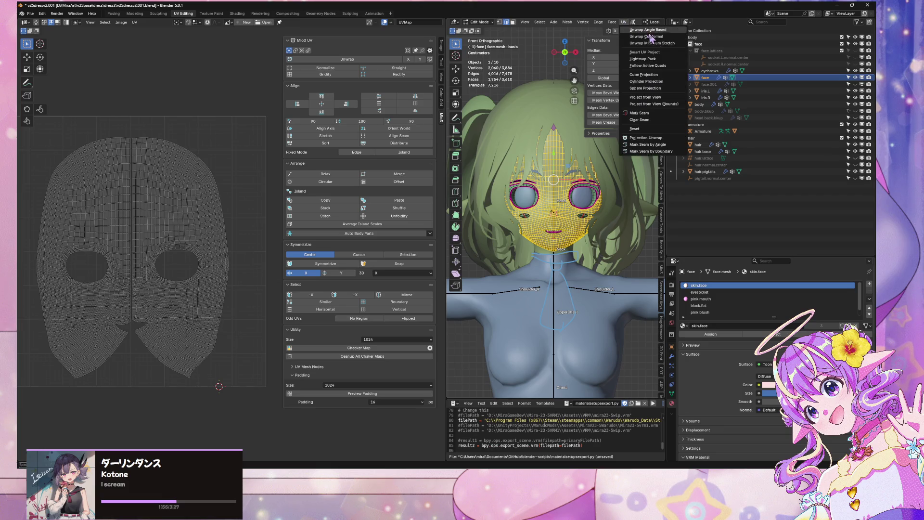
{"action": "left_click", "coordinate": [661, 43]}
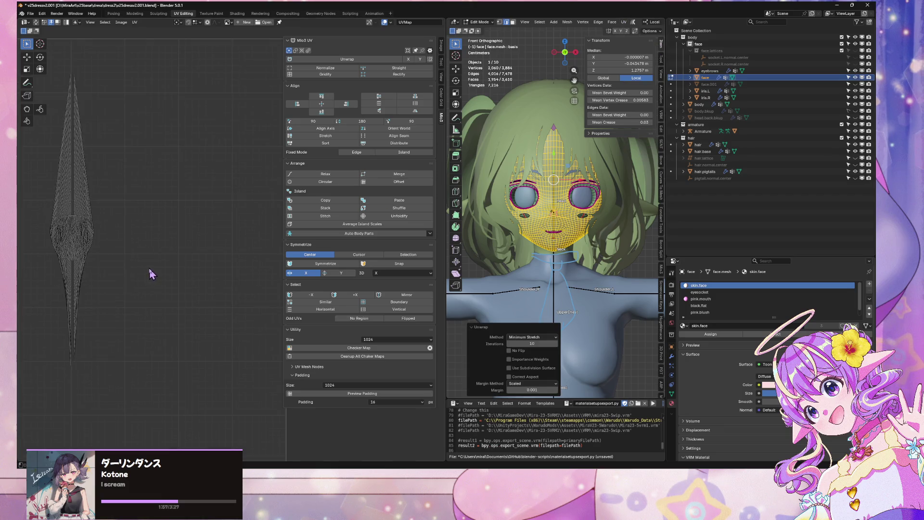
{"action": "left_click", "coordinate": [625, 21]}
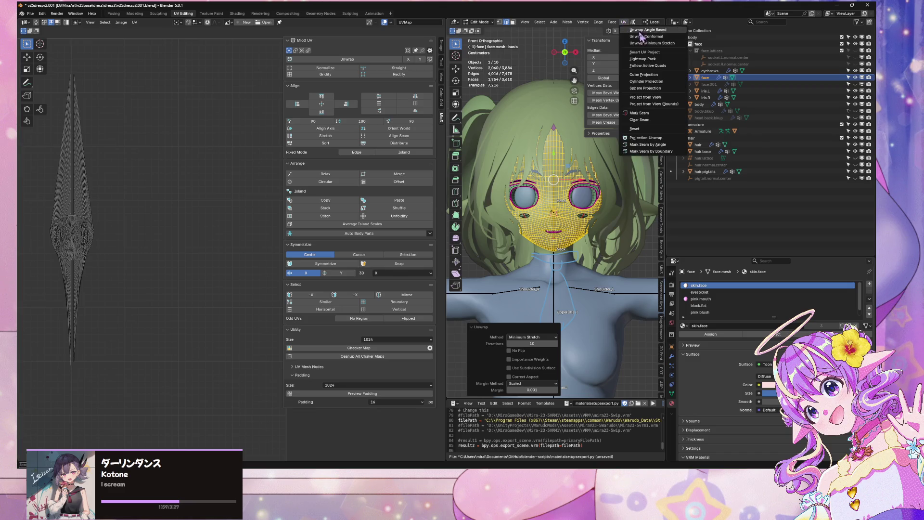
{"action": "left_click", "coordinate": [650, 38]}
{"action": "scroll", "coordinate": [143, 226], "scroll_direction": "down", "scroll_amount": 2}
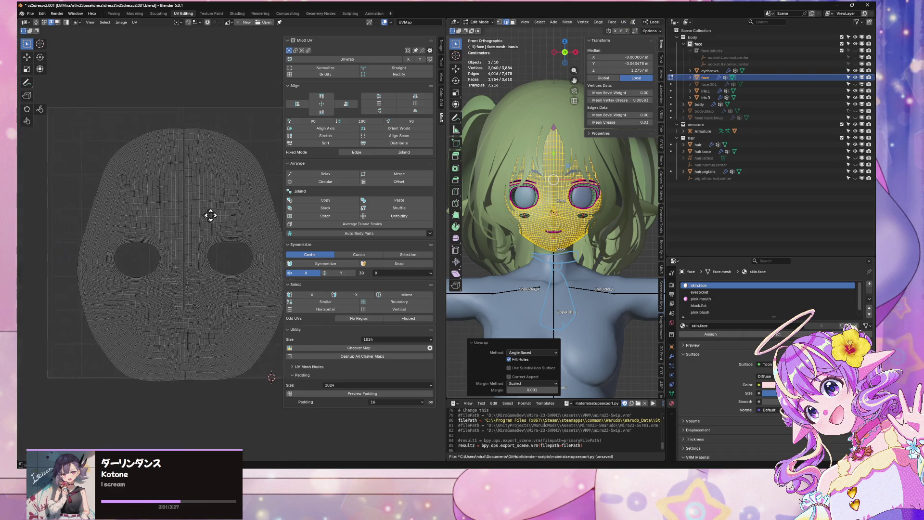
{"action": "scroll", "coordinate": [210, 215], "scroll_direction": "up", "scroll_amount": 4}
- Re-unwrap Conformal with Fill Holes off and Use Subdivision Surface disabled
{"action": "left_click", "coordinate": [624, 22]}
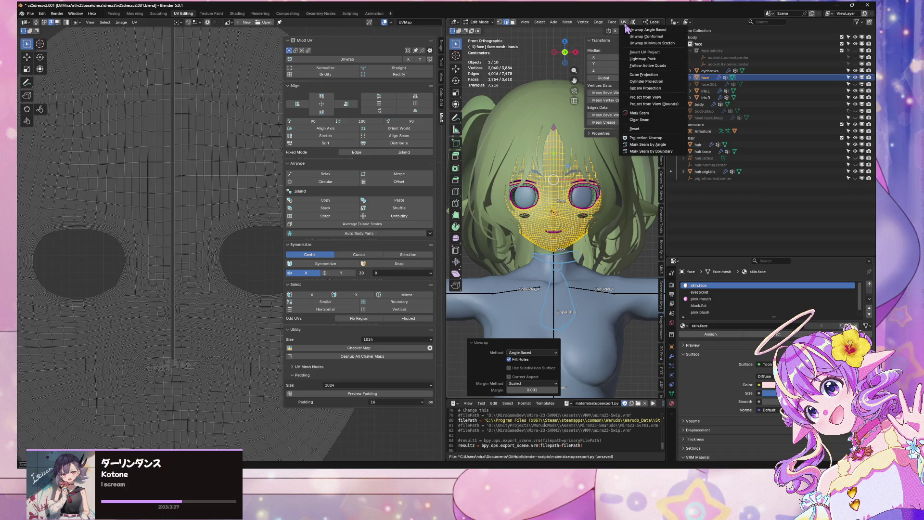
{"action": "left_click", "coordinate": [646, 36]}
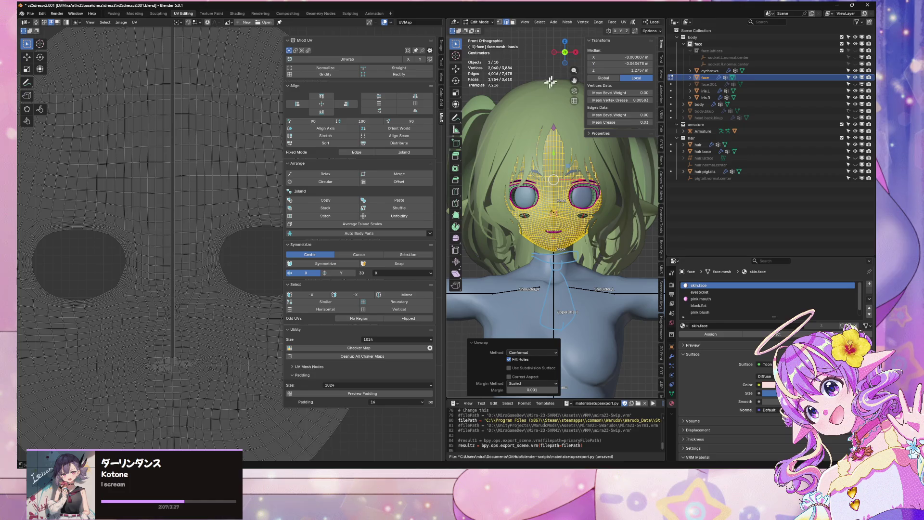
{"action": "scroll", "coordinate": [527, 116], "scroll_direction": "up", "scroll_amount": 4}
{"action": "scroll", "coordinate": [527, 116], "scroll_direction": "up", "scroll_amount": 2}
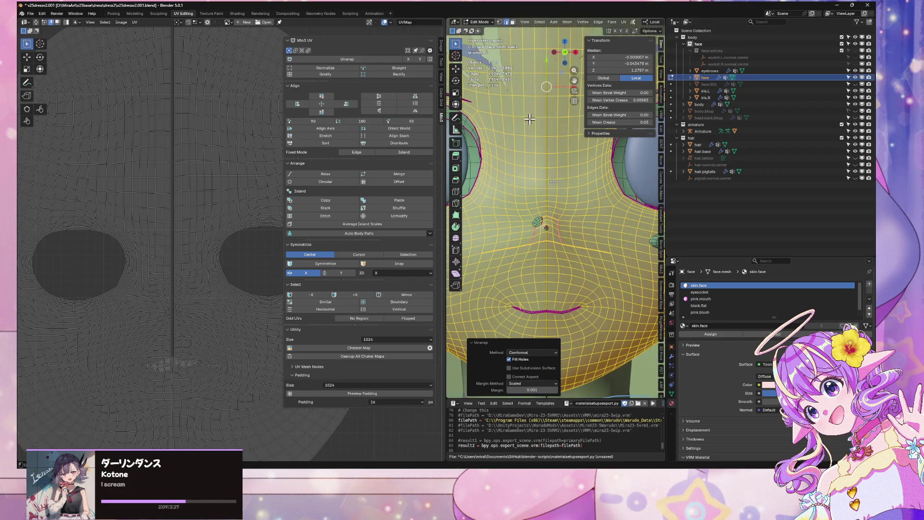
{"action": "left_click", "coordinate": [519, 360]}
{"action": "left_click", "coordinate": [522, 368]}
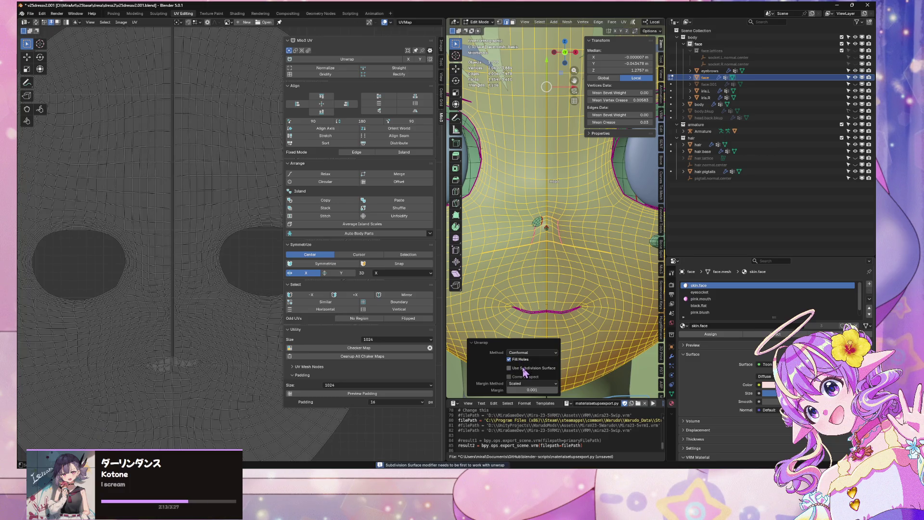
{"action": "left_click", "coordinate": [526, 368]}
{"action": "left_click", "coordinate": [524, 365]}
{"action": "left_click", "coordinate": [524, 368]}
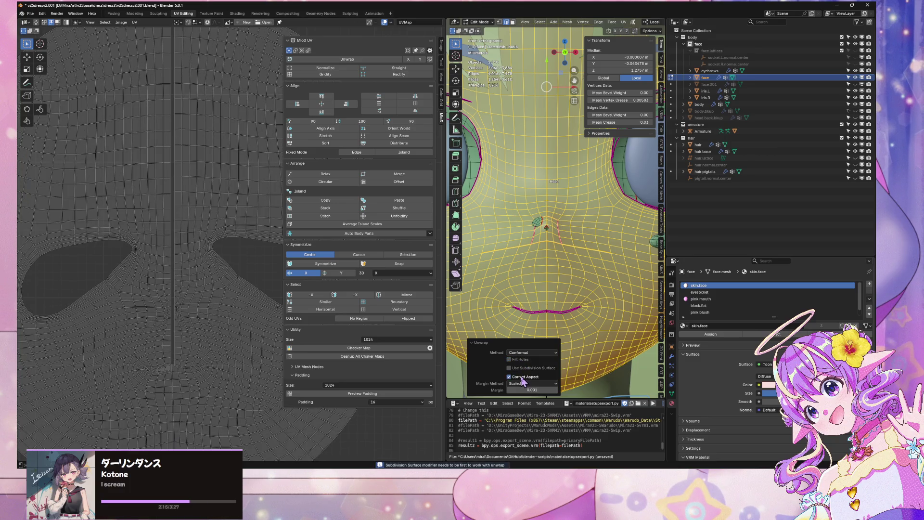
- Select the vertical centre edge loop and clear its seam
{"action": "left_click", "coordinate": [557, 241]}
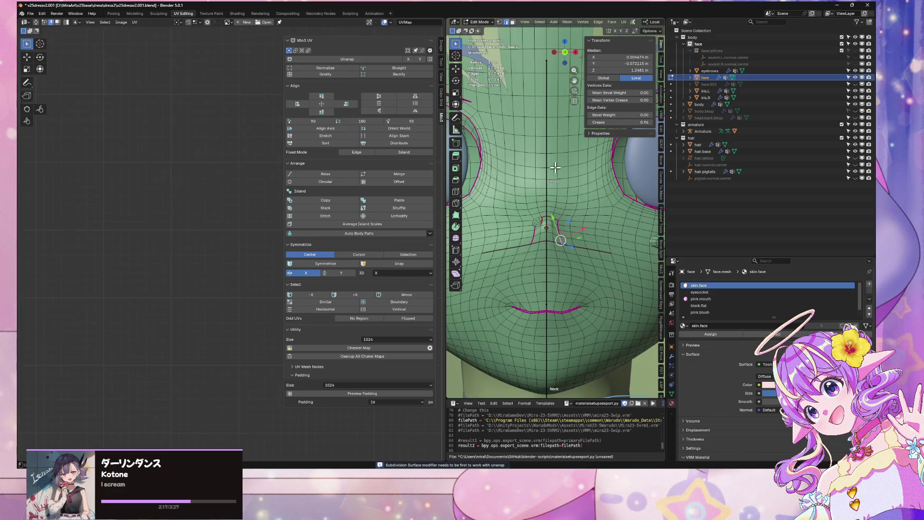
{"action": "left_click", "coordinate": [547, 146], "text": "alt"}
{"action": "key", "text": "KP_Divide"}
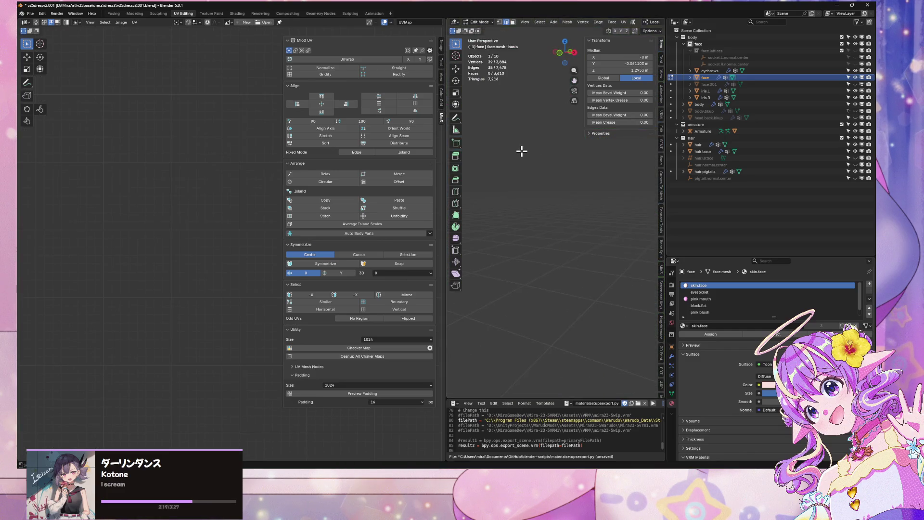
{"action": "mouse_move", "coordinate": [556, 164]}
{"action": "middle_mouse_down"}
{"action": "mouse_move", "coordinate": [541, 152]}
{"action": "mouse_move", "coordinate": [591, 229]}
{"action": "mouse_move", "coordinate": [574, 274]}
{"action": "mouse_move", "coordinate": [554, 192]}
{"action": "mouse_move", "coordinate": [555, 139]}
{"action": "mouse_move", "coordinate": [605, 215]}
{"action": "mouse_move", "coordinate": [584, 233]}
{"action": "middle_mouse_up"}
{"action": "key", "text": "ctrl+e"}
{"action": "left_click", "coordinate": [603, 209]}
- Mark the mouth edge loop as a seam and reselect the skin.face faces
{"action": "key", "text": "a"}
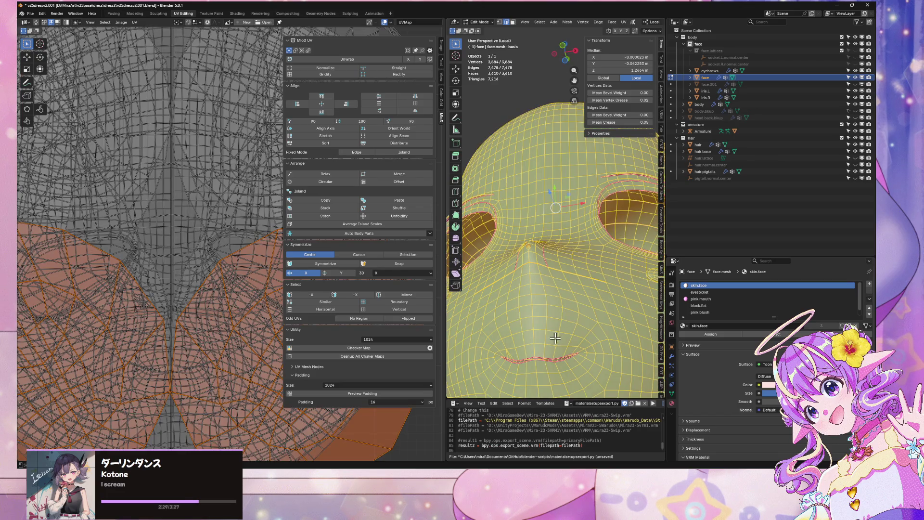
{"action": "left_click", "coordinate": [540, 356], "text": "alt"}
{"action": "left_click", "coordinate": [540, 357], "text": "alt"}
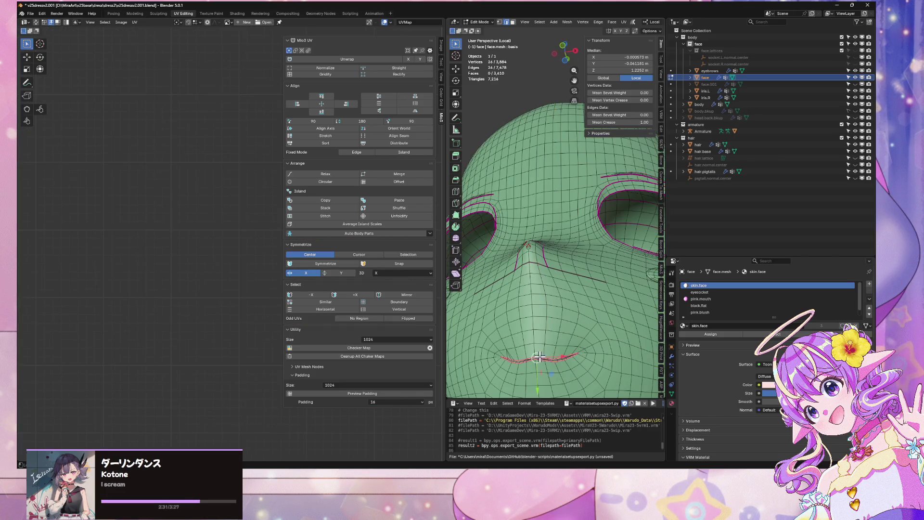
{"action": "key", "text": "ctrl+e"}
{"action": "left_click", "coordinate": [570, 355]}
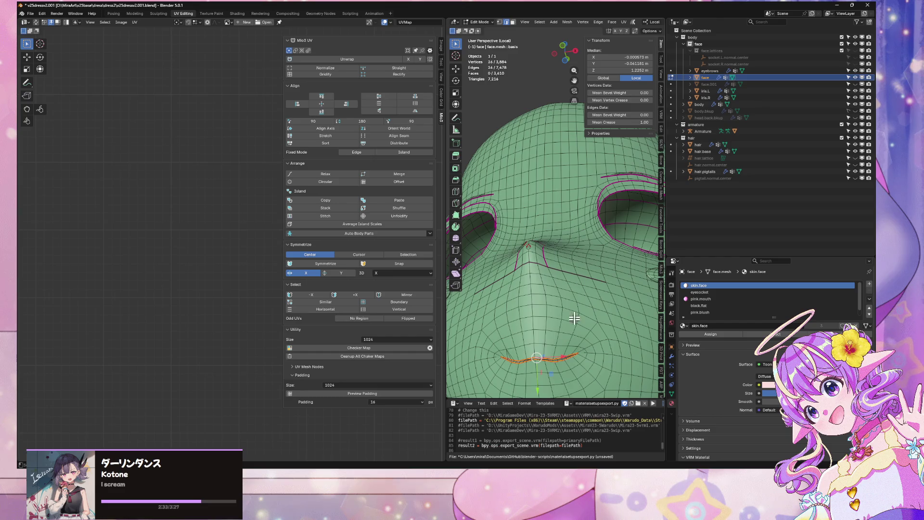
{"action": "left_click", "coordinate": [575, 291]}
{"action": "middle_click_drag", "start_coordinate": [574, 290], "coordinate": [579, 292]}
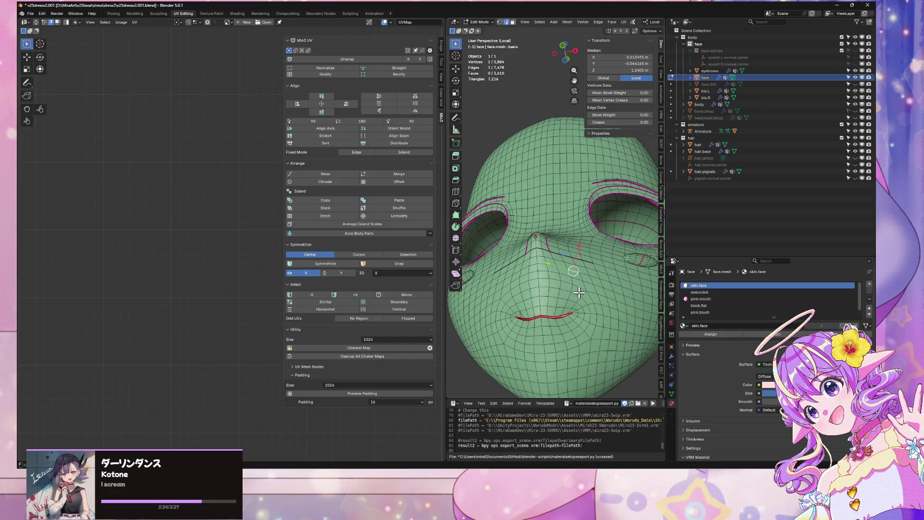
{"action": "left_click", "coordinate": [770, 334]}
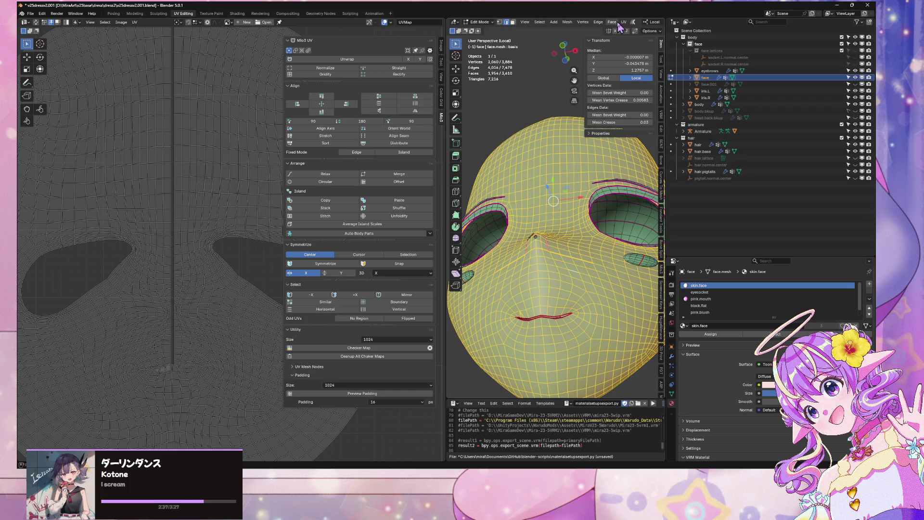
- Unwrap the skin faces with the Angle Based method
{"action": "left_click", "coordinate": [623, 21]}
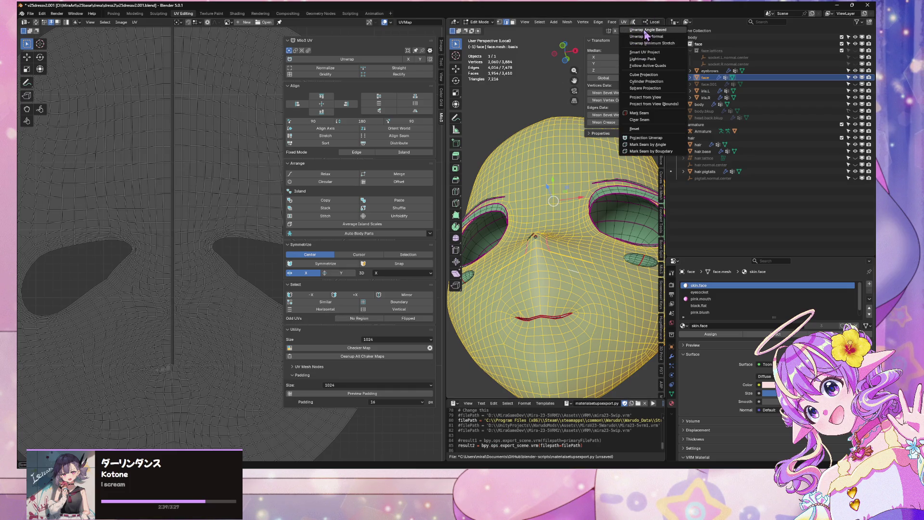
{"action": "left_click", "coordinate": [648, 29]}
{"action": "left_click", "coordinate": [625, 22]}
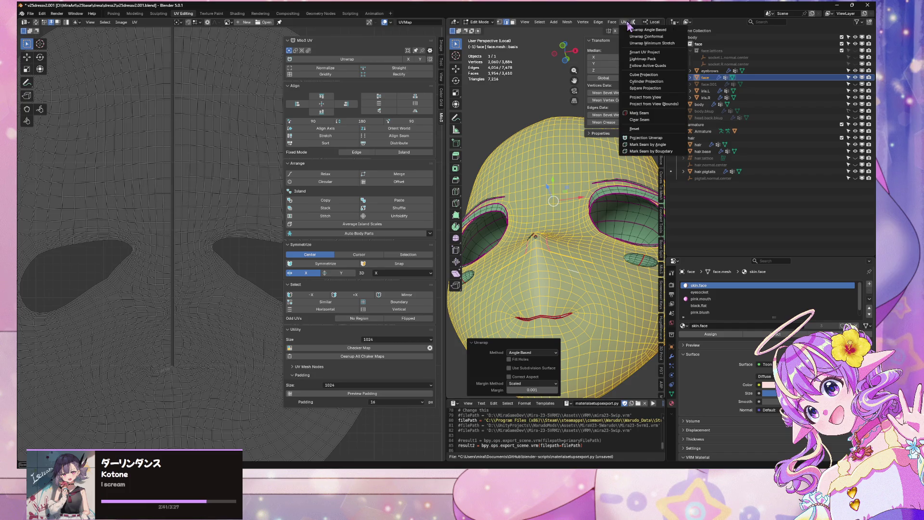
- Select the centre seam edges and enable UV Sync Selection in the UV editor
{"action": "middle_click_drag", "start_coordinate": [537, 148], "coordinate": [546, 160]}
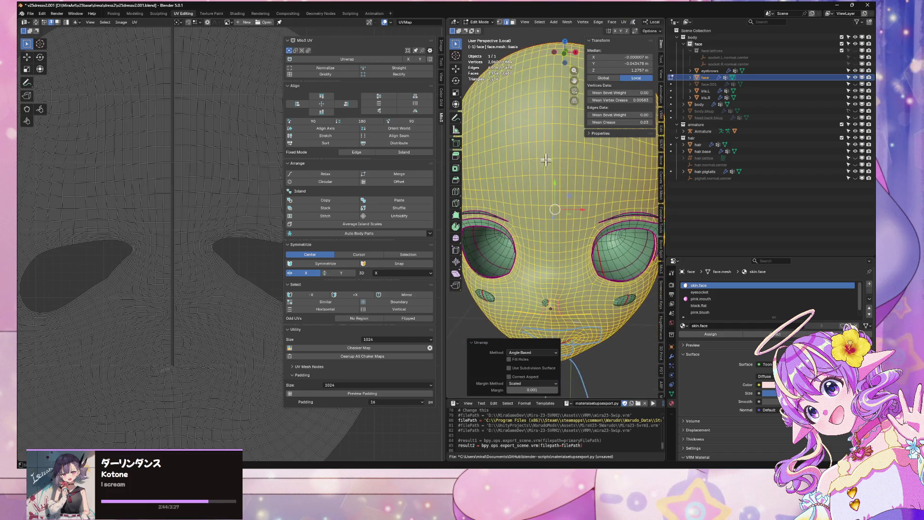
{"action": "left_click", "coordinate": [174, 146], "text": "alt"}
{"action": "scroll", "coordinate": [180, 147], "scroll_direction": "down", "scroll_amount": 5}
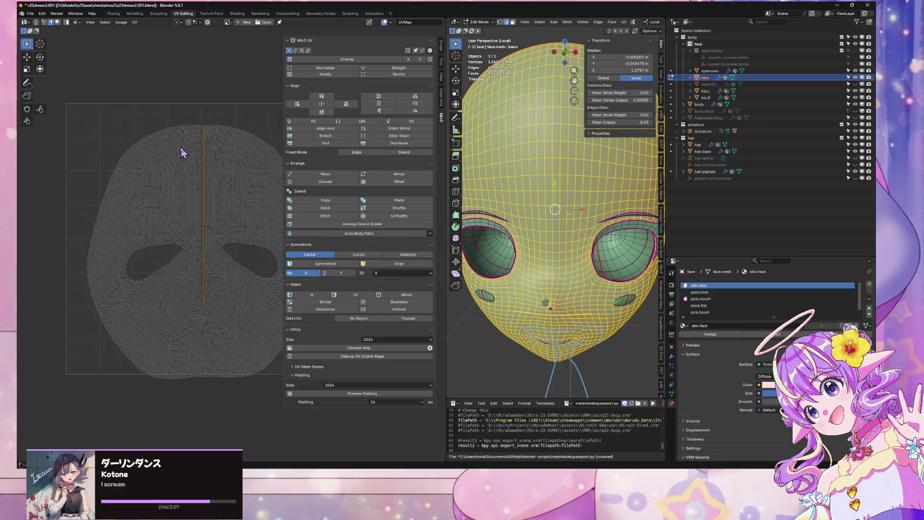
{"action": "left_click", "coordinate": [38, 23]}
{"action": "scroll", "coordinate": [195, 150], "scroll_direction": "up", "scroll_amount": 5}
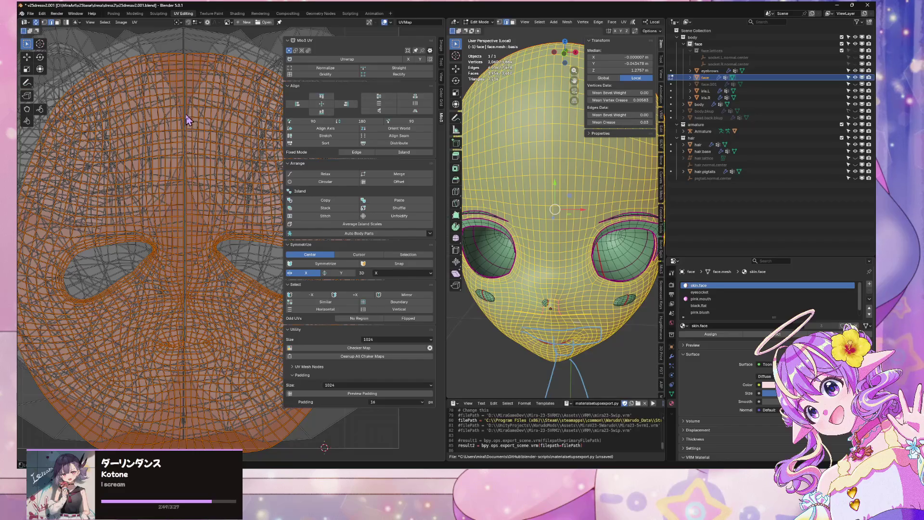
- Select the vertical centre edge loop and inspect it from several angles without moving it
{"action": "left_click", "coordinate": [539, 198], "text": "alt"}
{"action": "key", "text": "g"}
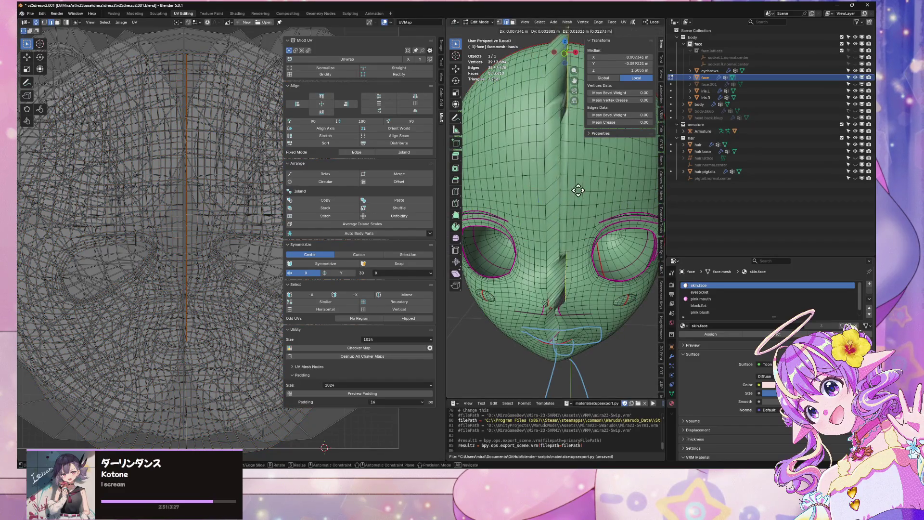
{"action": "key", "text": "Escape"}
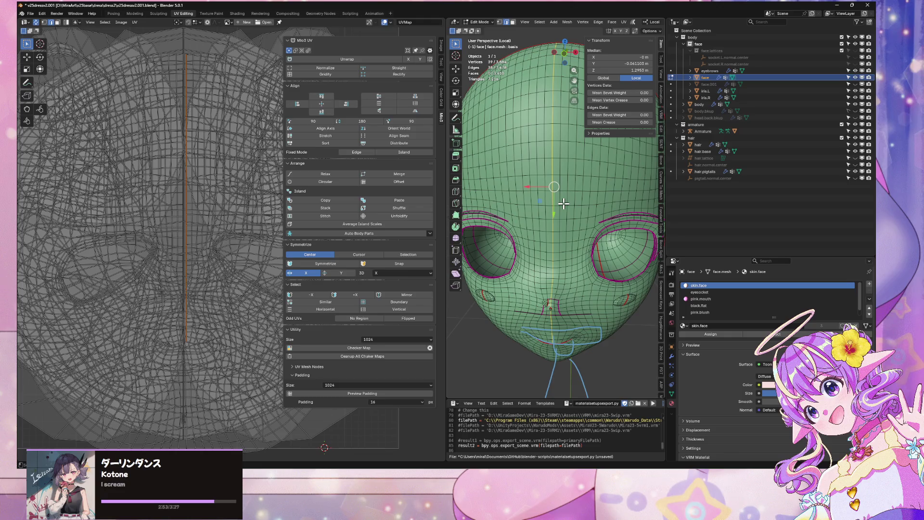
{"action": "scroll", "coordinate": [519, 179], "scroll_direction": "up", "scroll_amount": 3}
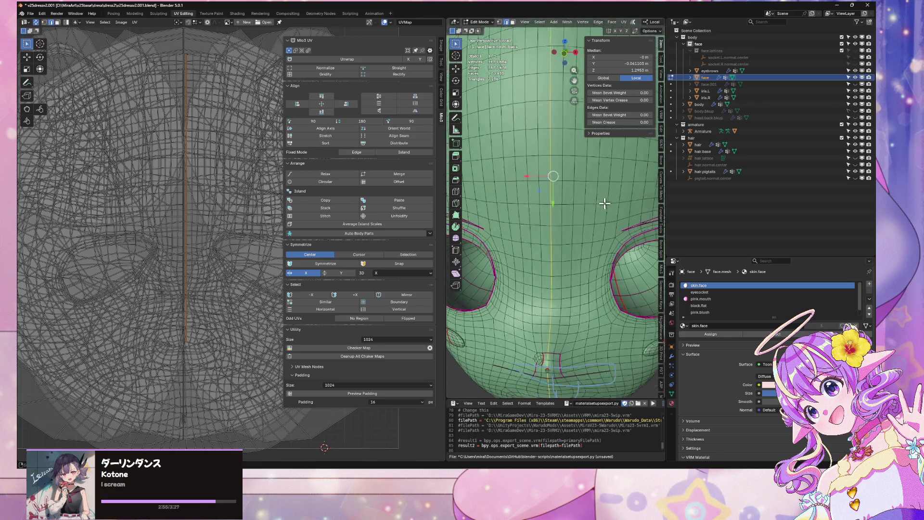
{"action": "mouse_move", "coordinate": [604, 203]}
{"action": "middle_mouse_down"}
{"action": "mouse_move", "coordinate": [578, 193]}
{"action": "mouse_move", "coordinate": [612, 182]}
{"action": "middle_mouse_up"}
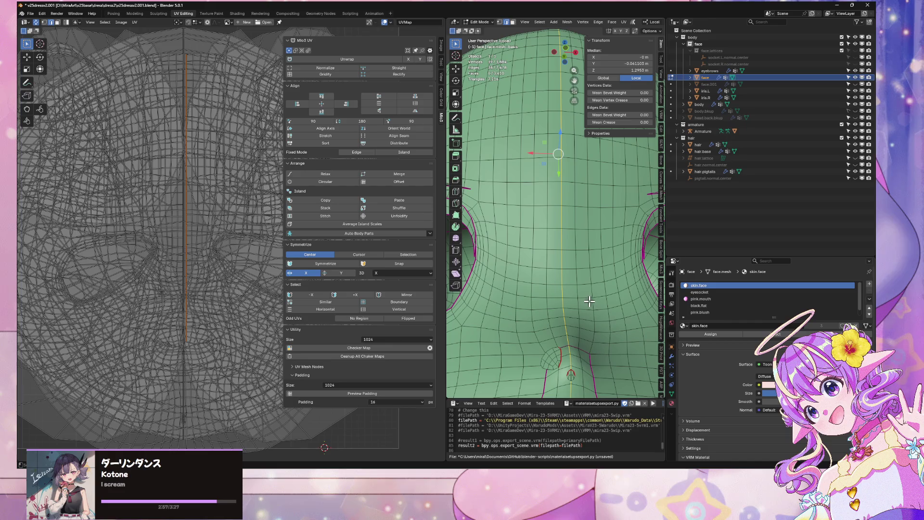
{"action": "key", "text": "g"}
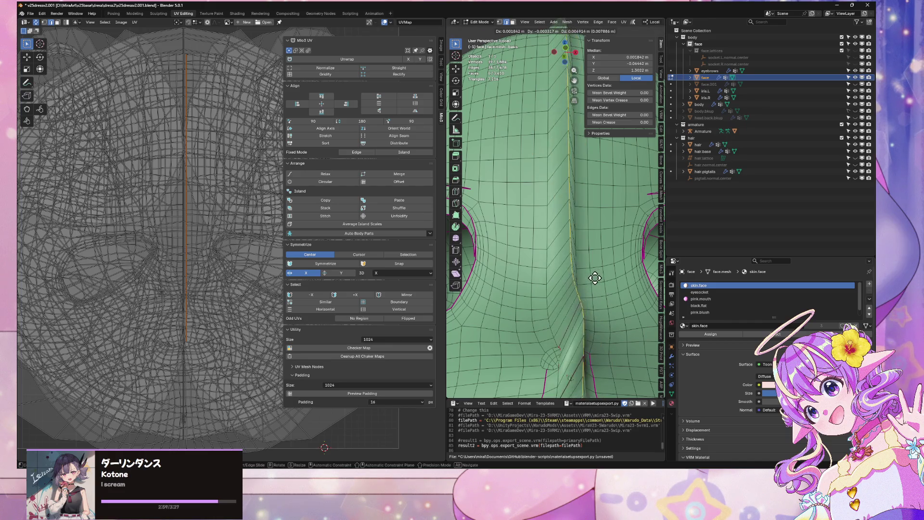
{"action": "key", "text": "Escape"}
{"action": "scroll", "coordinate": [591, 196], "scroll_direction": "down", "scroll_amount": 5}
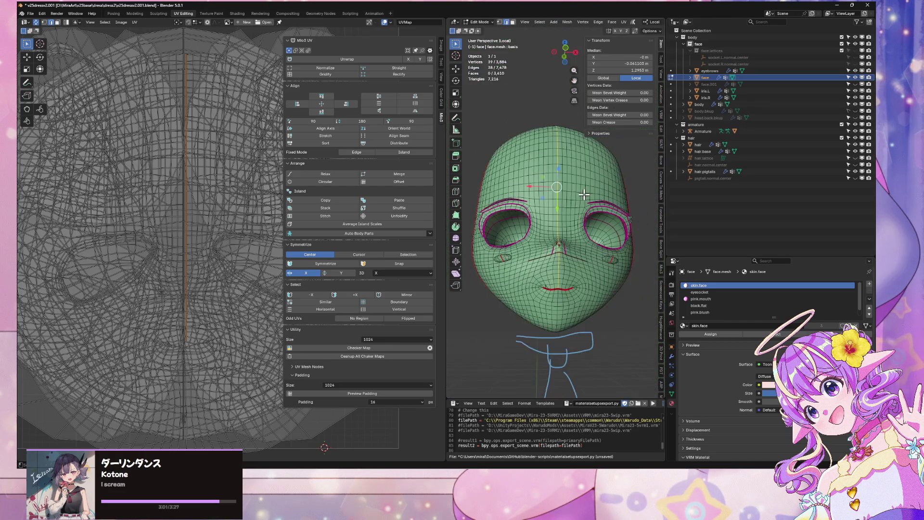
{"action": "mouse_move", "coordinate": [587, 197]}
{"action": "middle_mouse_down"}
{"action": "mouse_move", "coordinate": [449, 213]}
{"action": "mouse_move", "coordinate": [591, 195]}
{"action": "mouse_move", "coordinate": [515, 123]}
{"action": "mouse_move", "coordinate": [563, 138]}
{"action": "mouse_move", "coordinate": [586, 163]}
{"action": "middle_mouse_up"}
{"action": "scroll", "coordinate": [584, 163], "scroll_direction": "up", "scroll_amount": 3}
{"action": "middle_click_drag", "start_coordinate": [602, 257], "coordinate": [575, 193]}
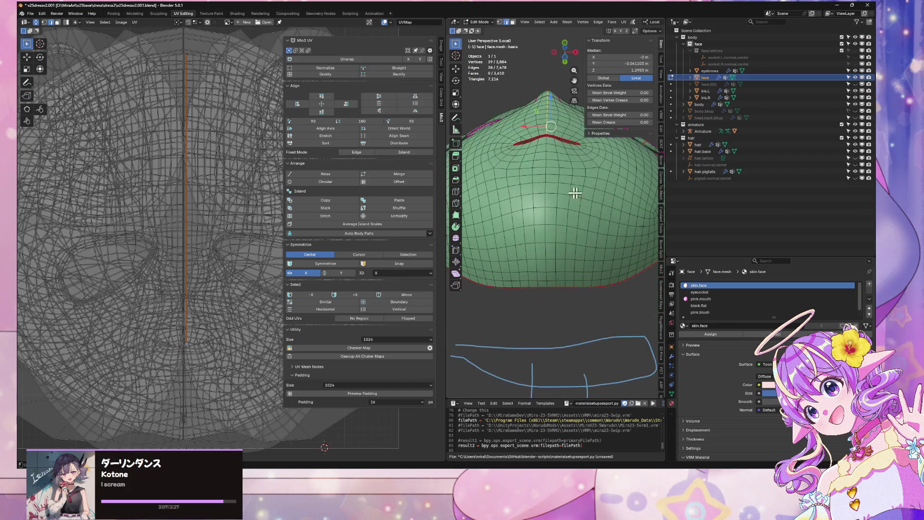
- Clear the seam from the vertical centre edge loop
{"action": "left_click", "coordinate": [548, 195], "text": "alt"}
{"action": "scroll", "coordinate": [548, 194], "scroll_direction": "down", "scroll_amount": 3}
{"action": "key", "text": "ctrl+e"}
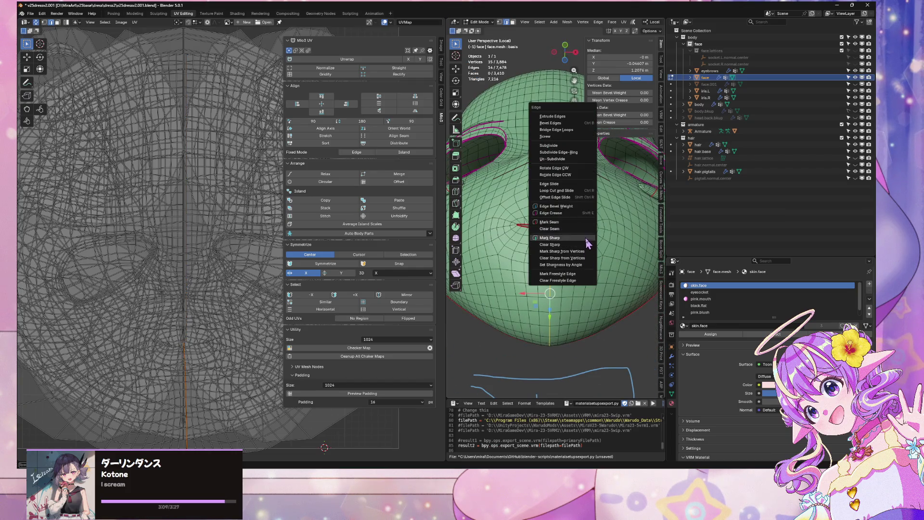
{"action": "left_click", "coordinate": [585, 228]}
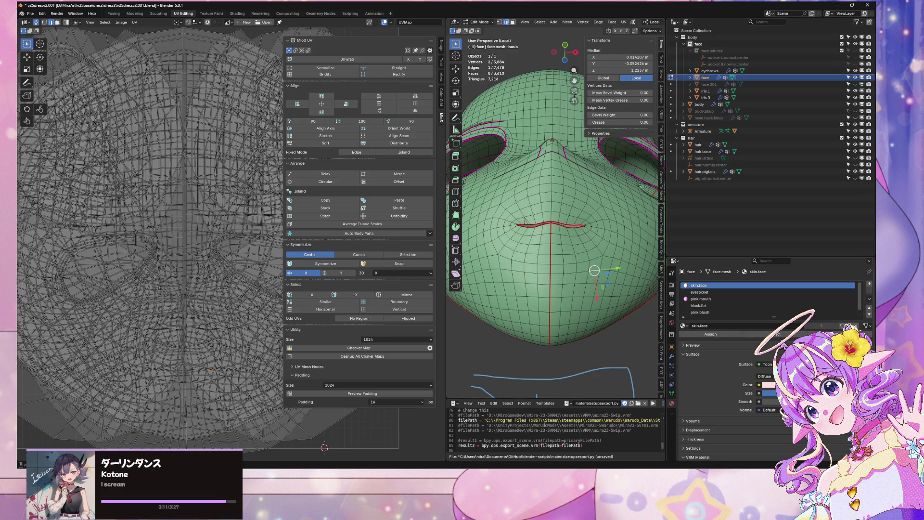
- Select the skin.face faces, turn off UV Sync Selection, and unwrap Angle Based
{"action": "left_click", "coordinate": [780, 334]}
{"action": "left_click", "coordinate": [37, 22]}
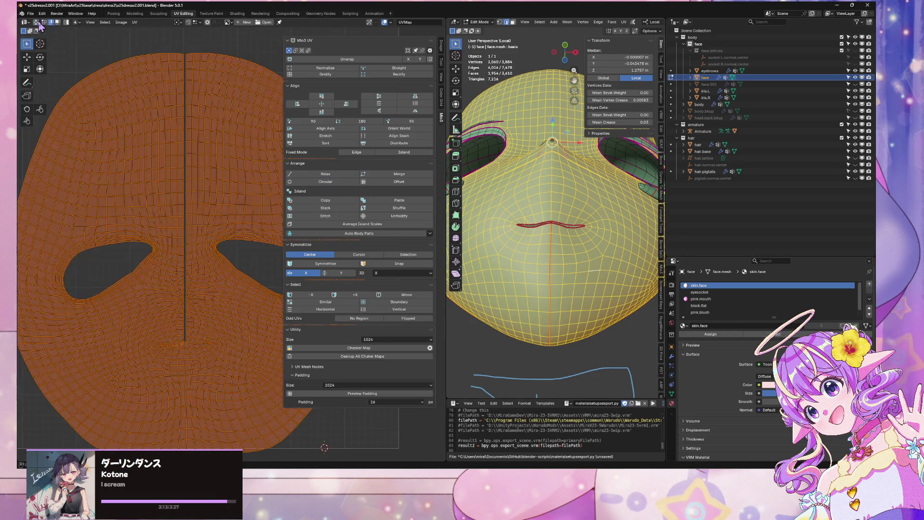
{"action": "left_click", "coordinate": [624, 22]}
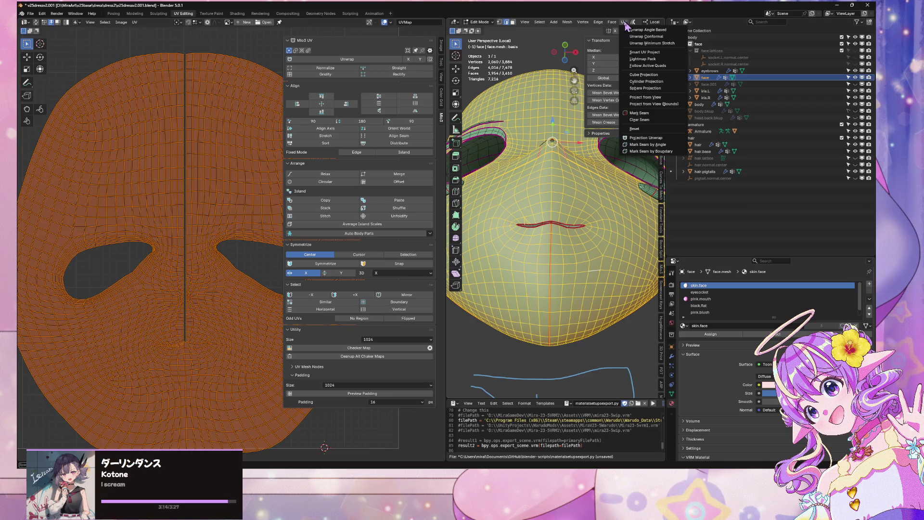
{"action": "left_click", "coordinate": [650, 34]}
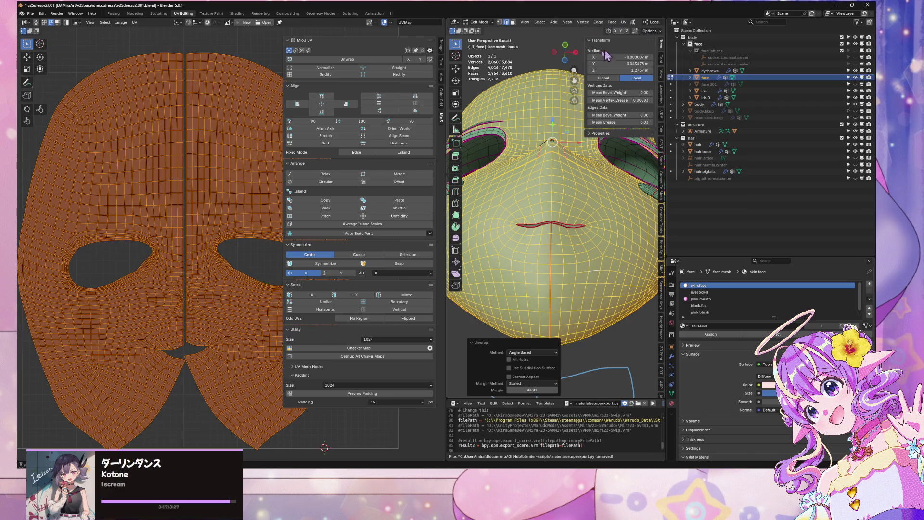
- Switch to edge select and run Mio3 UV Unwrap and Straight on the face
{"action": "key", "text": "2"}
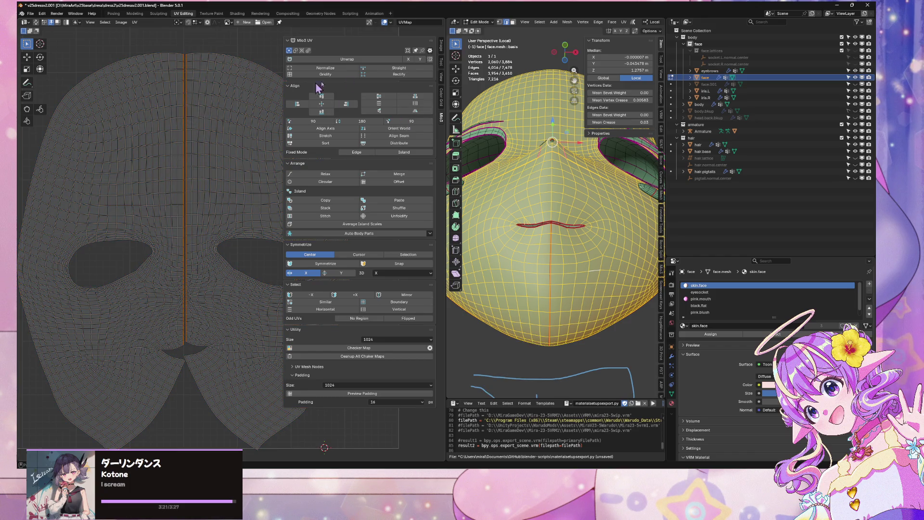
{"action": "left_click", "coordinate": [354, 59]}
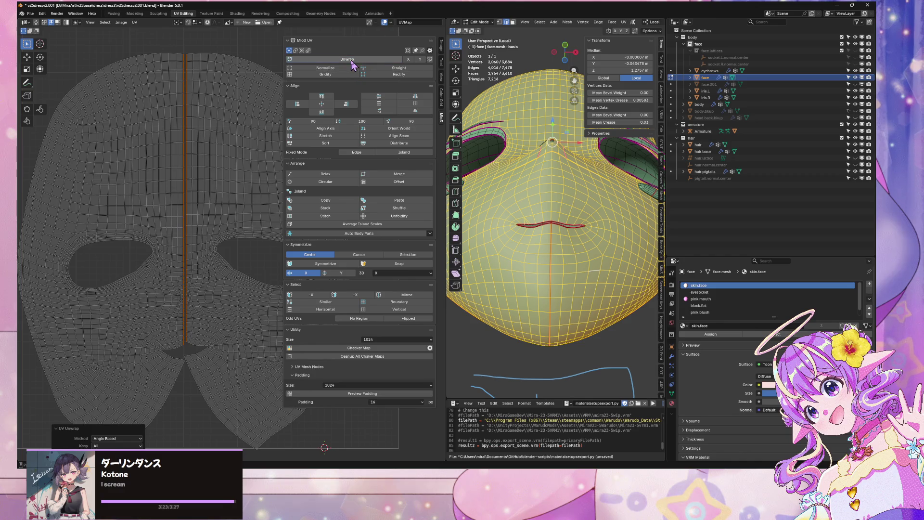
{"action": "left_click", "coordinate": [395, 70]}
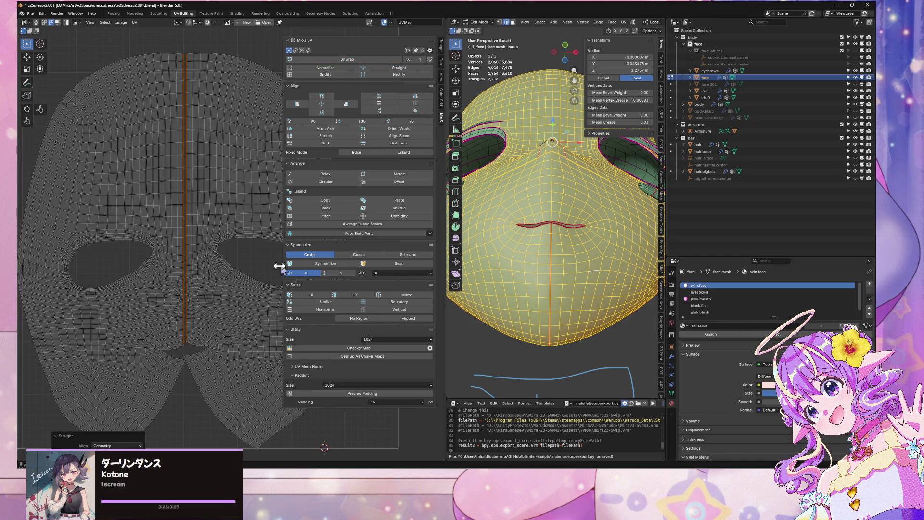
- Select all UVs, apply Auto Body Parts, and average the island scales
{"action": "key", "text": "a"}
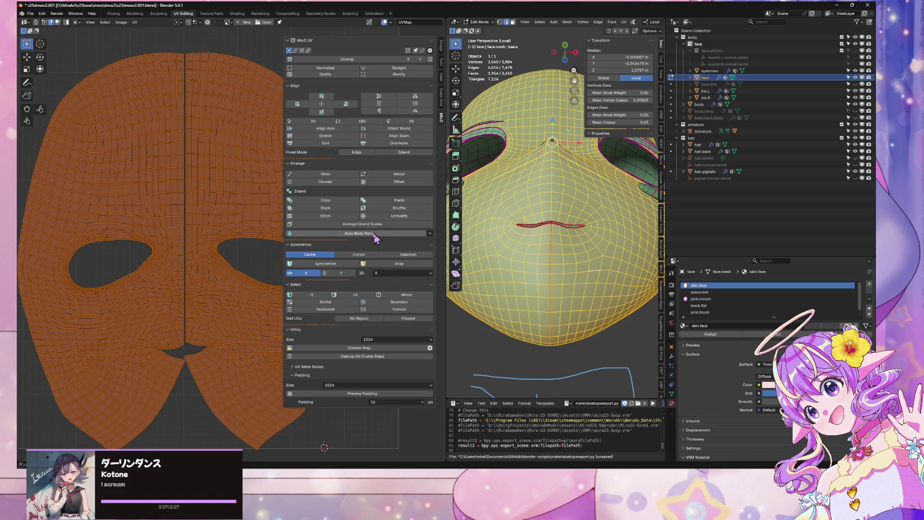
{"action": "left_click", "coordinate": [370, 234]}
{"action": "scroll", "coordinate": [249, 261], "scroll_direction": "down", "scroll_amount": 3}
{"action": "scroll", "coordinate": [148, 140], "scroll_direction": "up", "scroll_amount": 4}
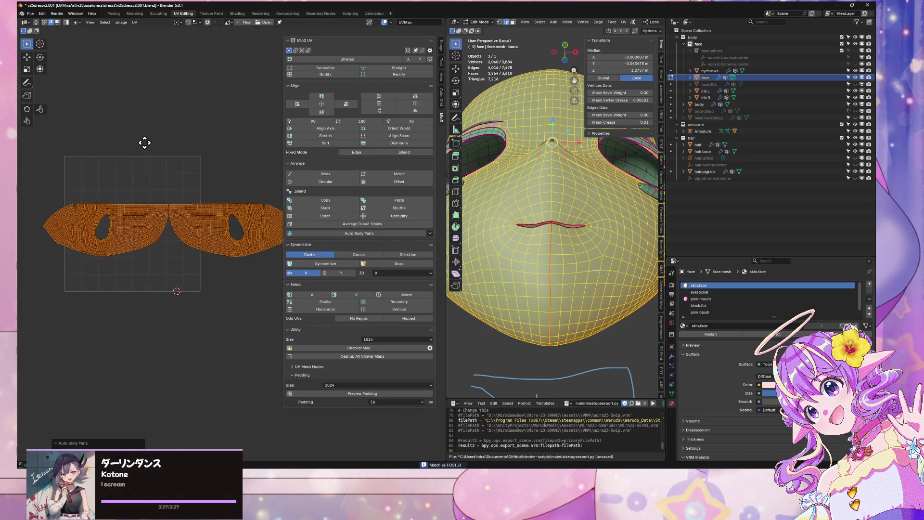
{"action": "scroll", "coordinate": [150, 141], "scroll_direction": "down", "scroll_amount": 4}
{"action": "scroll", "coordinate": [159, 146], "scroll_direction": "up", "scroll_amount": 5}
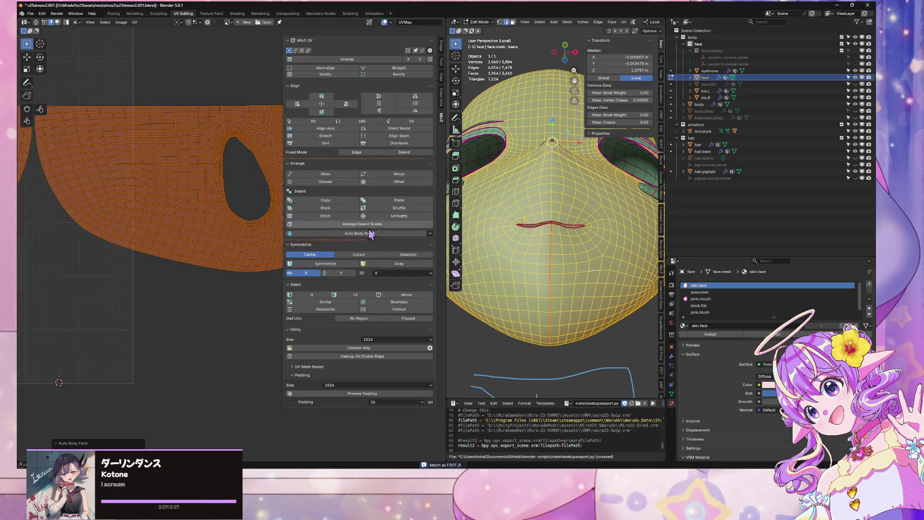
{"action": "left_click", "coordinate": [430, 233]}
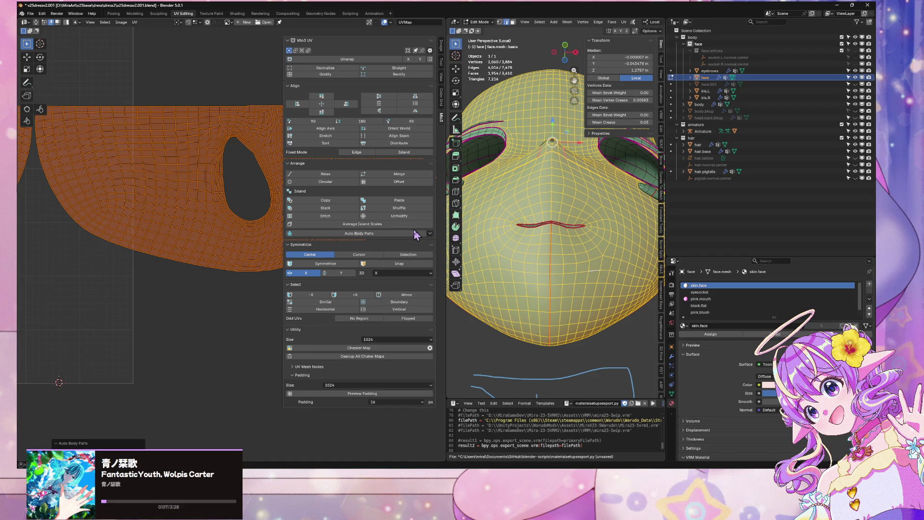
{"action": "left_click", "coordinate": [400, 224]}
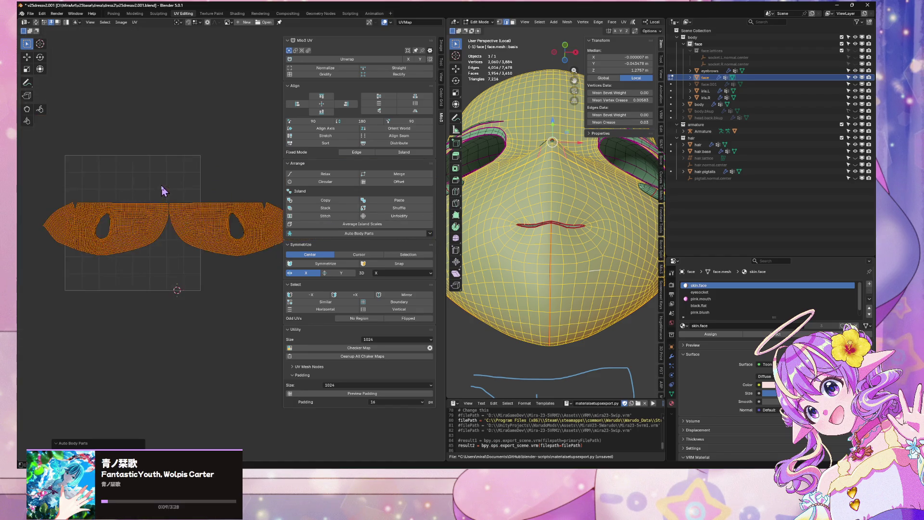
{"action": "scroll", "coordinate": [166, 181], "scroll_direction": "up", "scroll_amount": 2}
{"action": "scroll", "coordinate": [188, 172], "scroll_direction": "down", "scroll_amount": 2}
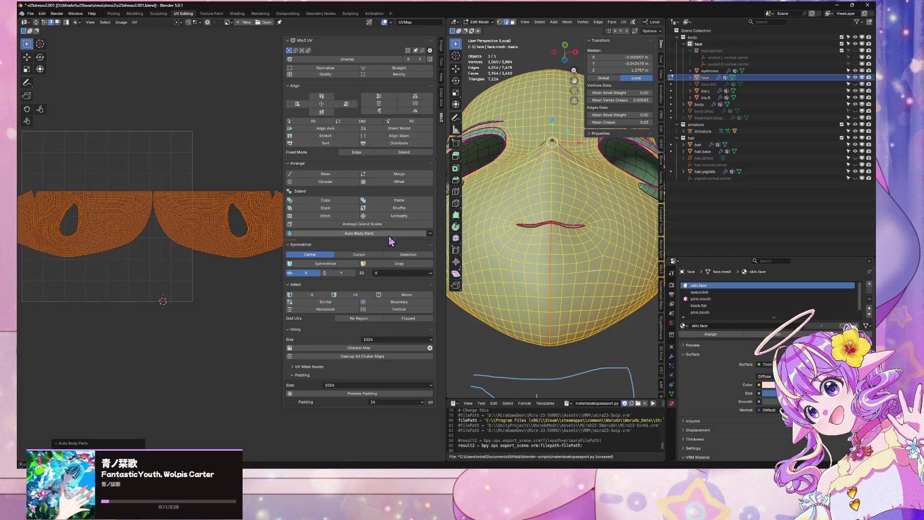
- Symmetrize the face UV islands on the X axis around the center
{"action": "left_click", "coordinate": [336, 267]}
{"action": "left_click", "coordinate": [337, 273]}
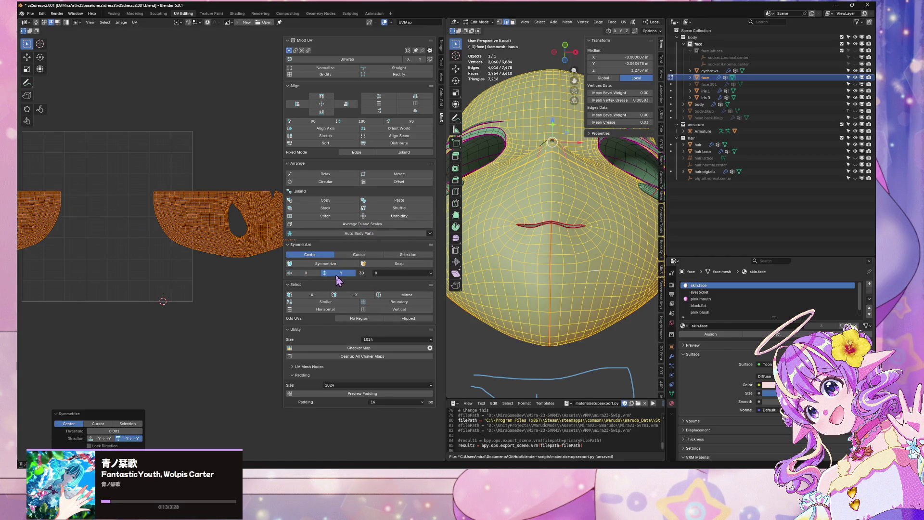
{"action": "left_click", "coordinate": [306, 273]}
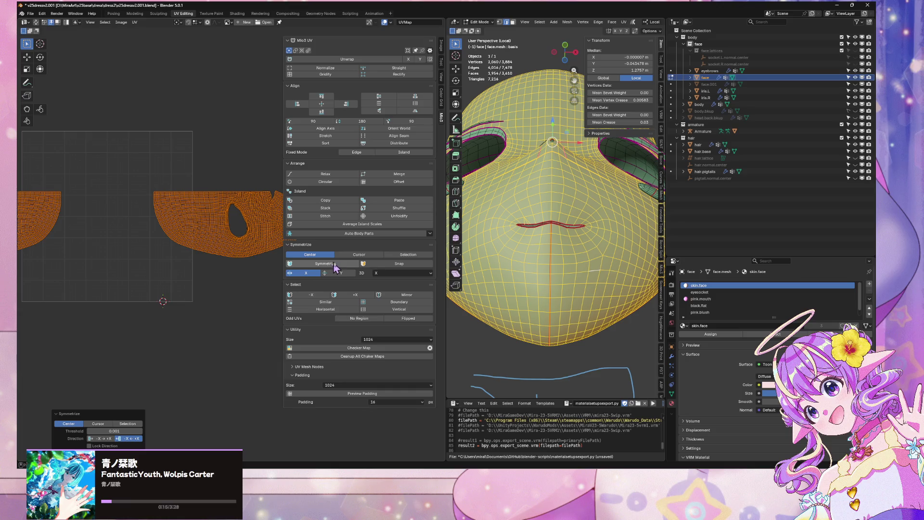
{"action": "left_click", "coordinate": [359, 256]}
{"action": "left_click", "coordinate": [310, 254]}
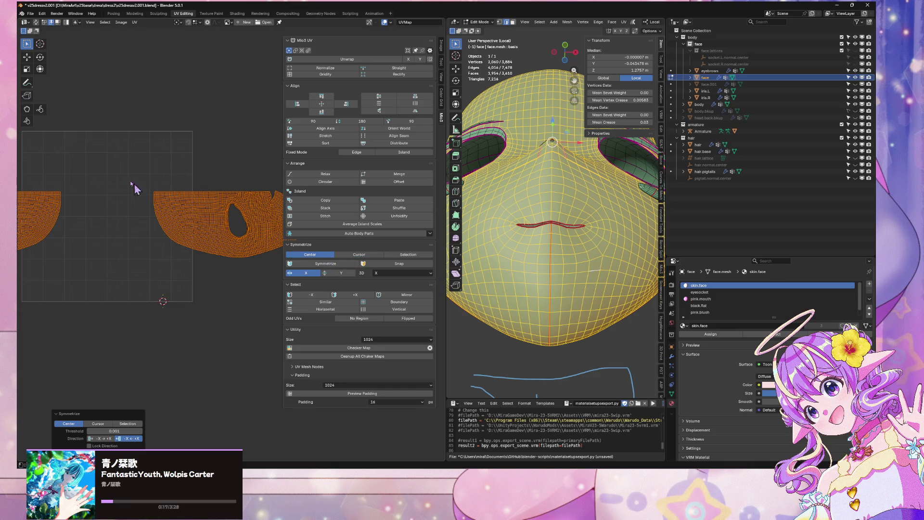
{"action": "scroll", "coordinate": [137, 178], "scroll_direction": "down", "scroll_amount": 1}
- Reselect all UVs, symmetrize them again, and straighten the islands
{"action": "key", "text": "alt+a"}
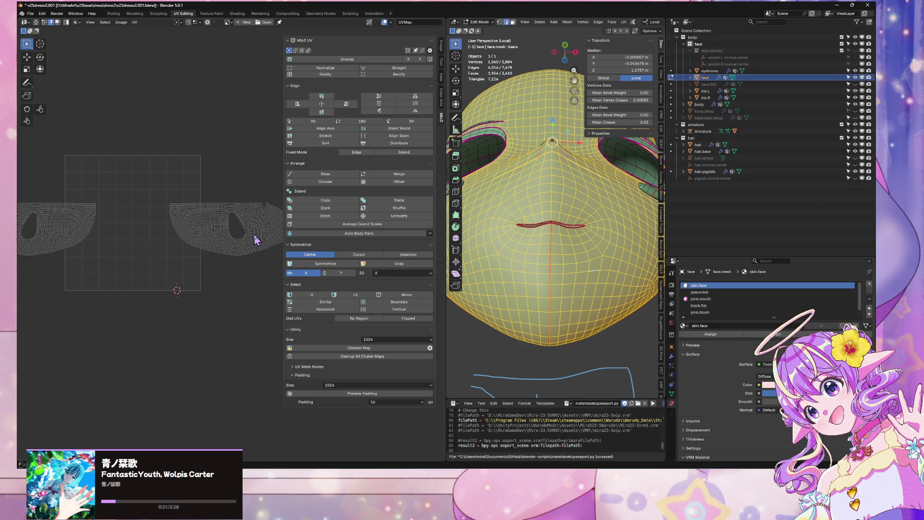
{"action": "key", "text": "a"}
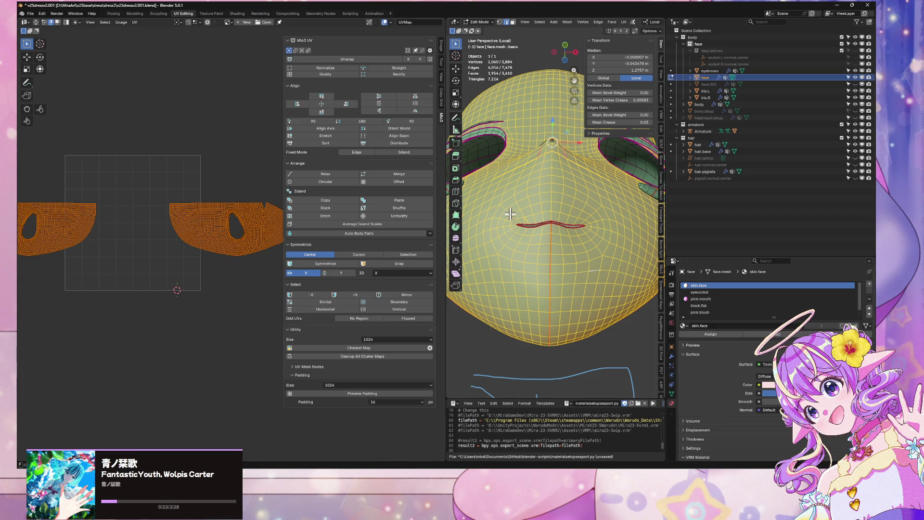
{"action": "left_click", "coordinate": [325, 264]}
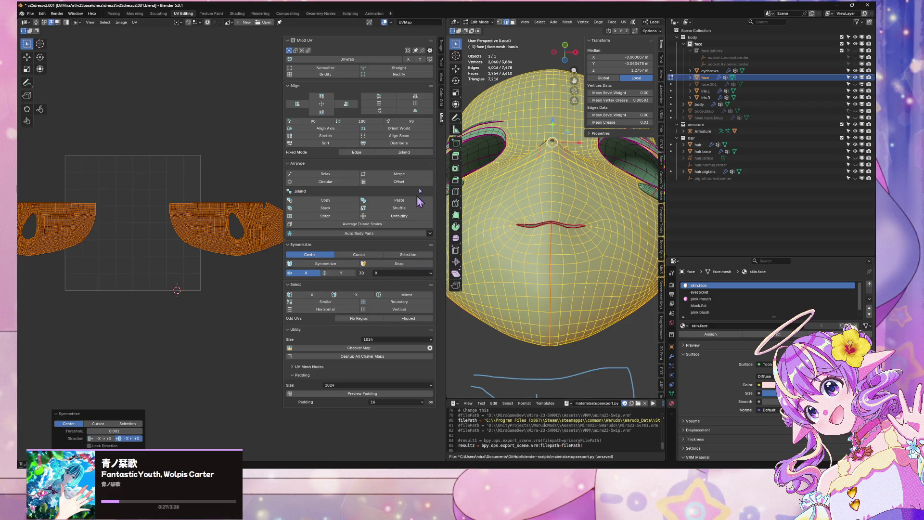
{"action": "left_click", "coordinate": [411, 70]}
{"action": "left_click", "coordinate": [325, 70]}
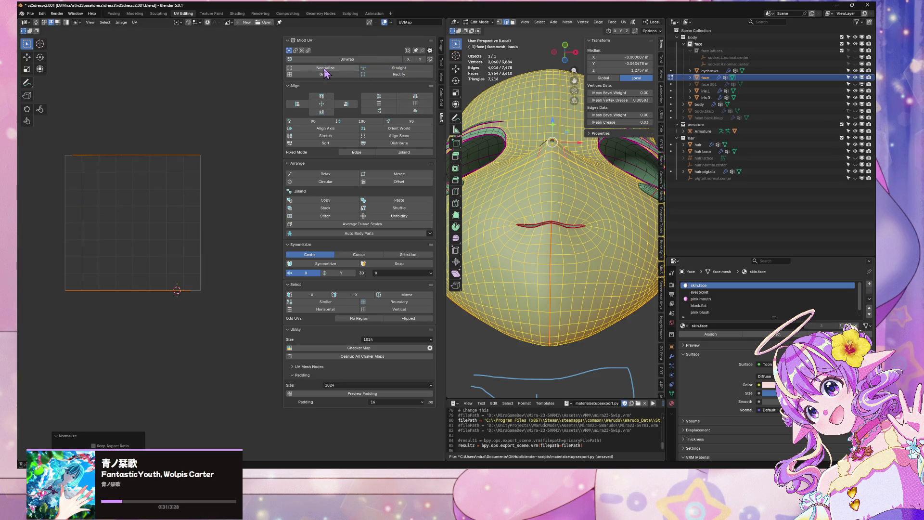
{"action": "left_click", "coordinate": [331, 59]}
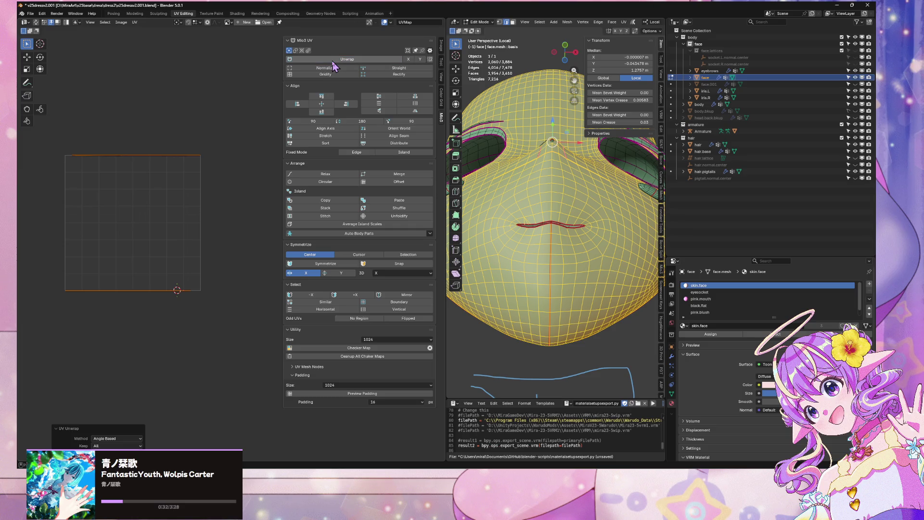
{"action": "left_click", "coordinate": [430, 59]}
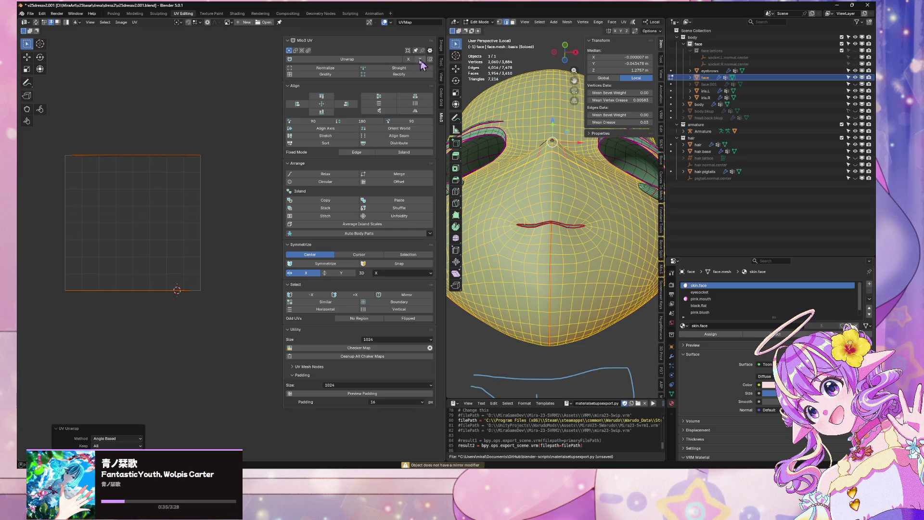
{"action": "left_click", "coordinate": [379, 60]}
{"action": "left_click", "coordinate": [624, 21]}
{"action": "left_click", "coordinate": [627, 36]}
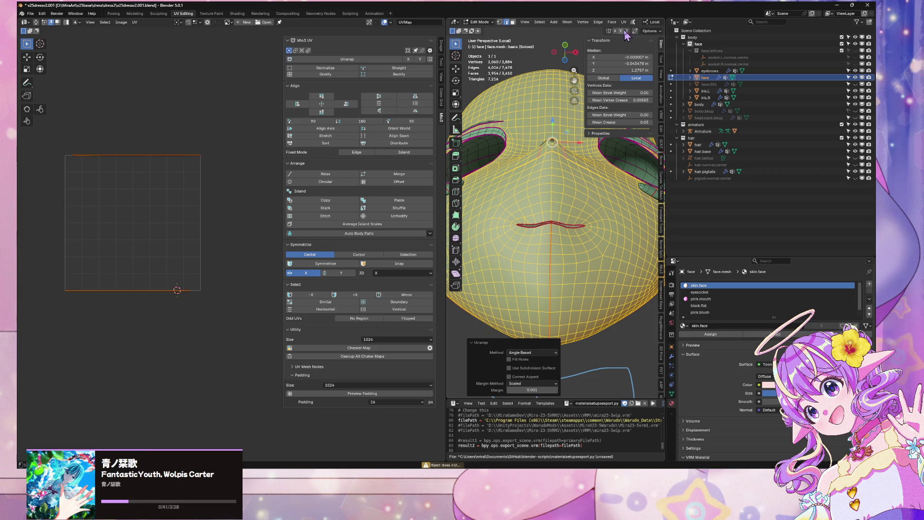
{"action": "left_click", "coordinate": [160, 233]}
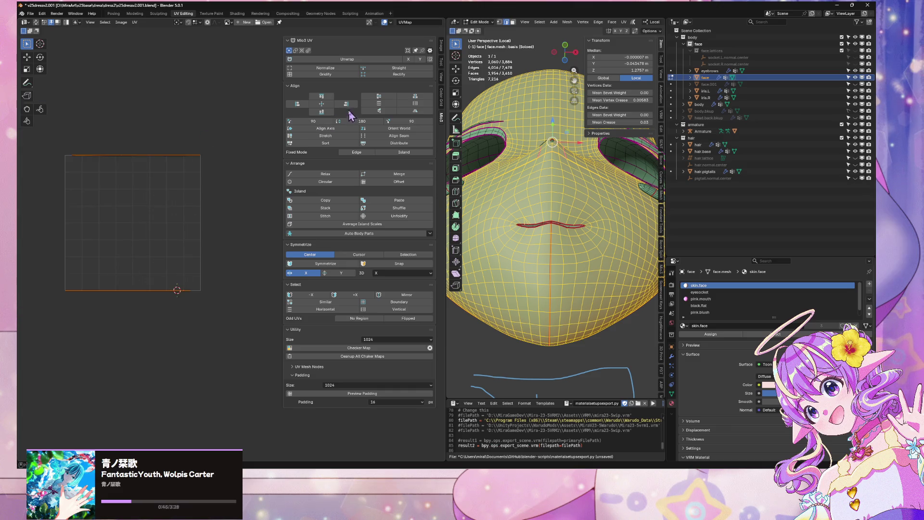
{"action": "left_click", "coordinate": [323, 68]}
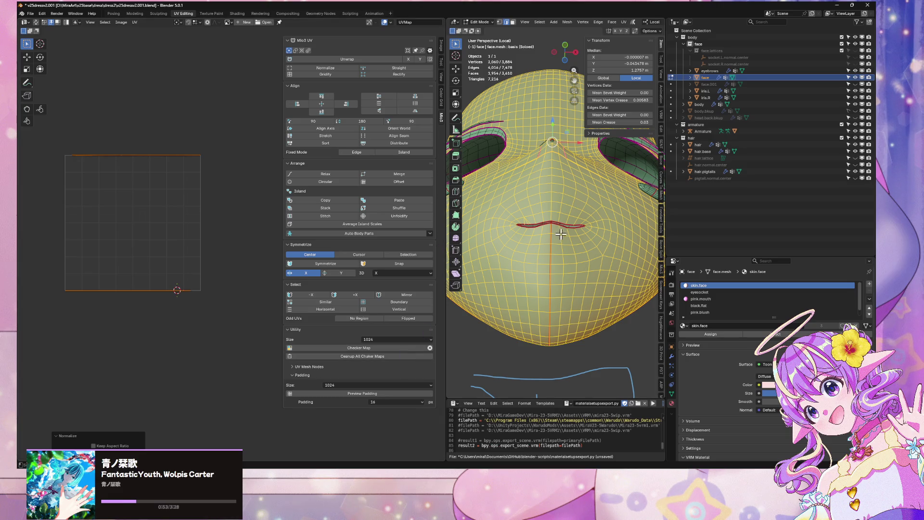
- Duplicate the selected face geometry in place and separate it into a new object
{"action": "mouse_move", "coordinate": [561, 235]}
{"action": "middle_mouse_down"}
{"action": "mouse_move", "coordinate": [510, 260]}
{"action": "mouse_move", "coordinate": [567, 282]}
{"action": "middle_mouse_up"}
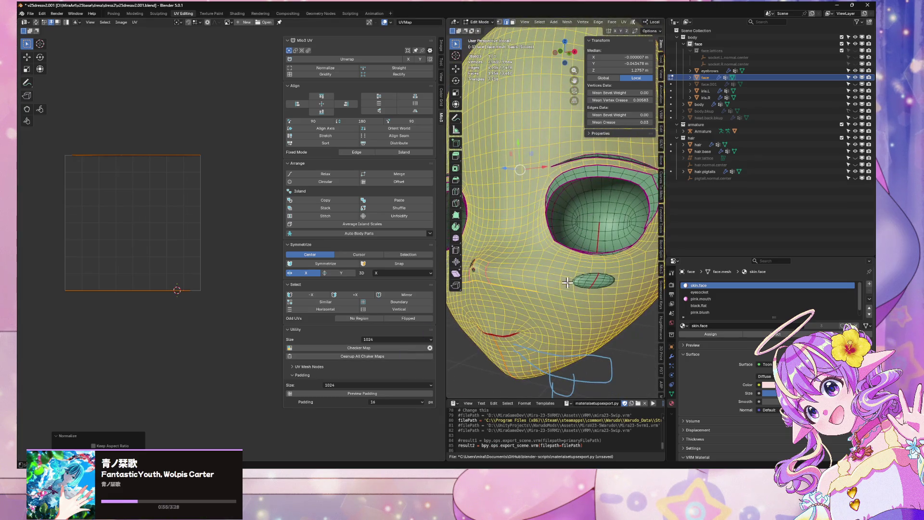
{"action": "key", "text": "shift+d"}
{"action": "right_click", "coordinate": [564, 300]}
{"action": "key", "text": "p"}
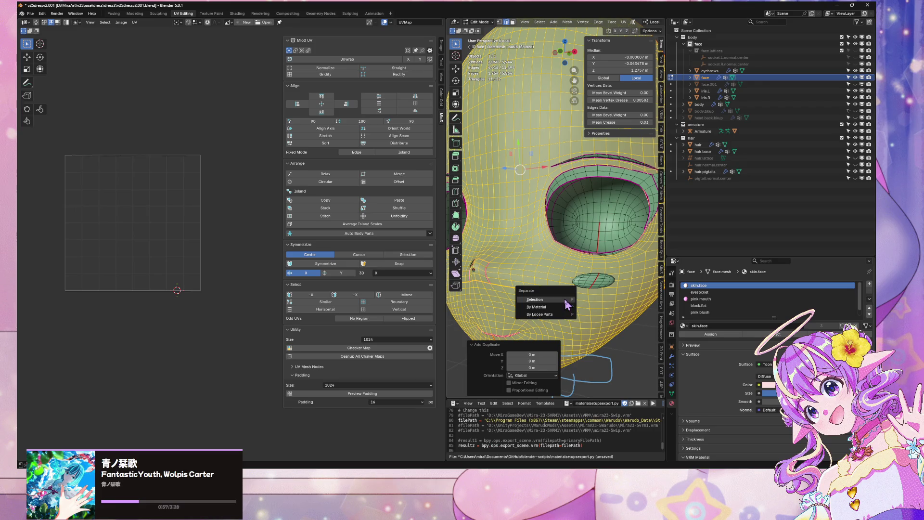
{"action": "left_click", "coordinate": [554, 299]}
{"action": "key", "text": "Tab"}
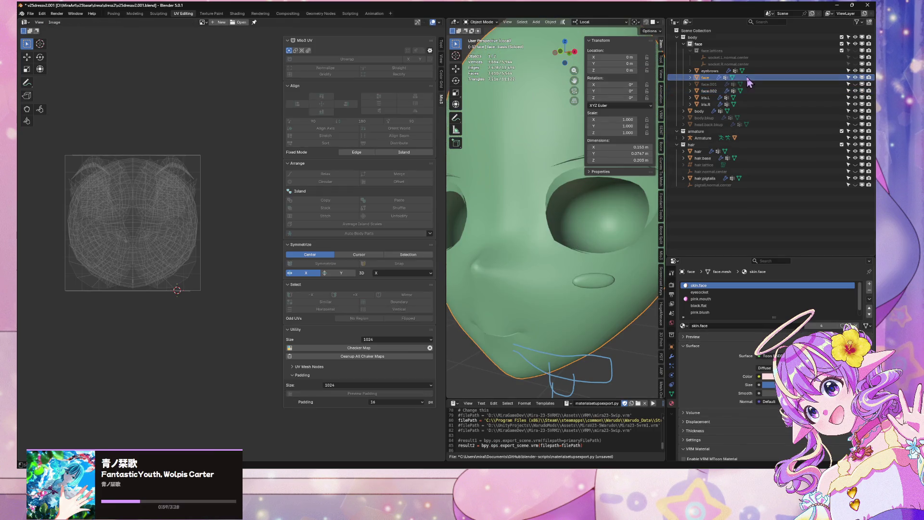
- Rename face.001 to 'teeth' in the Outliner
{"action": "left_click", "coordinate": [708, 90]}
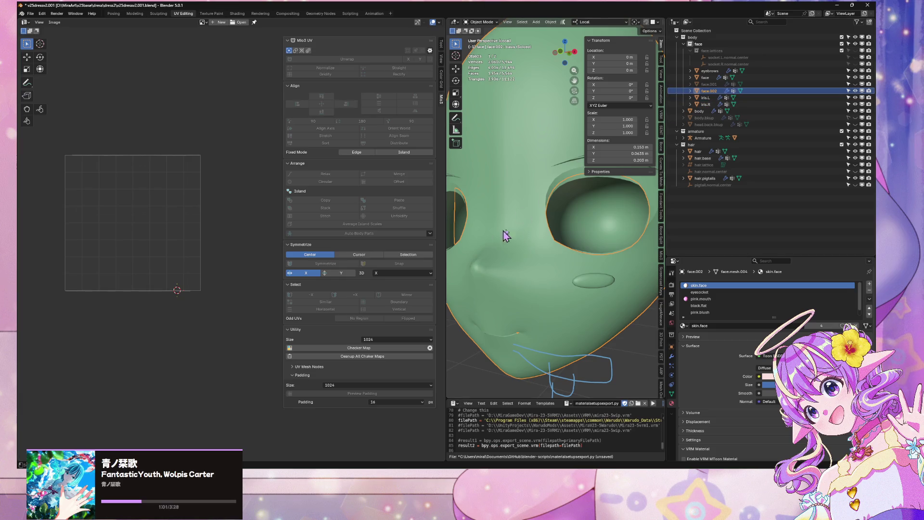
{"action": "left_click", "coordinate": [710, 85]}
{"action": "double_click", "coordinate": [710, 85]}
{"action": "type", "text": "teeth"}
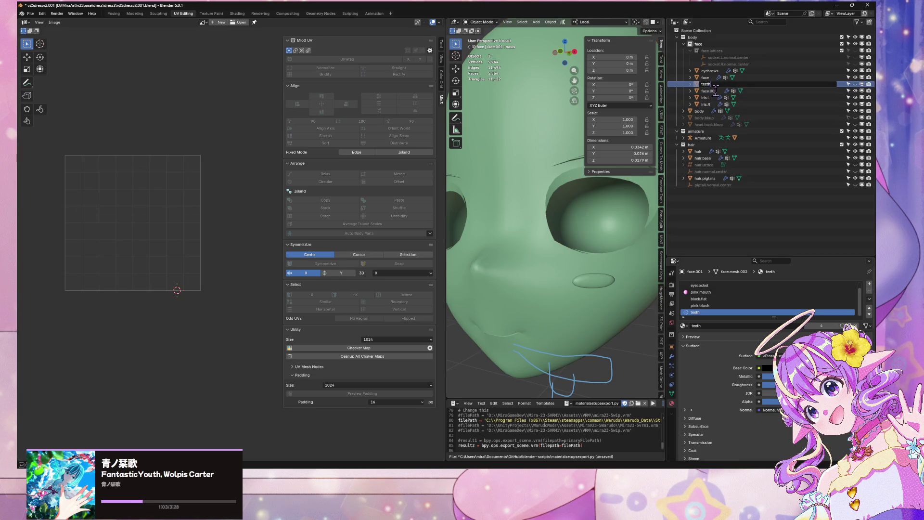
{"action": "key", "text": "Return"}
- Select face.002 and enter Edit Mode on its mesh
{"action": "left_click", "coordinate": [709, 84]}
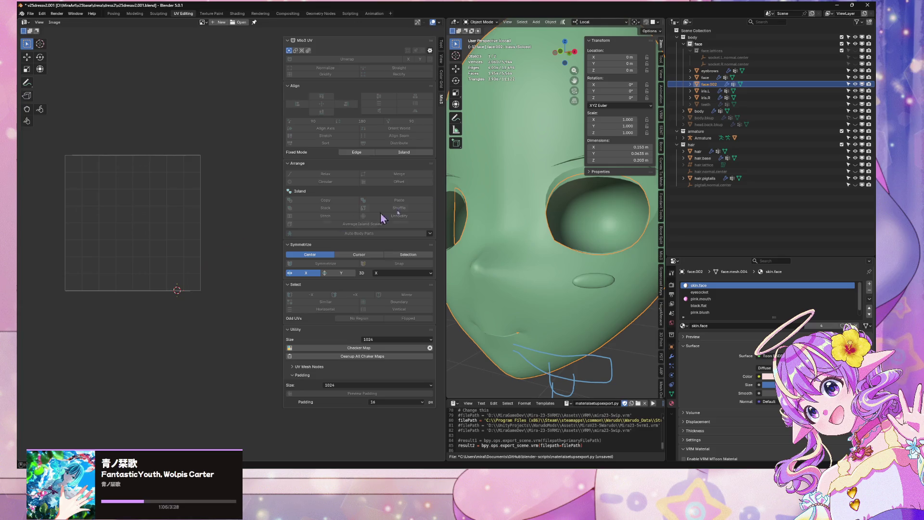
{"action": "key", "text": "Tab"}
{"action": "key", "text": "Tab"}
{"action": "scroll", "coordinate": [522, 202], "scroll_direction": "down", "scroll_amount": 3}
{"action": "left_click", "coordinate": [532, 262]}
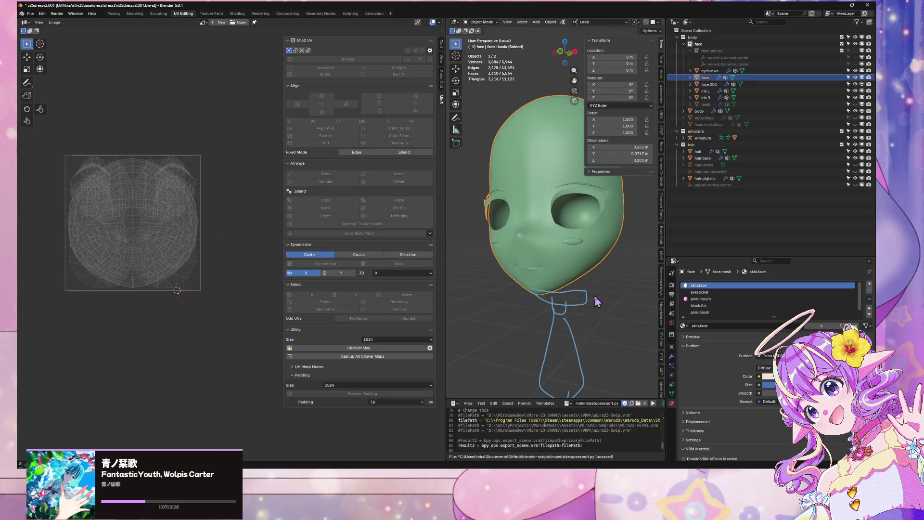
{"action": "scroll", "coordinate": [597, 301], "scroll_direction": "up", "scroll_amount": 3}
{"action": "left_click", "coordinate": [710, 84]}
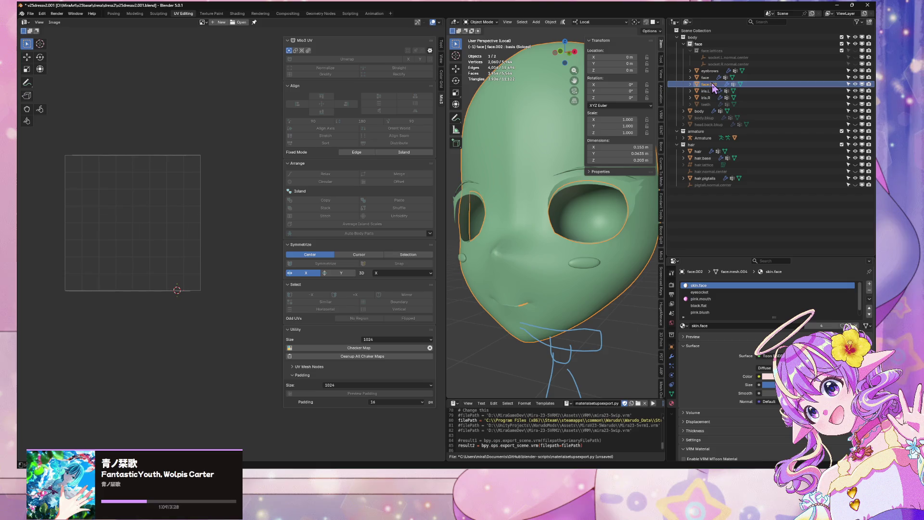
{"action": "key", "text": "Tab"}
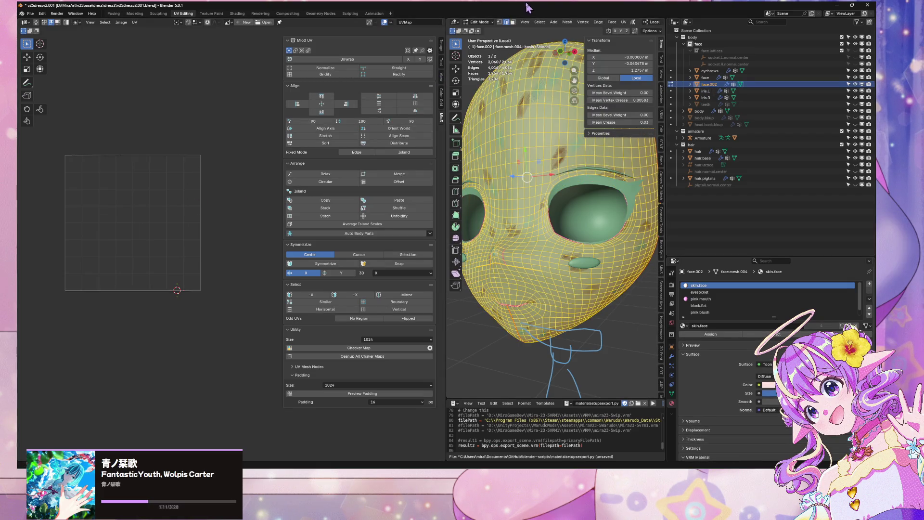
- Unwrap the face.002 mesh with the Conformal method
{"action": "left_click", "coordinate": [633, 22]}
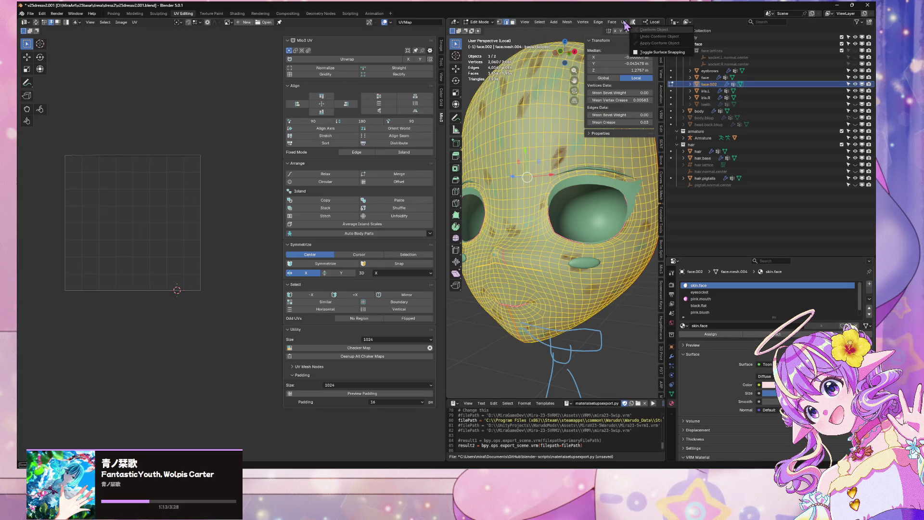
{"action": "left_click", "coordinate": [624, 21]}
{"action": "left_click", "coordinate": [638, 35]}
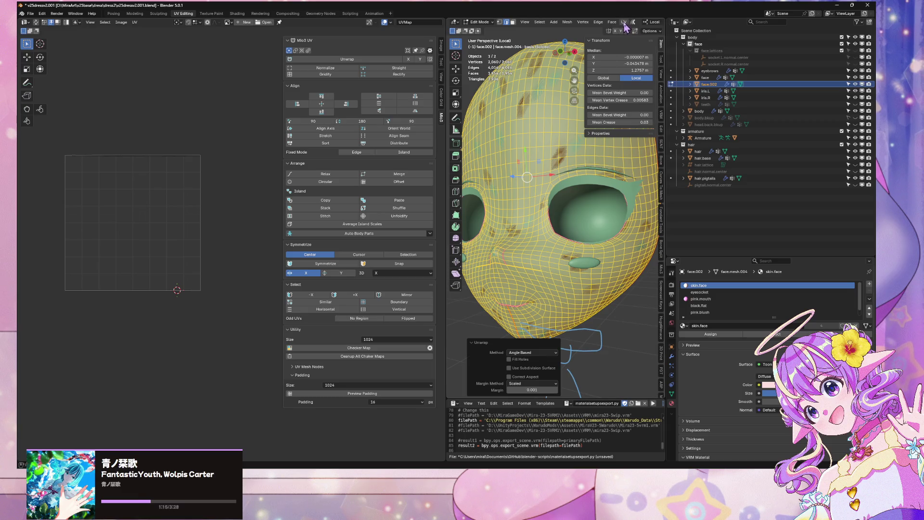
{"action": "left_click", "coordinate": [624, 22]}
{"action": "left_click", "coordinate": [639, 42]}
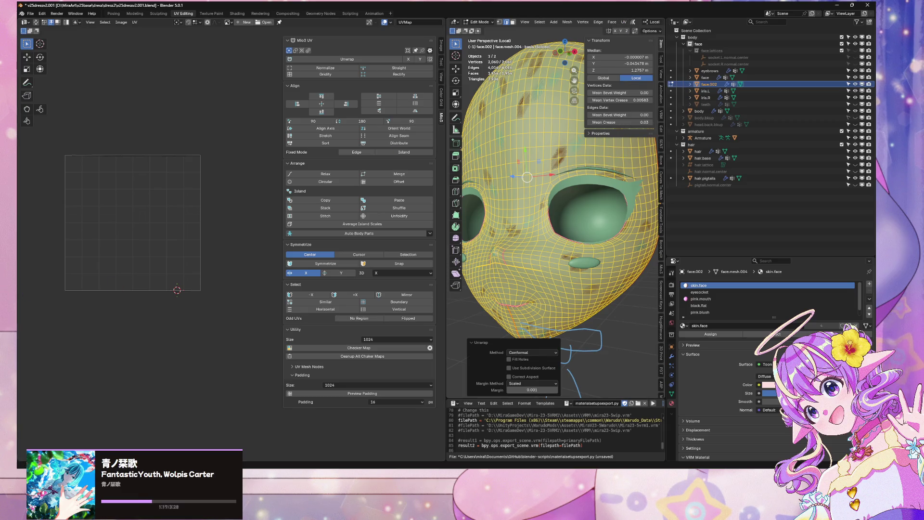
{"action": "key", "text": "a"}
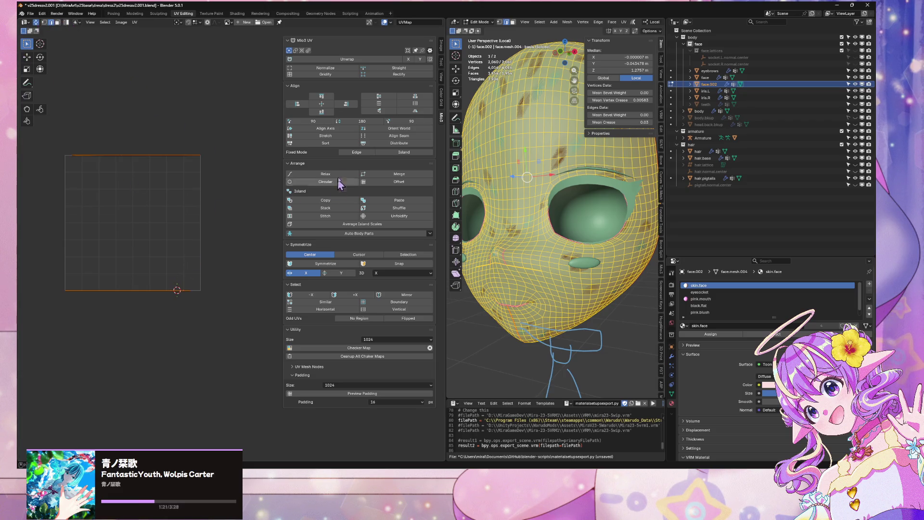
- Try Stretch, Normalize and Gridify on the face.002 UVs
{"action": "left_click", "coordinate": [326, 136]}
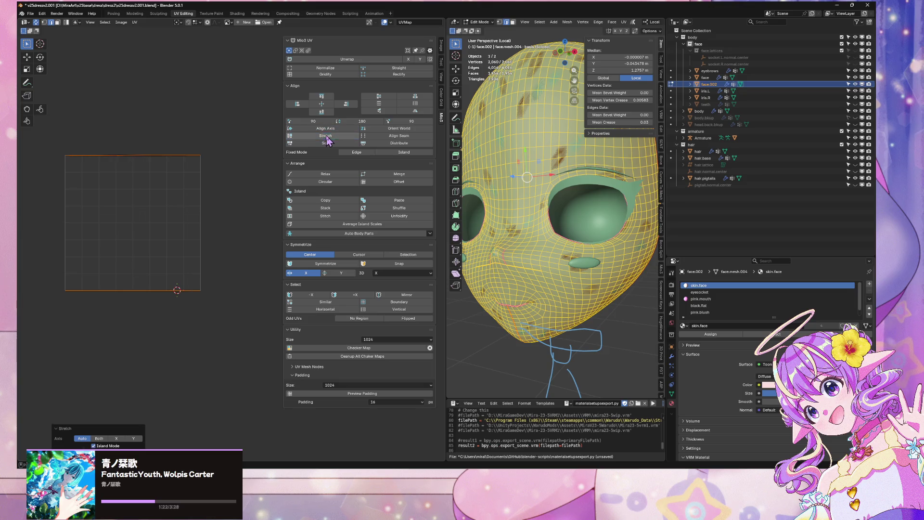
{"action": "left_click", "coordinate": [399, 68]}
{"action": "left_click", "coordinate": [326, 68]}
{"action": "left_click", "coordinate": [337, 74]}
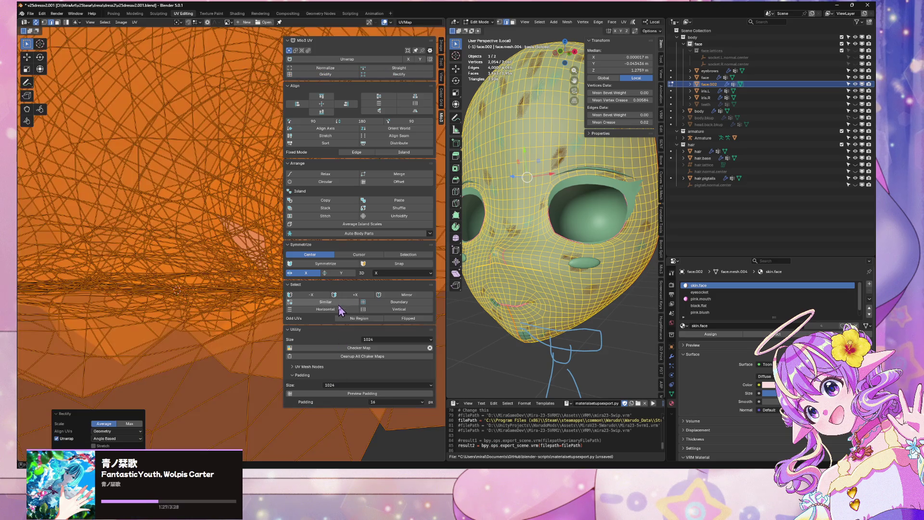
{"action": "scroll", "coordinate": [222, 295], "scroll_direction": "down", "scroll_amount": 10}
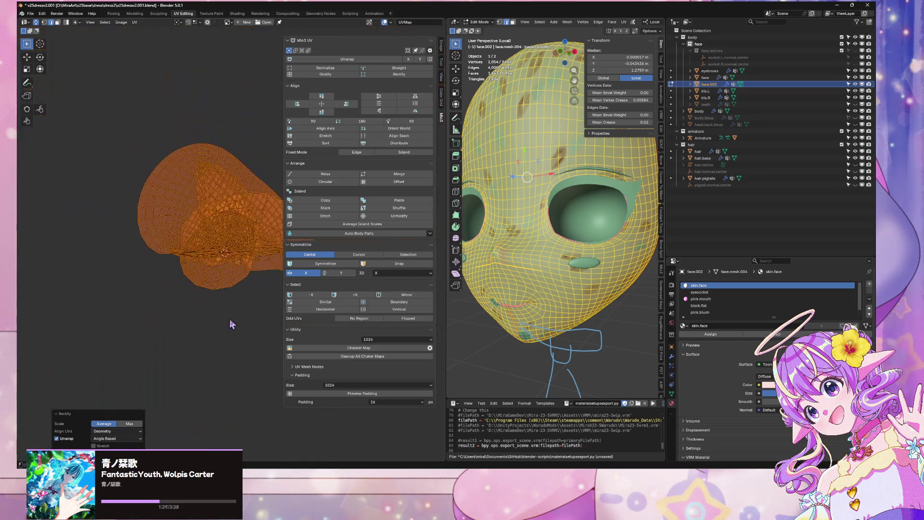
{"action": "scroll", "coordinate": [241, 341], "scroll_direction": "up", "scroll_amount": 1}
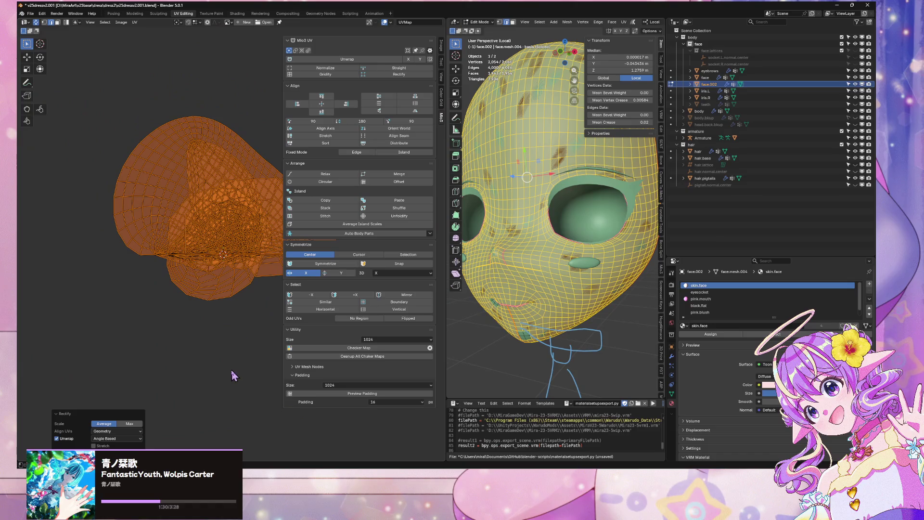
- Re-unwrap, then try Straight, Rectify and Grid on the UVs and recentre the view
{"action": "left_click", "coordinate": [337, 59]}
{"action": "scroll", "coordinate": [243, 94], "scroll_direction": "up", "scroll_amount": 2}
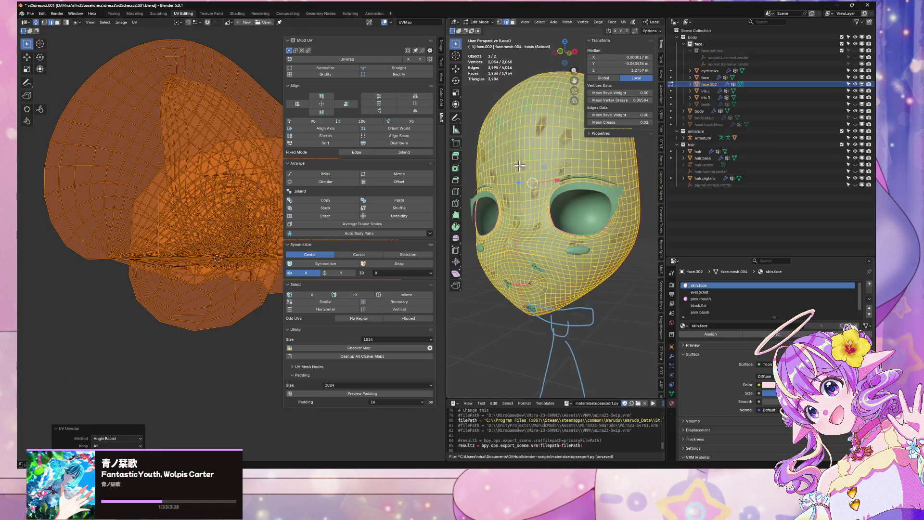
{"action": "scroll", "coordinate": [188, 140], "scroll_direction": "up", "scroll_amount": 2}
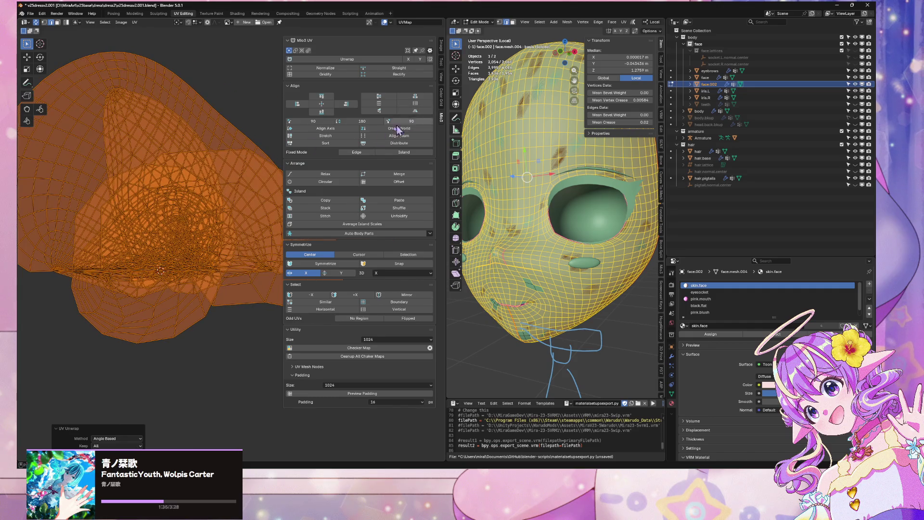
{"action": "left_click", "coordinate": [404, 68]}
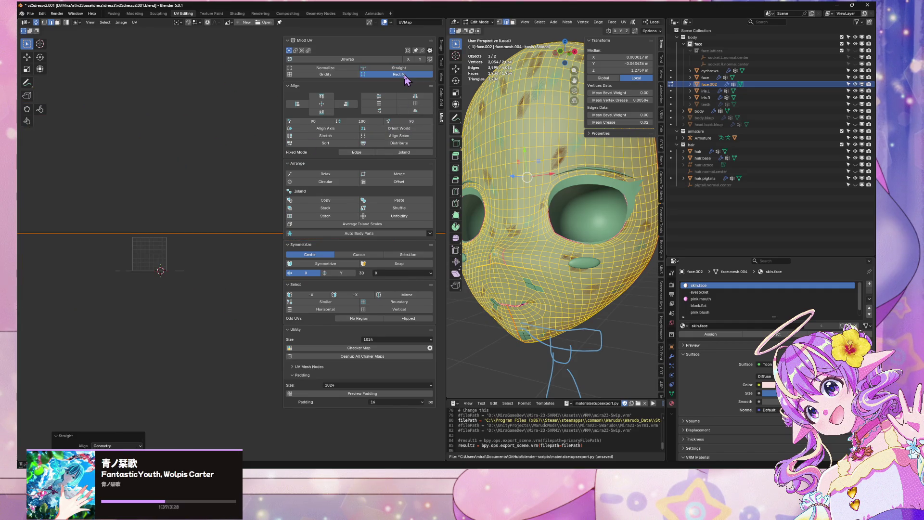
{"action": "left_click", "coordinate": [403, 75]}
{"action": "left_click", "coordinate": [339, 75]}
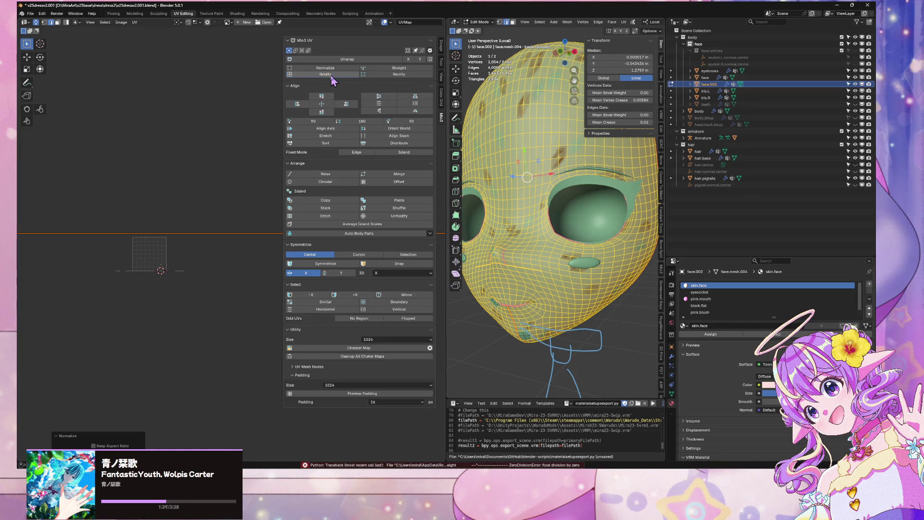
{"action": "left_click", "coordinate": [332, 76]}
{"action": "key", "text": "Home"}
{"action": "middle_click_drag", "start_coordinate": [129, 191], "coordinate": [198, 169]}
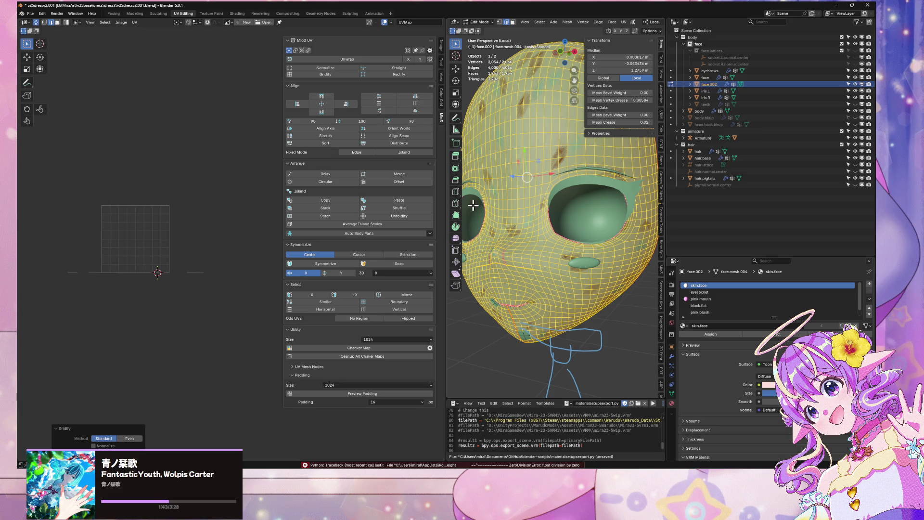
- Delete the face.002 object and select the original face mesh
{"action": "key", "text": "Tab"}
{"action": "left_click", "coordinate": [710, 71]}
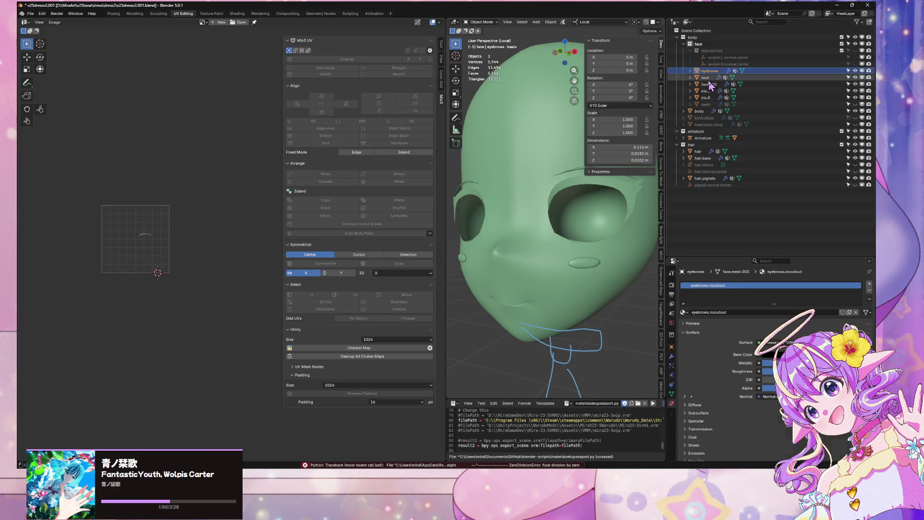
{"action": "left_click", "coordinate": [710, 84]}
{"action": "key", "text": "x"}
{"action": "left_click", "coordinate": [580, 206]}
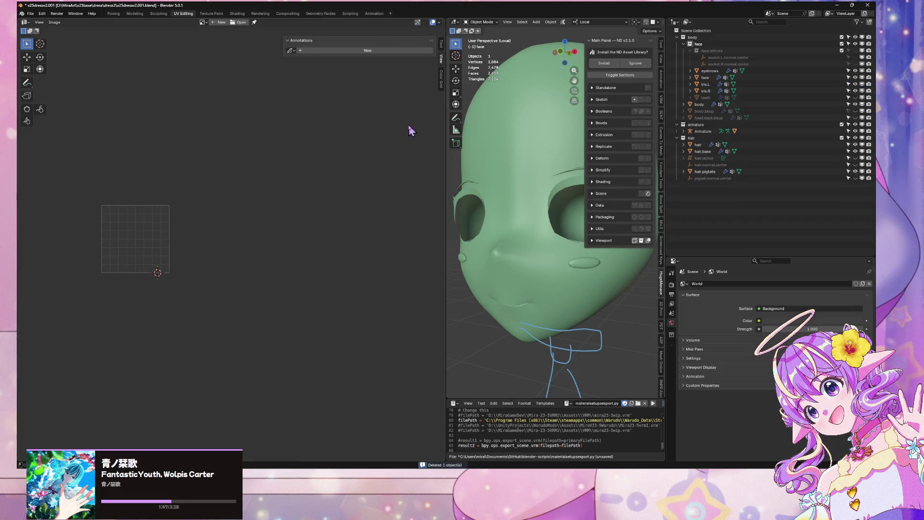
{"action": "left_click", "coordinate": [540, 169]}
{"action": "key", "text": "Home"}
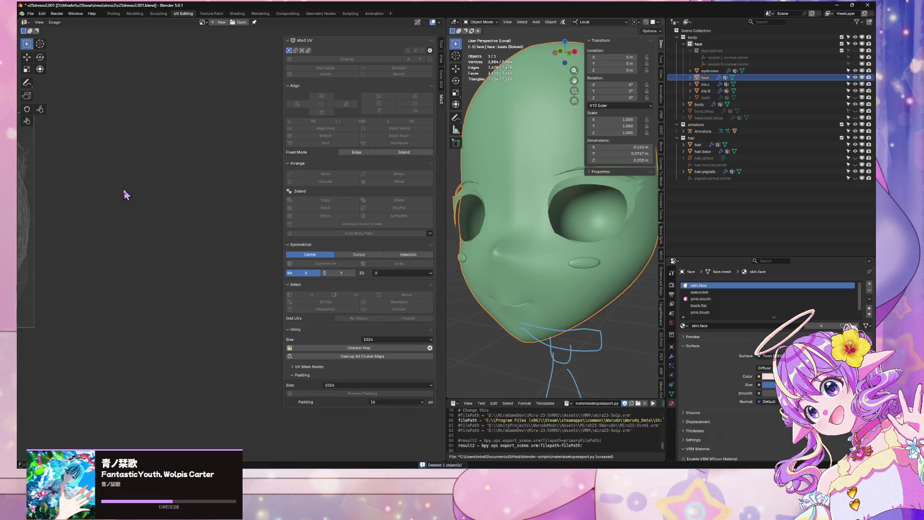
- Enter Edit Mode on the face, turn off UV Sync Selection, and select skin.face faces
{"action": "key", "text": "Tab"}
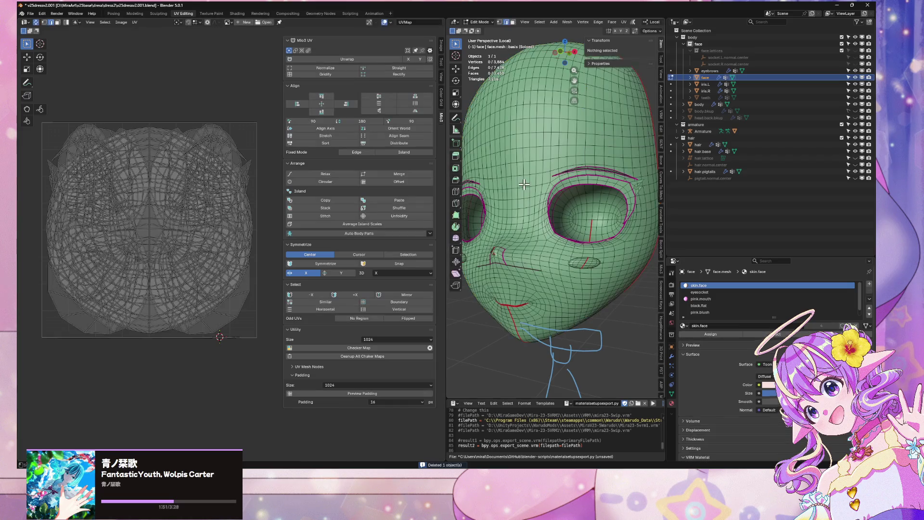
{"action": "key", "text": "a"}
{"action": "left_click", "coordinate": [526, 99]}
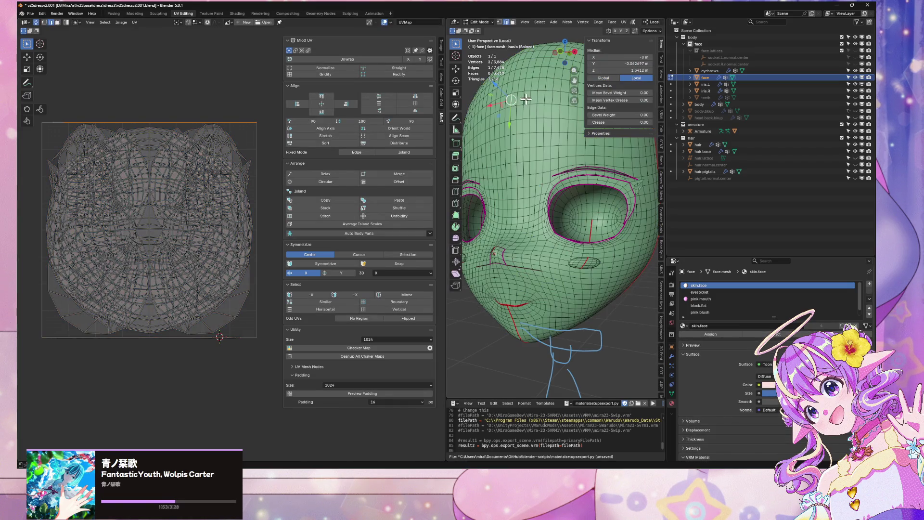
{"action": "left_click", "coordinate": [37, 22]}
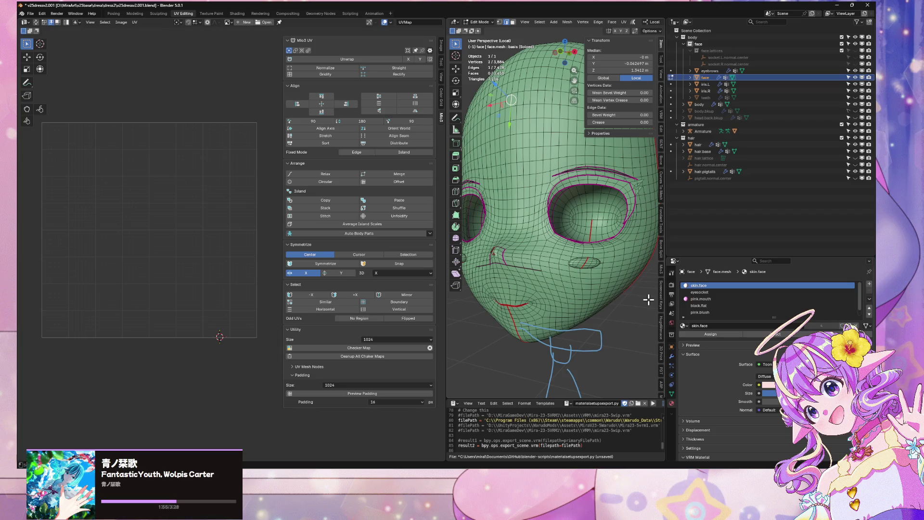
{"action": "left_click", "coordinate": [775, 333]}
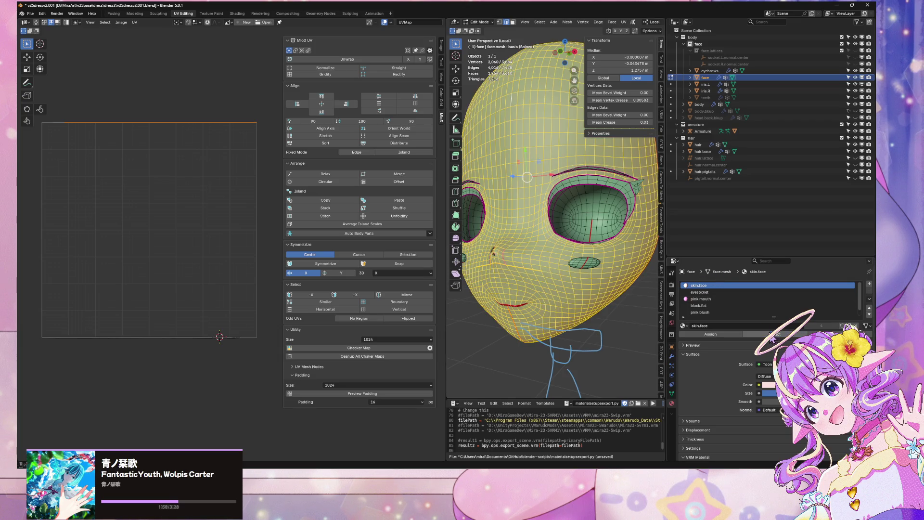
- Apply Stretch, Align Axis, Boundary, Relax, Offset and Sort to the face UVs
{"action": "left_click", "coordinate": [399, 143]}
{"action": "left_click", "coordinate": [327, 136]}
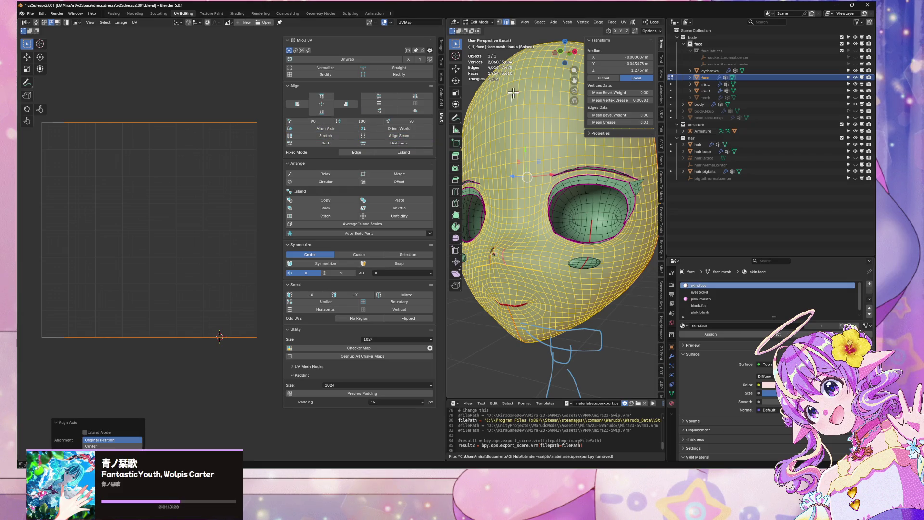
{"action": "left_click", "coordinate": [331, 106]}
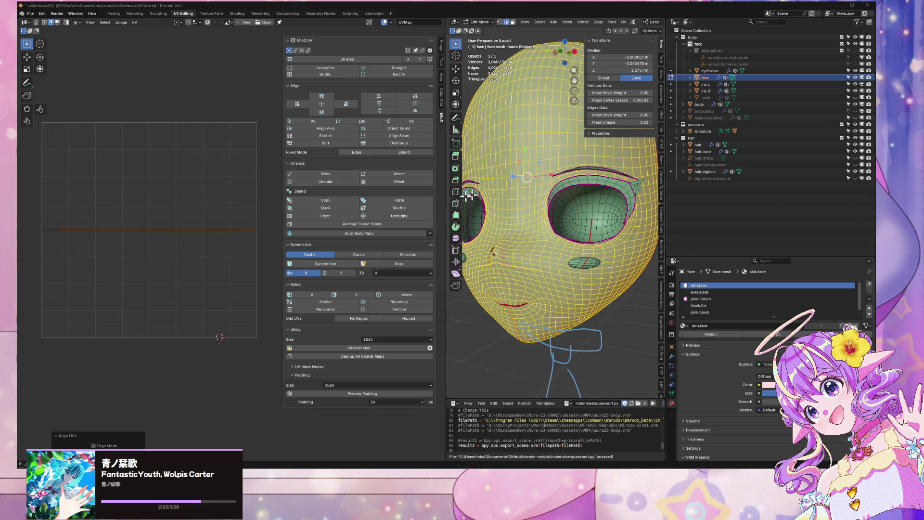
{"action": "left_click", "coordinate": [386, 305]}
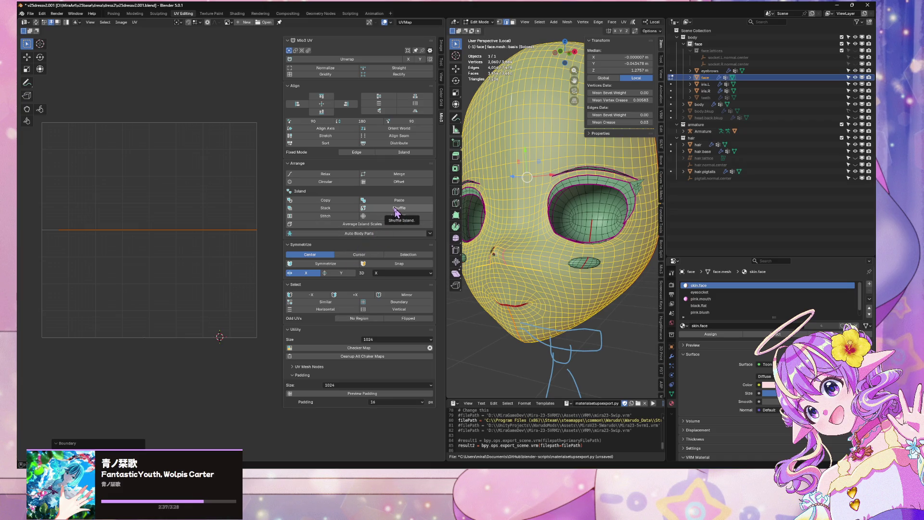
{"action": "left_click", "coordinate": [337, 174]}
{"action": "left_click", "coordinate": [388, 180]}
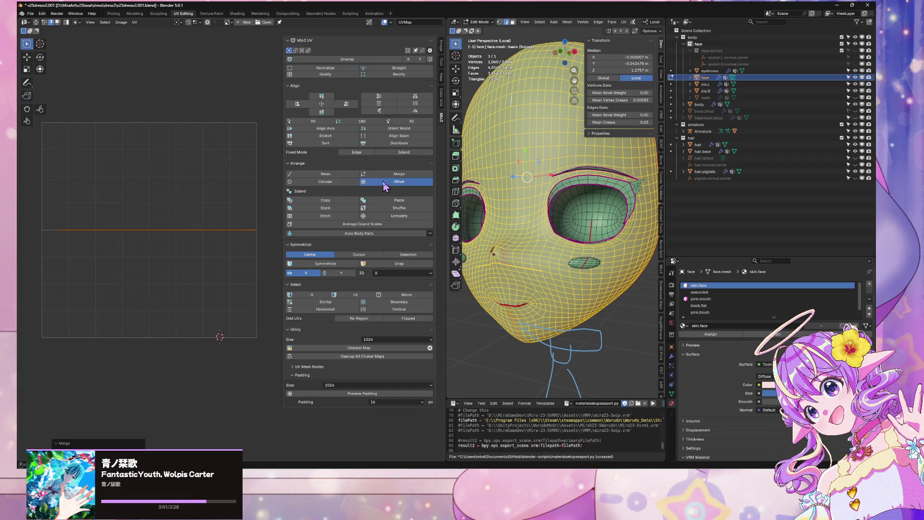
{"action": "left_click", "coordinate": [326, 143]}
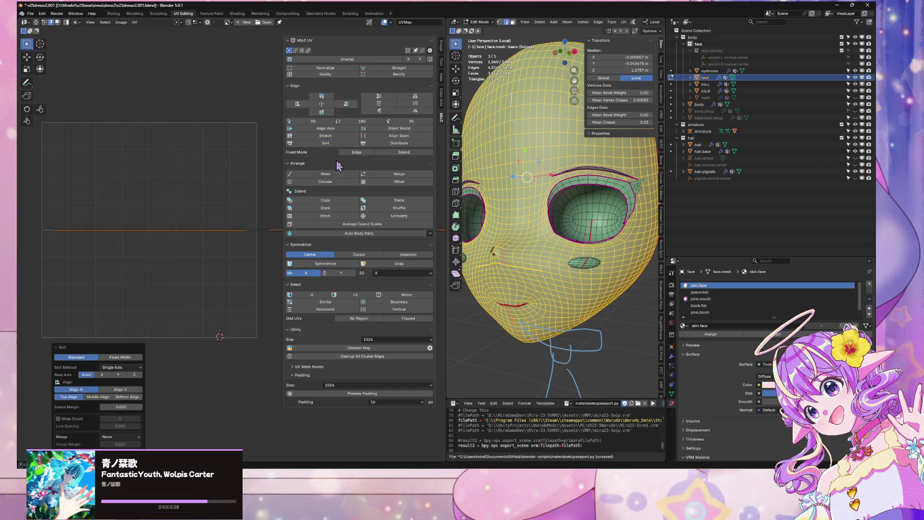
{"action": "left_click", "coordinate": [671, 394]}
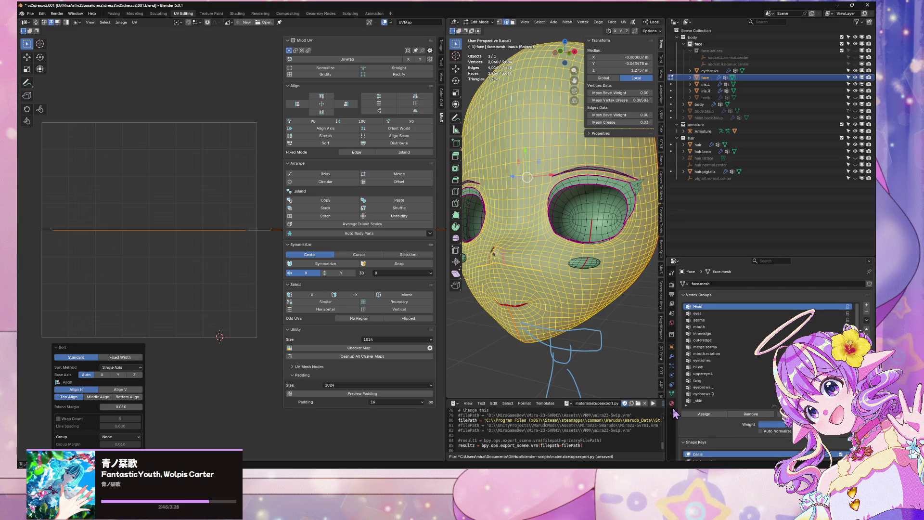
- Add a new UV map, UVMap.001, to the face mesh
{"action": "scroll", "coordinate": [722, 366], "scroll_direction": "down", "scroll_amount": 3}
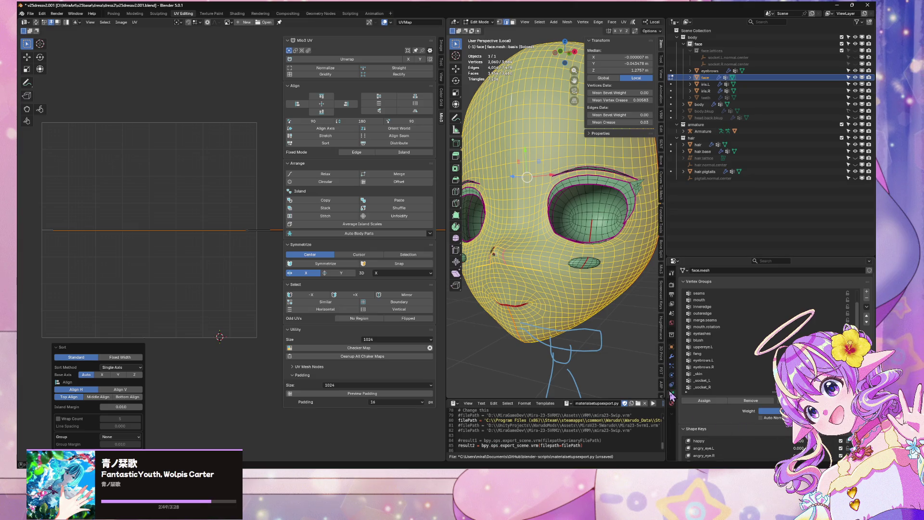
{"action": "scroll", "coordinate": [736, 436], "scroll_direction": "down", "scroll_amount": 6}
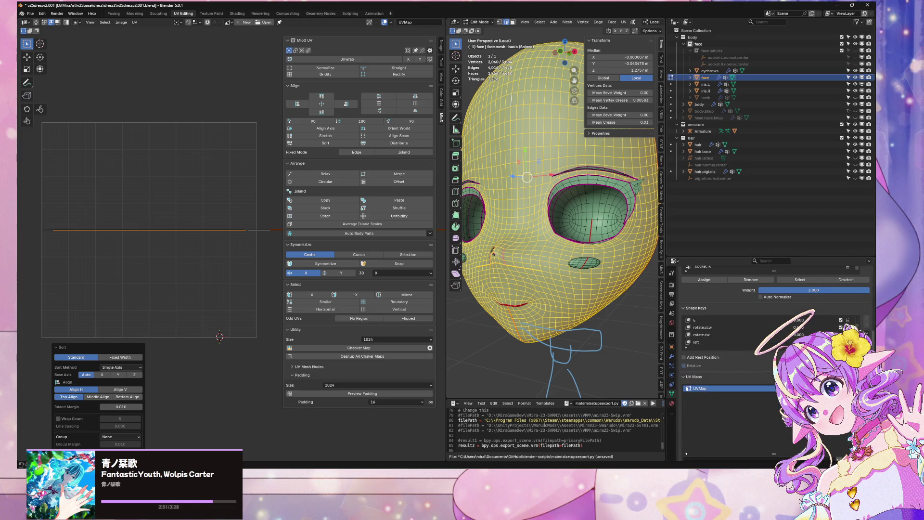
{"action": "scroll", "coordinate": [737, 385], "scroll_direction": "down", "scroll_amount": 3}
{"action": "left_click", "coordinate": [868, 334]}
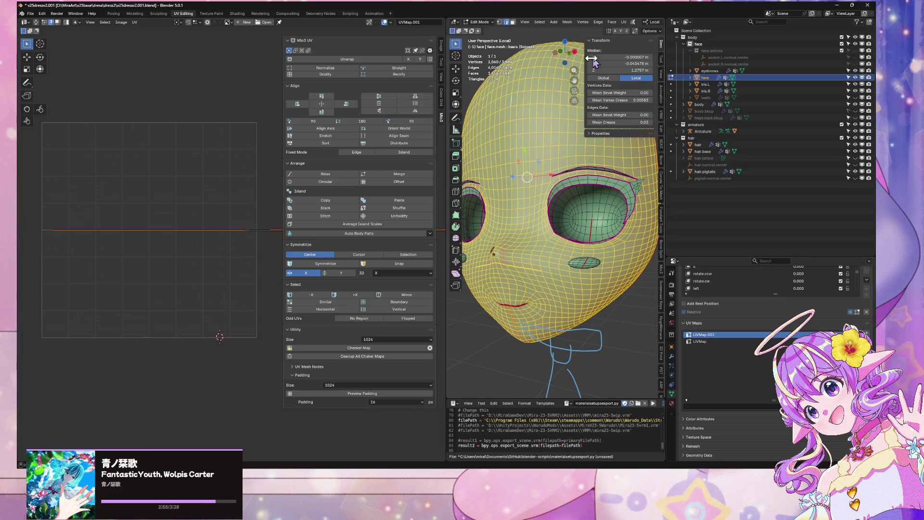
- Select the skin.face faces, unwrap them, and apply Auto Body Parts
{"action": "key", "text": "alt+a"}
{"action": "key", "text": "a"}
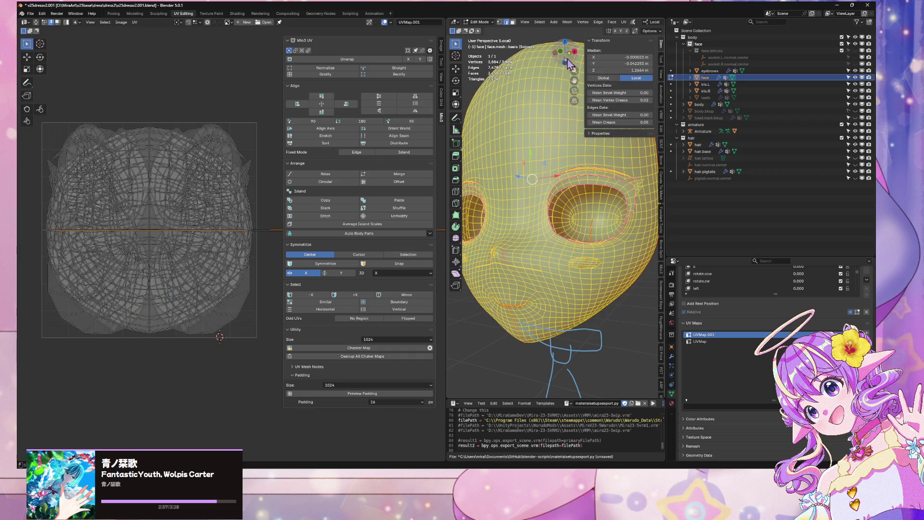
{"action": "key", "text": "alt+a"}
{"action": "left_click", "coordinate": [672, 402]}
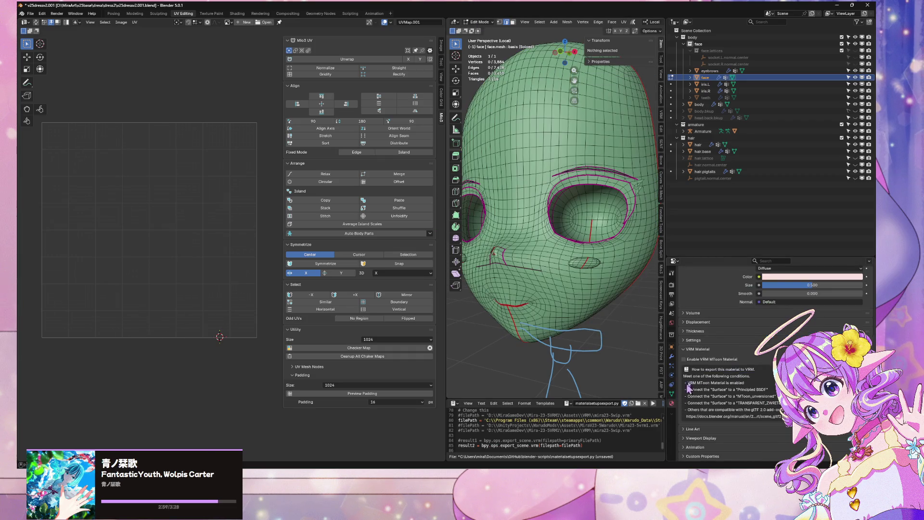
{"action": "left_click", "coordinate": [773, 334]}
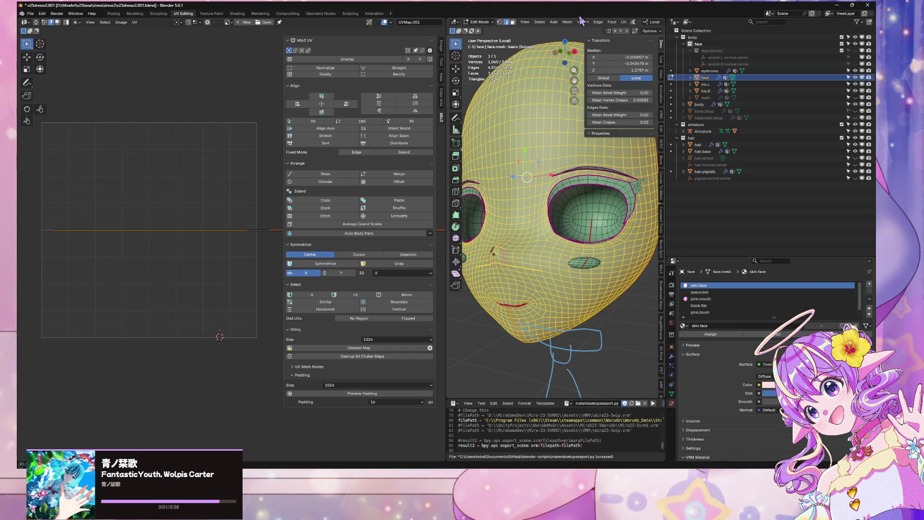
{"action": "left_click", "coordinate": [623, 23]}
{"action": "left_click", "coordinate": [630, 38]}
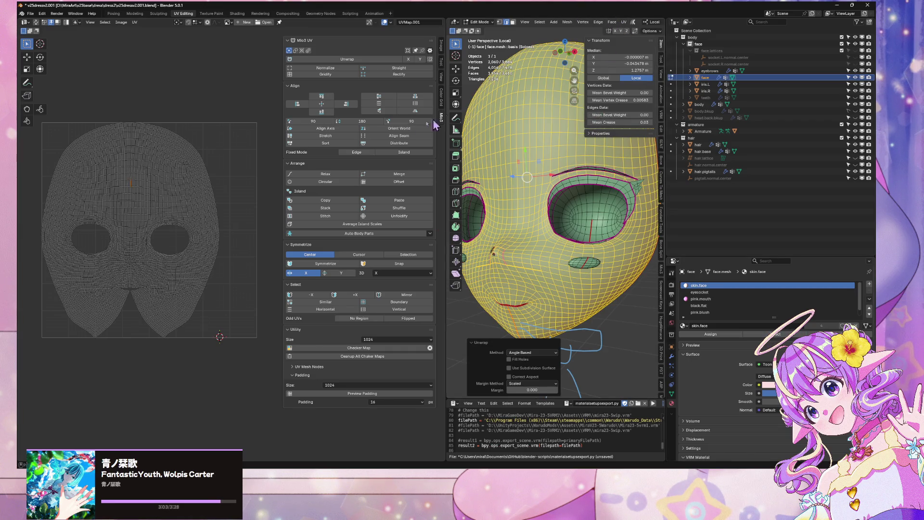
{"action": "scroll", "coordinate": [268, 136], "scroll_direction": "up", "scroll_amount": 5}
{"action": "scroll", "coordinate": [268, 137], "scroll_direction": "down", "scroll_amount": 3}
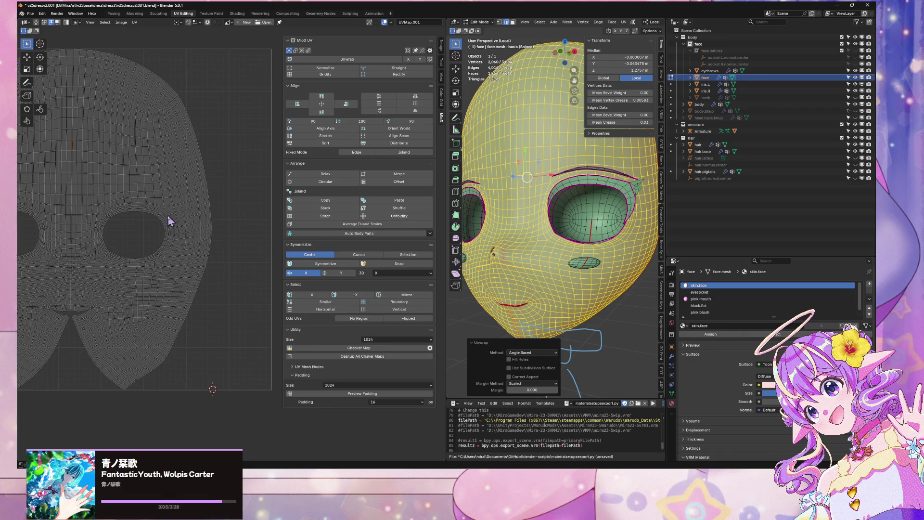
{"action": "left_click", "coordinate": [334, 237]}
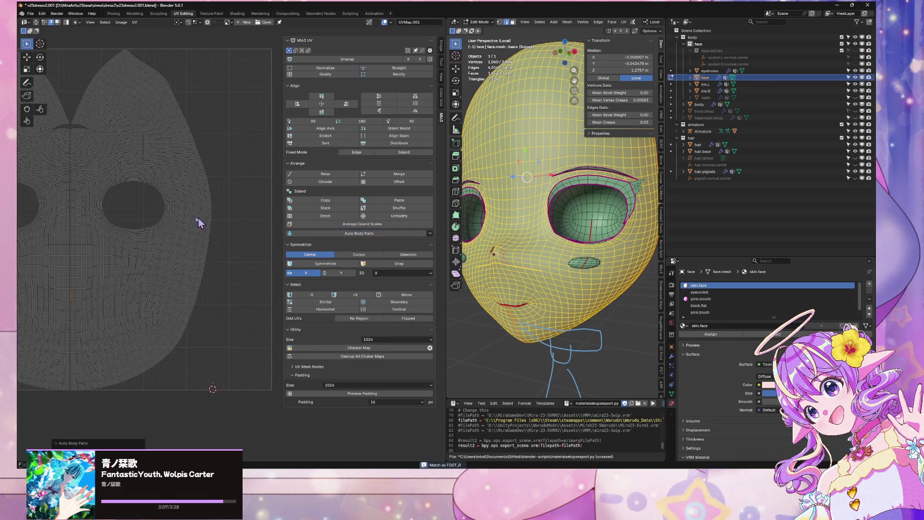
- Select the vertical edge loop down the face centre and open the Ctrl+E edge menu
{"action": "scroll", "coordinate": [217, 214], "scroll_direction": "down", "scroll_amount": 2}
{"action": "mouse_move", "coordinate": [554, 207]}
{"action": "middle_mouse_down"}
{"action": "mouse_move", "coordinate": [570, 217]}
{"action": "mouse_move", "coordinate": [544, 304]}
{"action": "mouse_move", "coordinate": [553, 192]}
{"action": "mouse_move", "coordinate": [563, 186]}
{"action": "middle_mouse_up"}
{"action": "scroll", "coordinate": [564, 235], "scroll_direction": "up", "scroll_amount": 4}
{"action": "scroll", "coordinate": [565, 235], "scroll_direction": "down", "scroll_amount": 5}
{"action": "left_click", "coordinate": [541, 78], "text": "alt"}
{"action": "left_click", "coordinate": [542, 84], "text": "alt"}
{"action": "key", "text": "ctrl+e"}
- Mark the vertical loop as a seam, then select the mouth-to-chin path and the whole linked face
{"action": "left_click", "coordinate": [562, 180]}
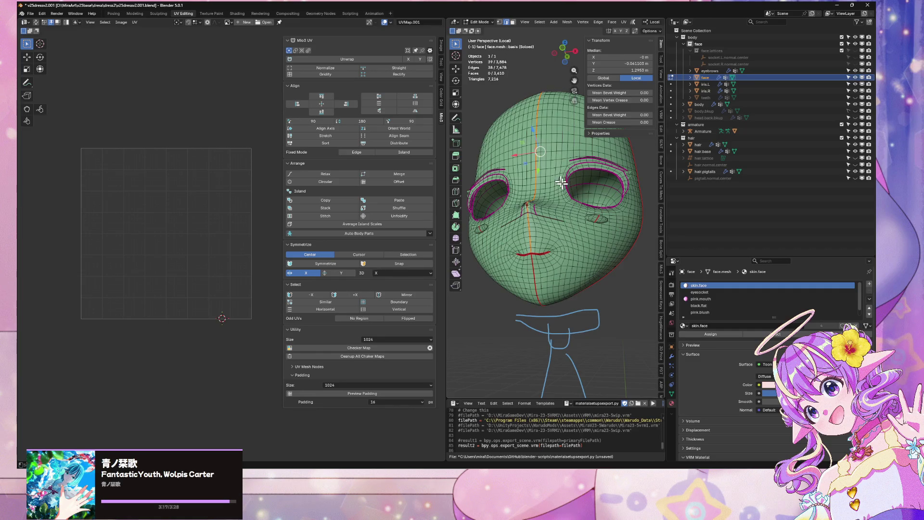
{"action": "key", "text": "alt+a"}
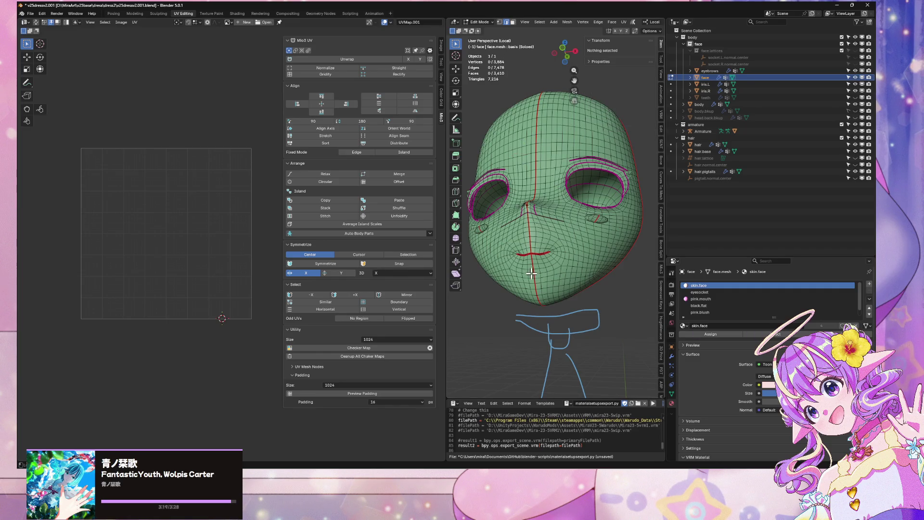
{"action": "left_click", "coordinate": [531, 274], "text": "alt"}
{"action": "right_click", "coordinate": [550, 275]}
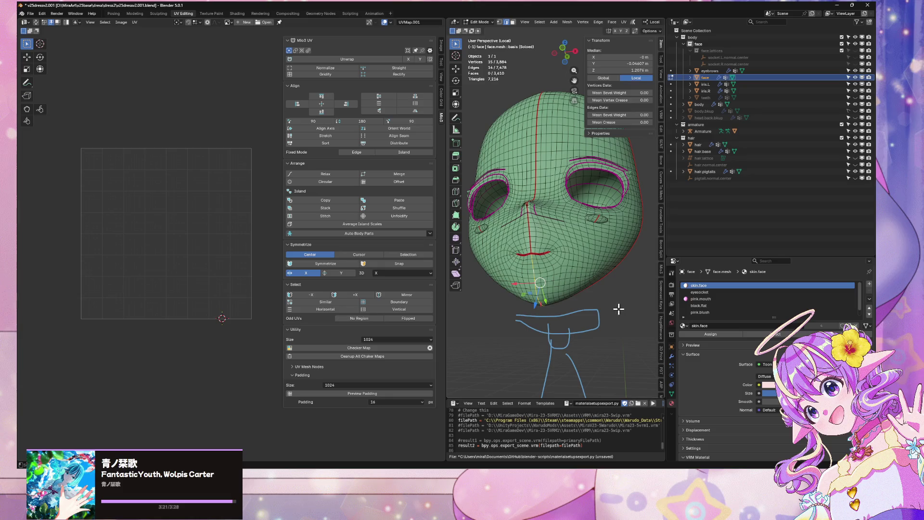
{"action": "key", "text": "ctrl+l"}
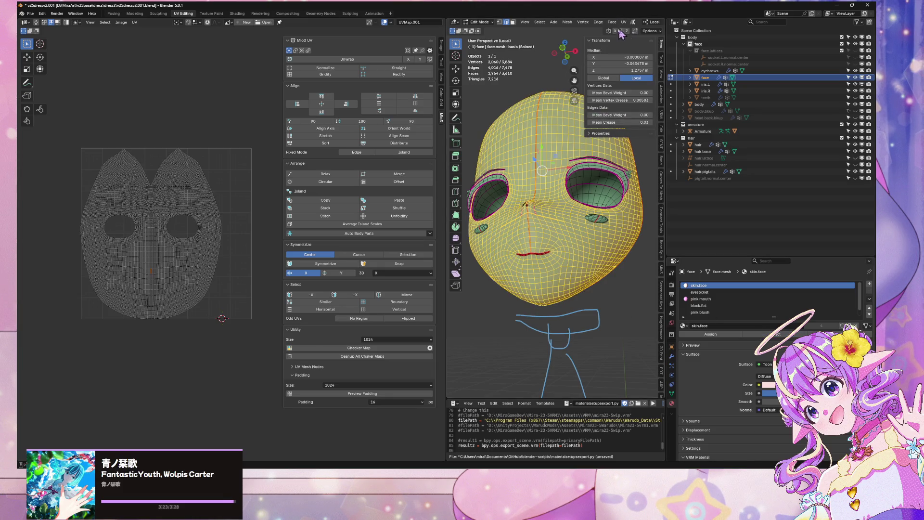
- Unwrap the face Angle Based, then Conformal, and finally with Minimum Stretch
{"action": "left_click", "coordinate": [624, 23]}
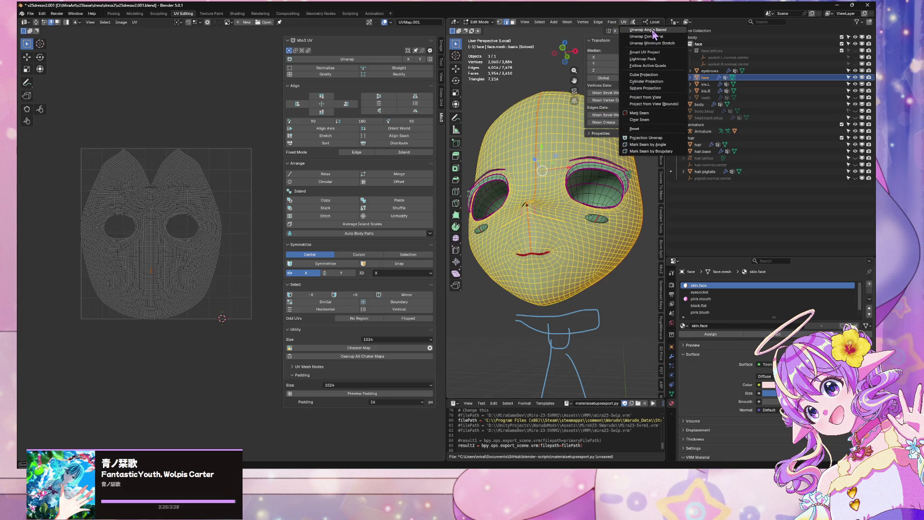
{"action": "left_click", "coordinate": [651, 36]}
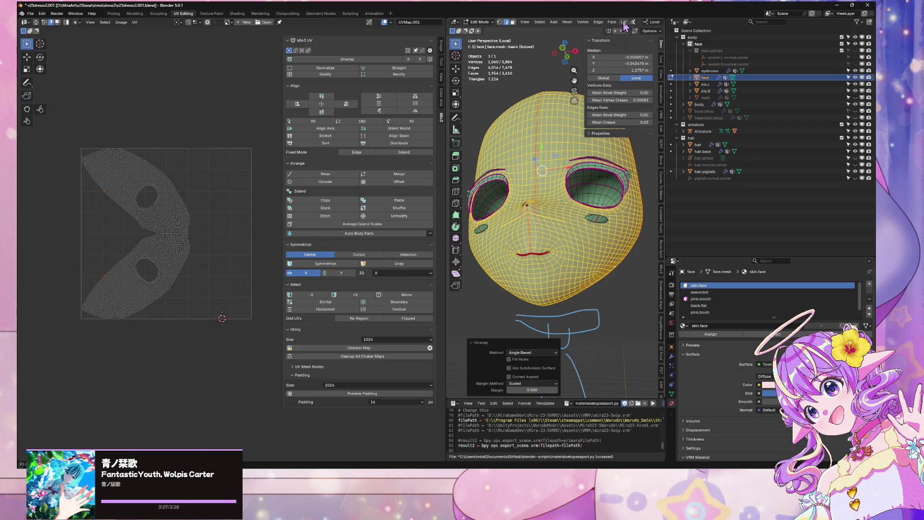
{"action": "left_click", "coordinate": [624, 22]}
{"action": "left_click", "coordinate": [634, 34]}
{"action": "left_click", "coordinate": [624, 22]}
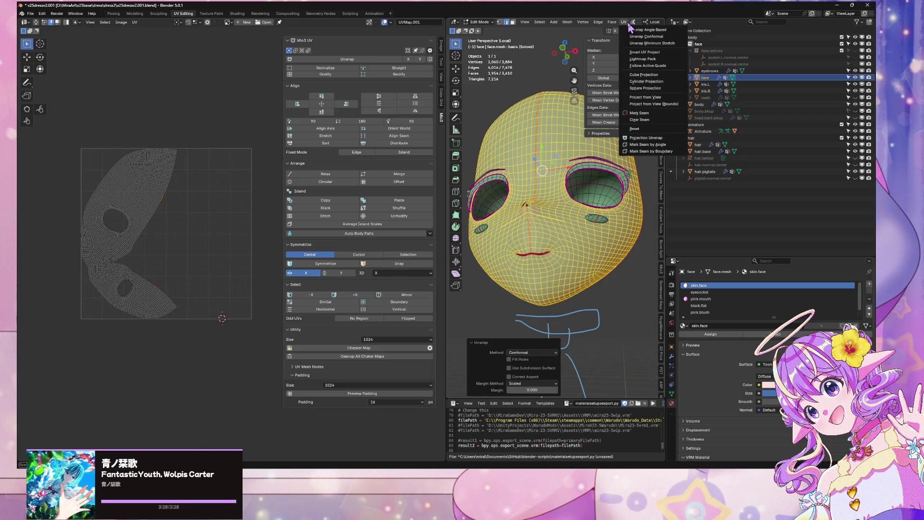
{"action": "mouse_move", "coordinate": [633, 23]}
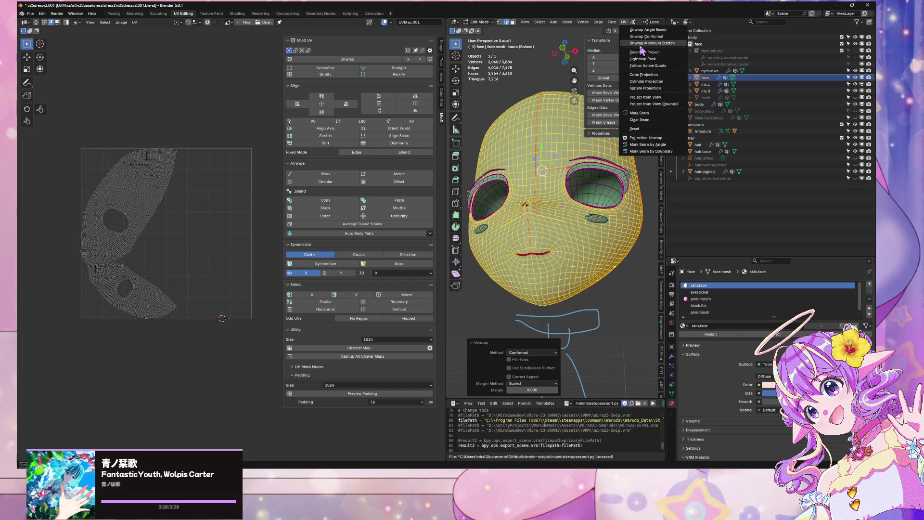
{"action": "left_click", "coordinate": [648, 43]}
- Frame the face island in the UV view and select its notch boundary edges
{"action": "scroll", "coordinate": [255, 205], "scroll_direction": "up", "scroll_amount": 3}
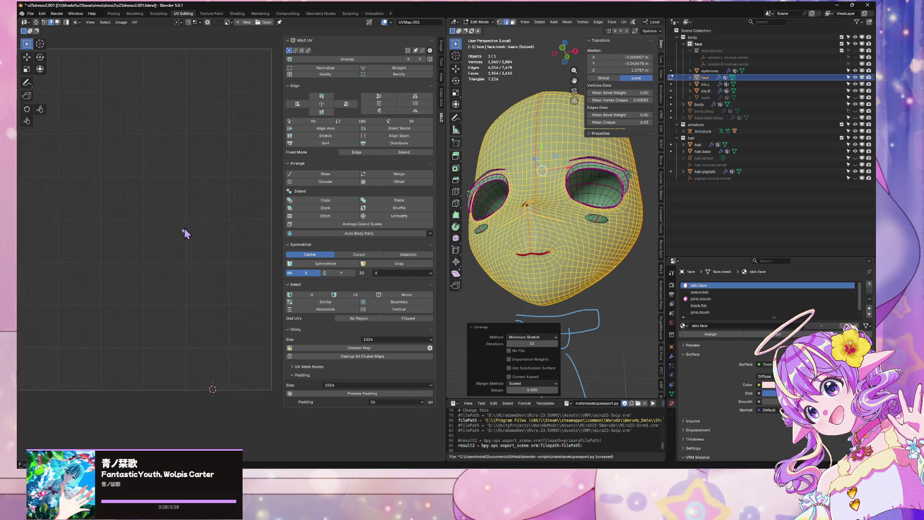
{"action": "middle_click_drag", "start_coordinate": [186, 233], "coordinate": [495, 155]}
{"action": "middle_click_drag", "start_coordinate": [270, 227], "coordinate": [187, 227]}
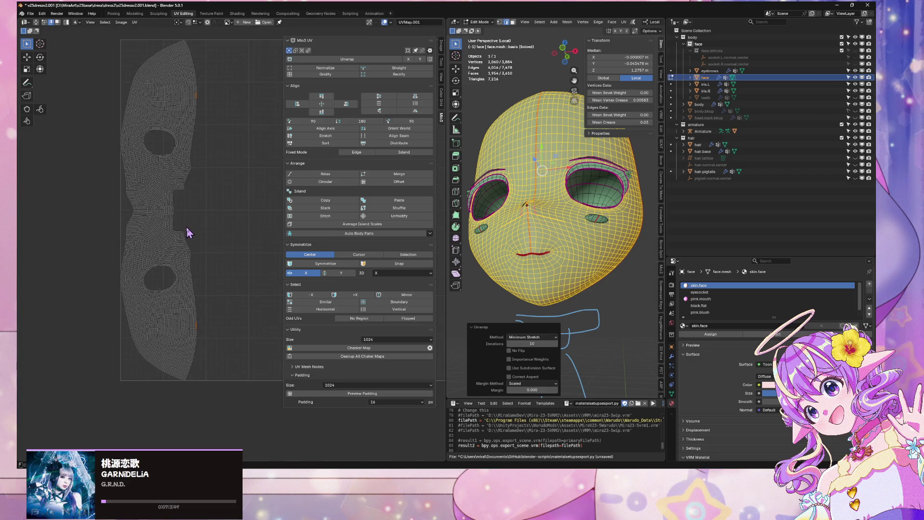
{"action": "scroll", "coordinate": [188, 233], "scroll_direction": "up", "scroll_amount": 1}
{"action": "left_click", "coordinate": [171, 192], "text": "alt"}
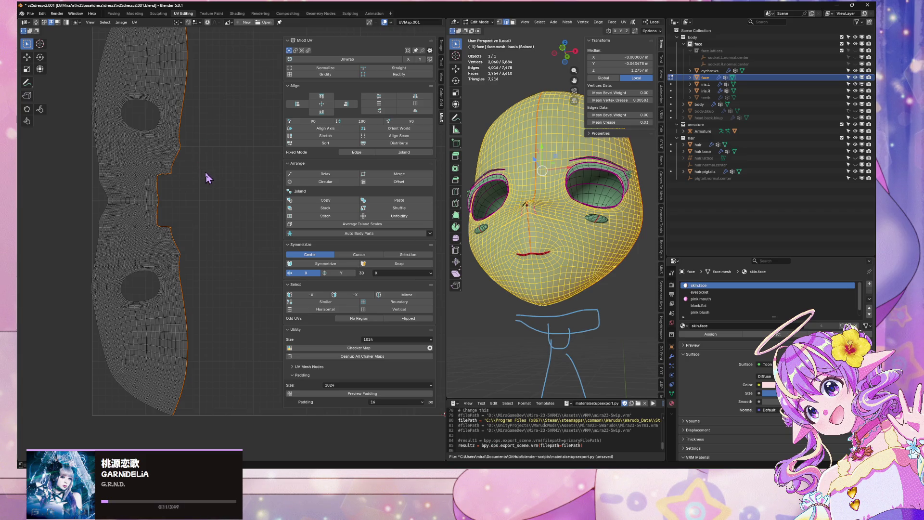
{"action": "middle_click_drag", "start_coordinate": [202, 176], "coordinate": [231, 181]}
{"action": "scroll", "coordinate": [236, 188], "scroll_direction": "up", "scroll_amount": 1}
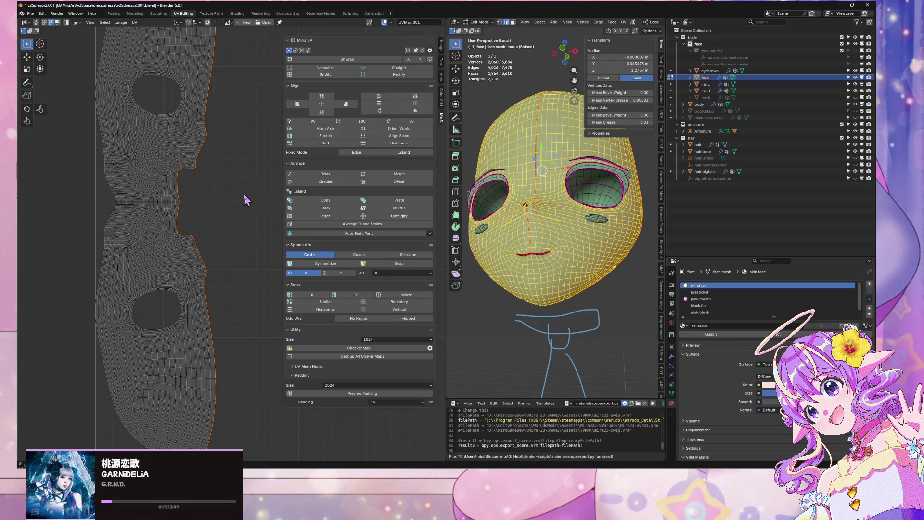
- Rotate the whole UV island 90° and select its boundary loop
{"action": "key", "text": "Home"}
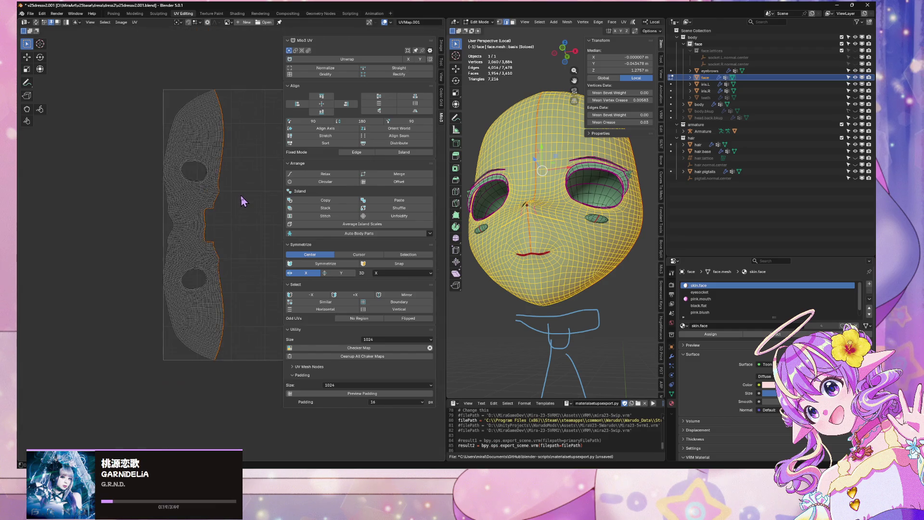
{"action": "key", "text": "a"}
{"action": "key", "text": "r"}
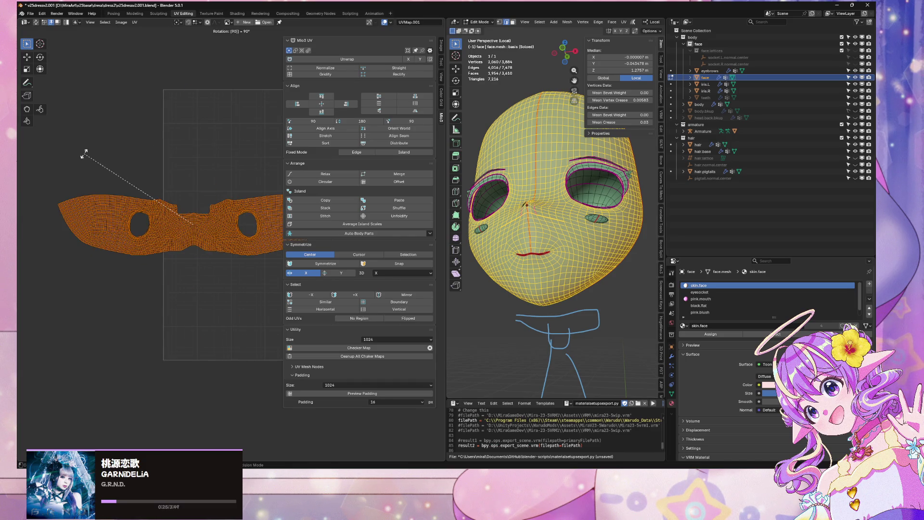
{"action": "left_click", "coordinate": [85, 154]}
{"action": "scroll", "coordinate": [207, 303], "scroll_direction": "up", "scroll_amount": 2}
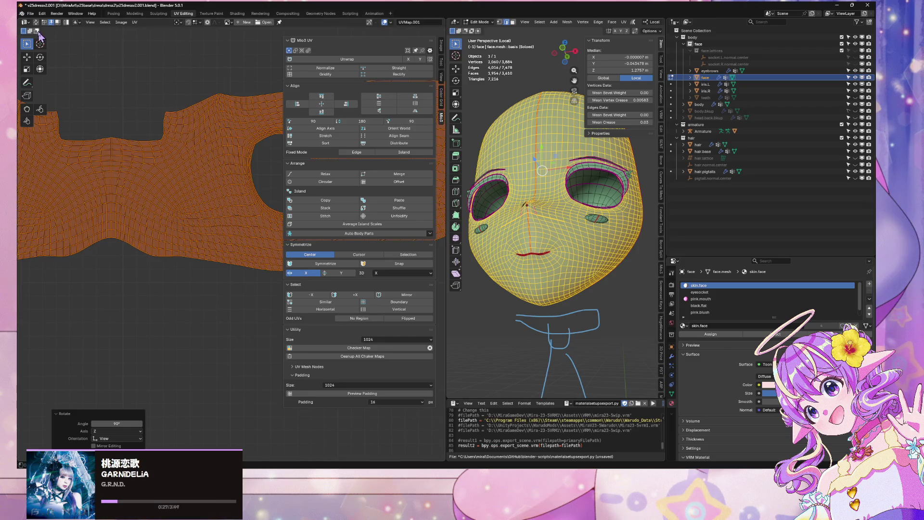
{"action": "scroll", "coordinate": [207, 304], "scroll_direction": "up", "scroll_amount": 3}
{"action": "left_click", "coordinate": [171, 265], "text": "alt"}
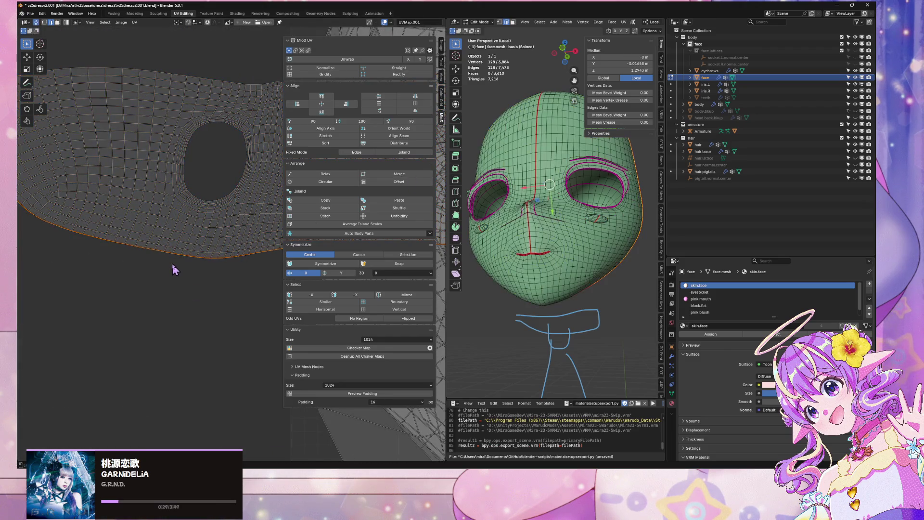
- Select the skin.face faces, isolate their island, then distribute, sort and stretch it to fill the UV space
{"action": "mouse_move", "coordinate": [553, 234]}
{"action": "middle_mouse_down"}
{"action": "mouse_move", "coordinate": [468, 219]}
{"action": "mouse_move", "coordinate": [658, 242]}
{"action": "mouse_move", "coordinate": [488, 246]}
{"action": "middle_mouse_up"}
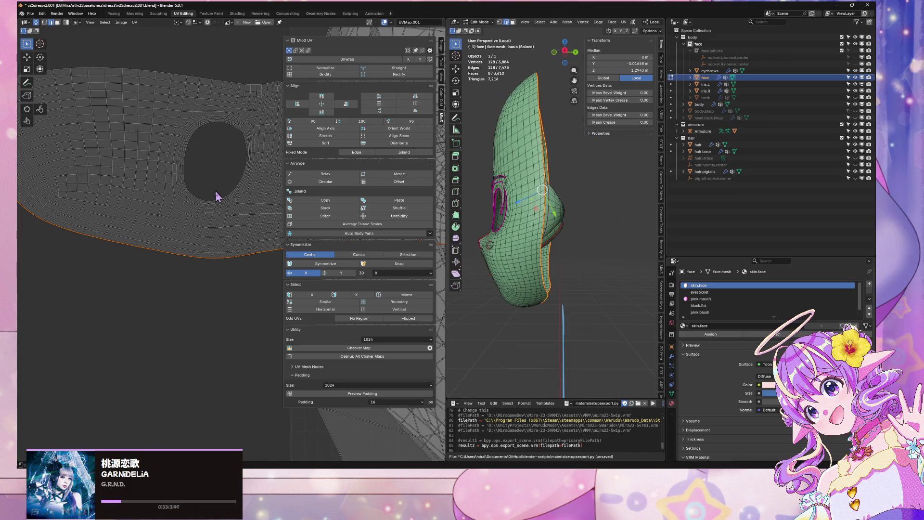
{"action": "scroll", "coordinate": [215, 191], "scroll_direction": "down", "scroll_amount": 4}
{"action": "middle_click_drag", "start_coordinate": [215, 191], "coordinate": [70, 171]}
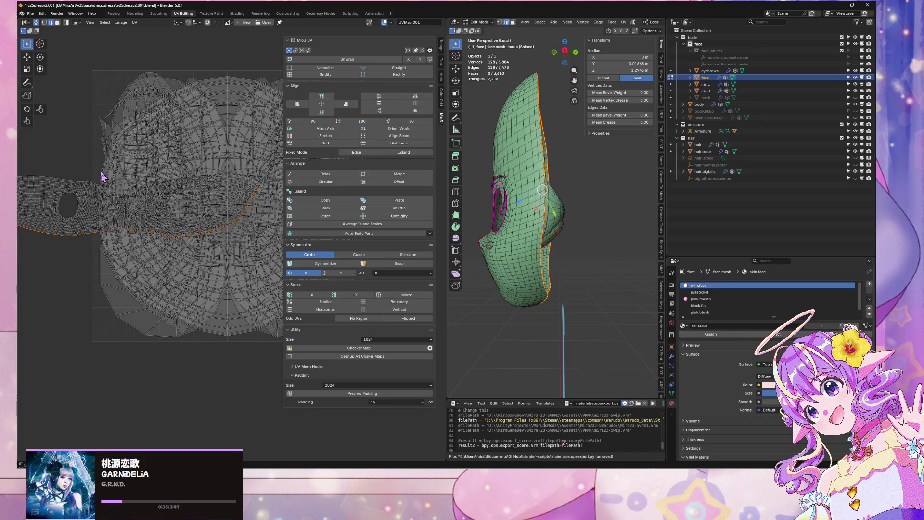
{"action": "scroll", "coordinate": [102, 177], "scroll_direction": "up", "scroll_amount": 1}
{"action": "scroll", "coordinate": [111, 178], "scroll_direction": "down", "scroll_amount": 1}
{"action": "left_click", "coordinate": [780, 333]}
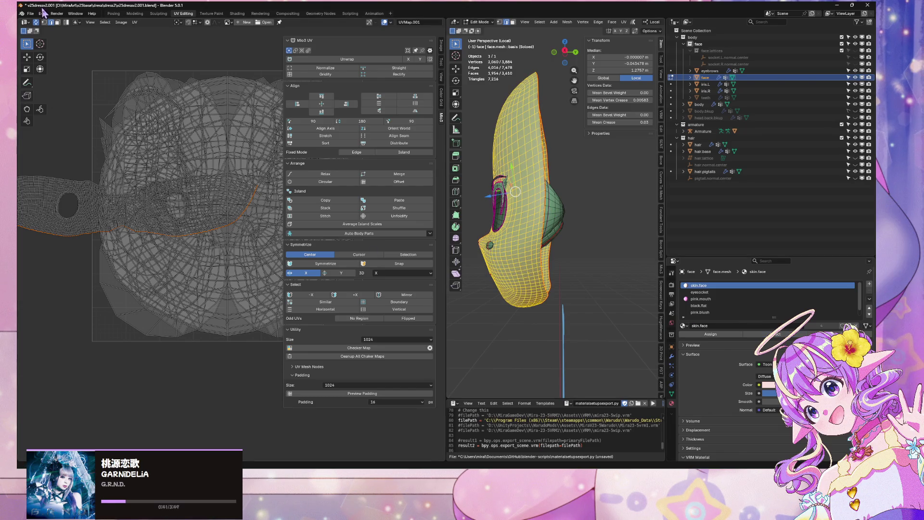
{"action": "left_click", "coordinate": [37, 22]}
{"action": "key", "text": "a"}
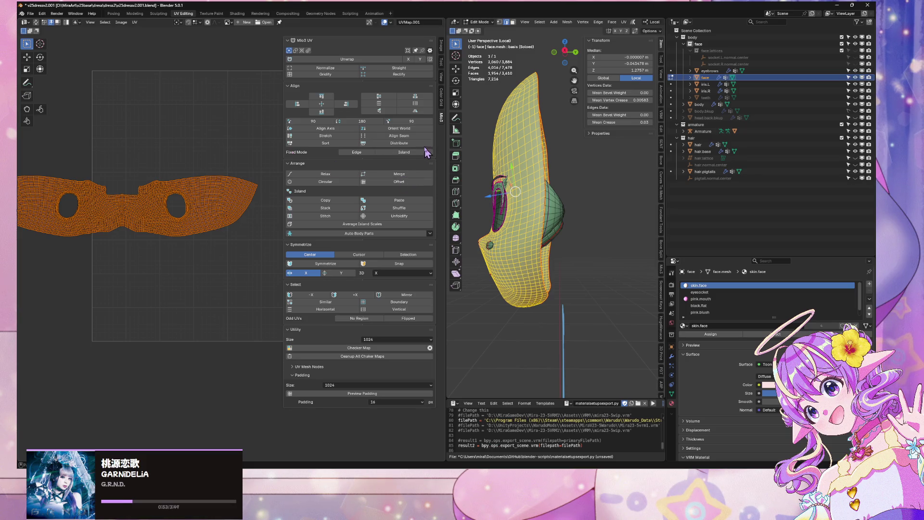
{"action": "left_click", "coordinate": [407, 144]}
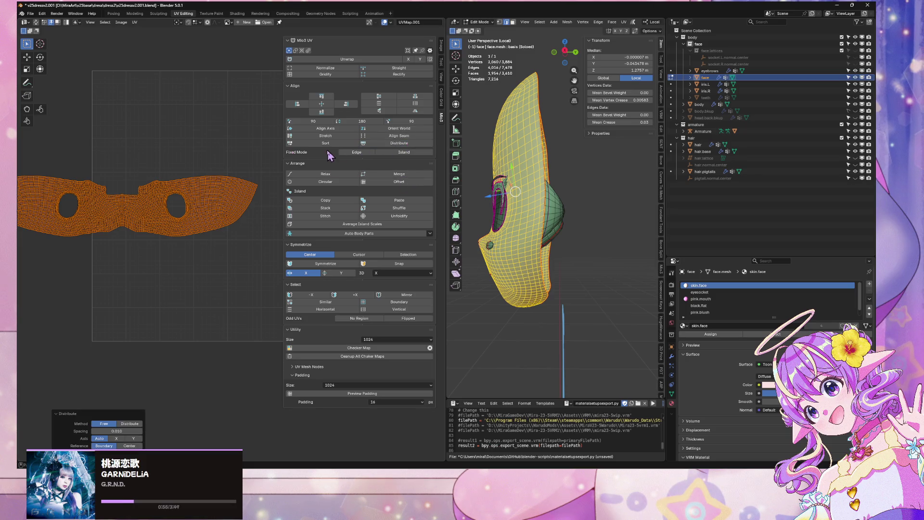
{"action": "left_click", "coordinate": [321, 145]}
{"action": "left_click", "coordinate": [325, 136]}
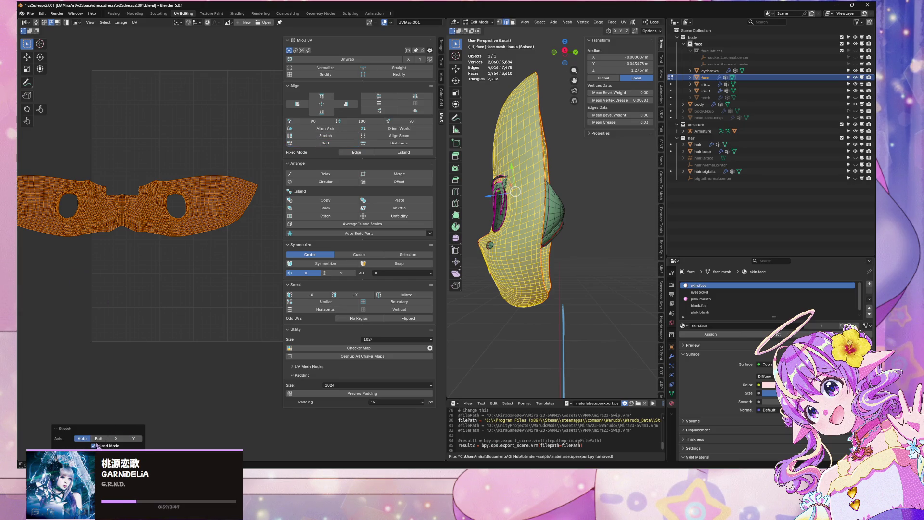
- Shift the island horizontally, nudge it slightly left, and stretch it about 3× taller
{"action": "key", "text": "g"}
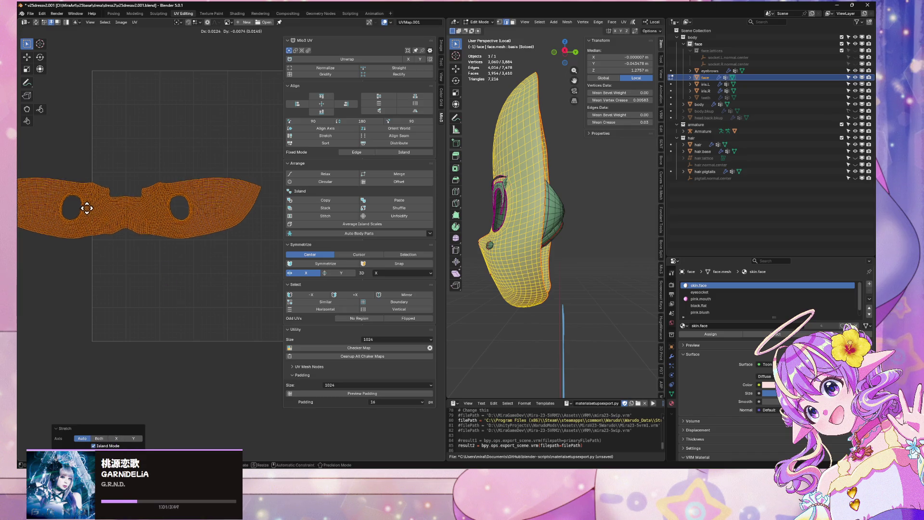
{"action": "key", "text": "x"}
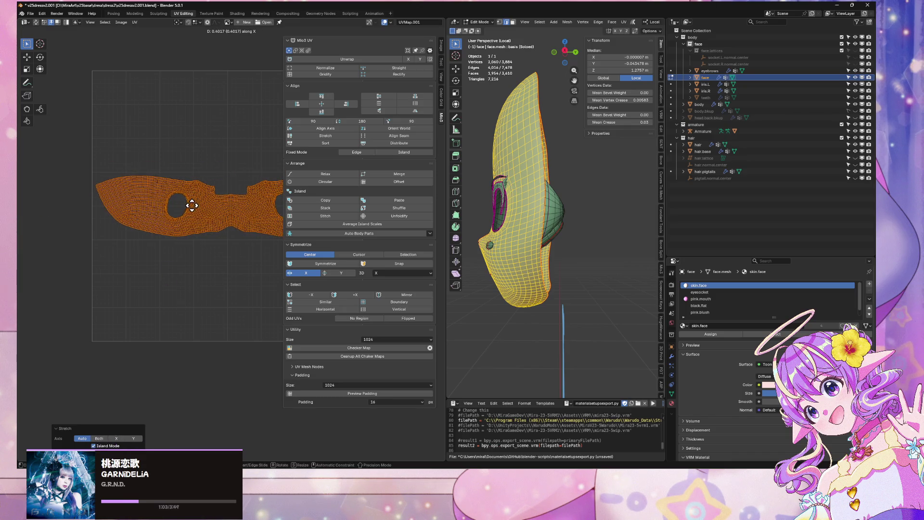
{"action": "left_click", "coordinate": [191, 205]}
{"action": "middle_click_drag", "start_coordinate": [202, 155], "coordinate": [114, 159]}
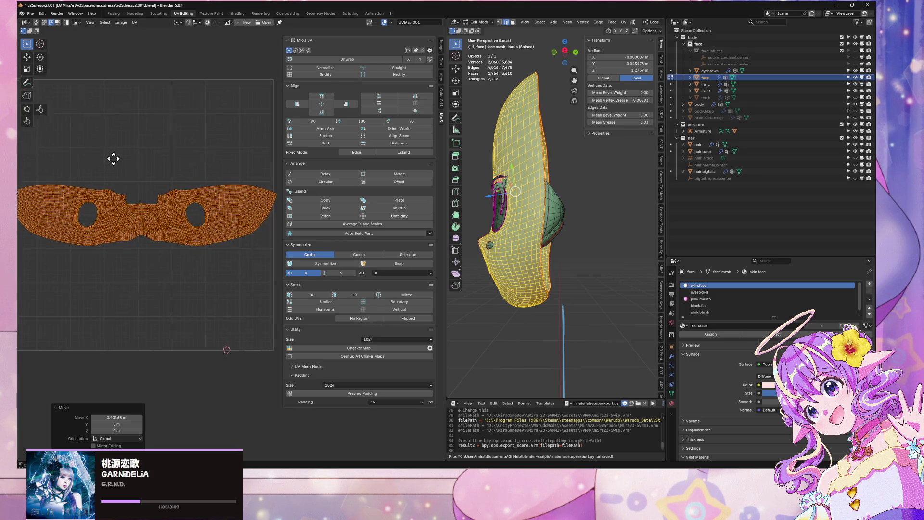
{"action": "scroll", "coordinate": [192, 165], "scroll_direction": "down", "scroll_amount": 1}
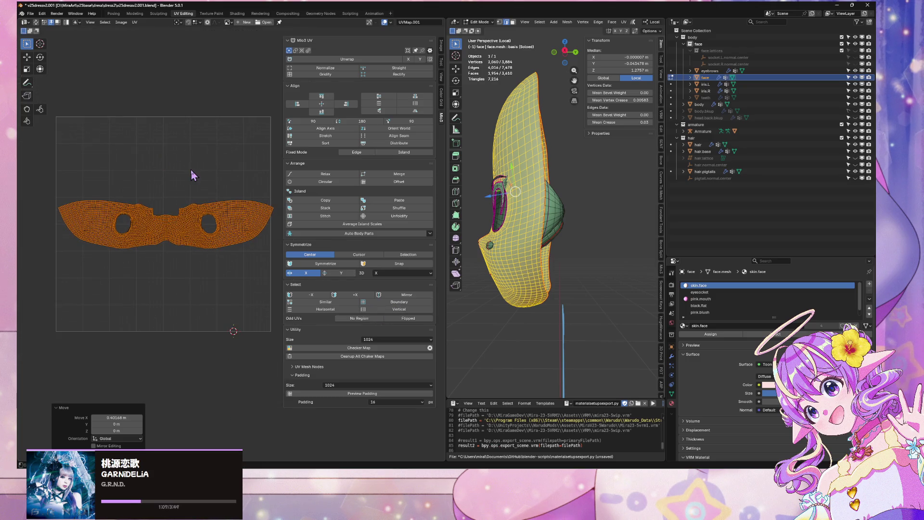
{"action": "key", "text": "g"}
{"action": "key", "text": "x"}
{"action": "left_click", "coordinate": [187, 167]}
{"action": "key", "text": "s"}
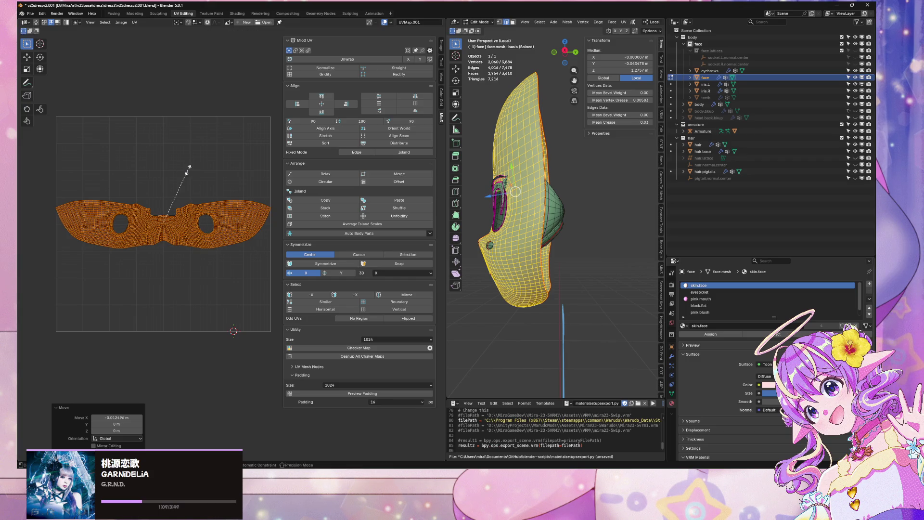
{"action": "key", "text": "y"}
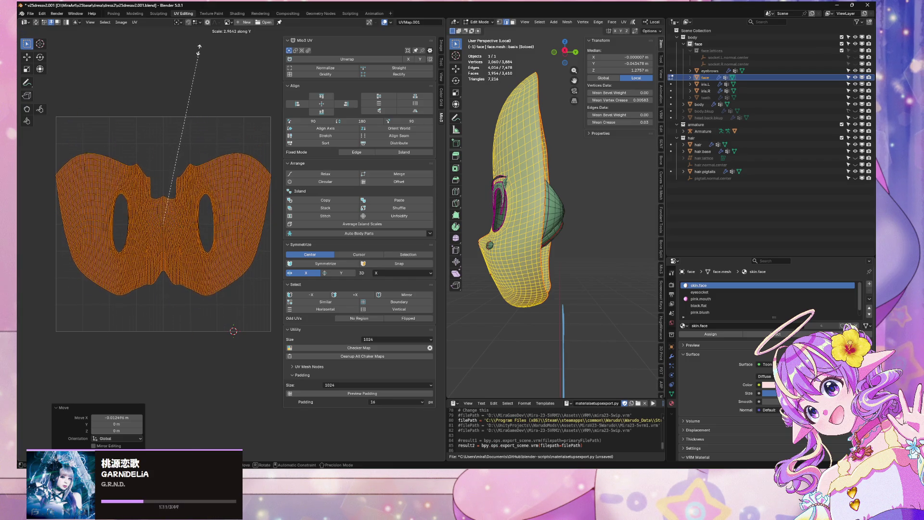
{"action": "left_click", "coordinate": [200, 42]}
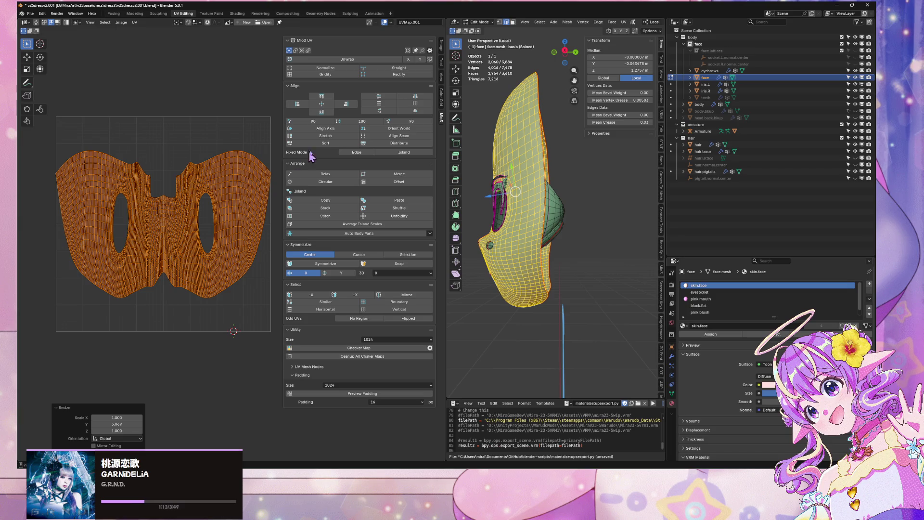
- Straighten the island's outer boundary, undo it, and turn the face mesh front-on
{"action": "left_click", "coordinate": [179, 291], "text": "alt"}
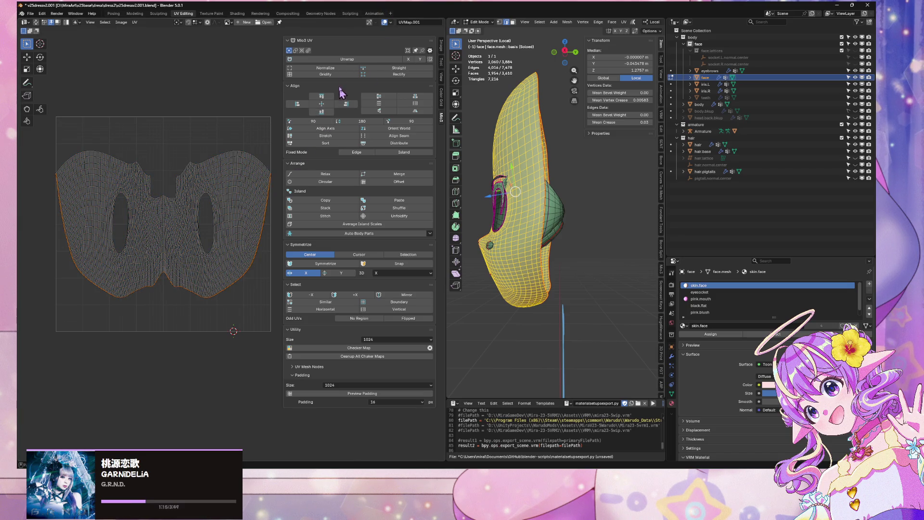
{"action": "left_click", "coordinate": [400, 71]}
{"action": "scroll", "coordinate": [212, 178], "scroll_direction": "down", "scroll_amount": 3}
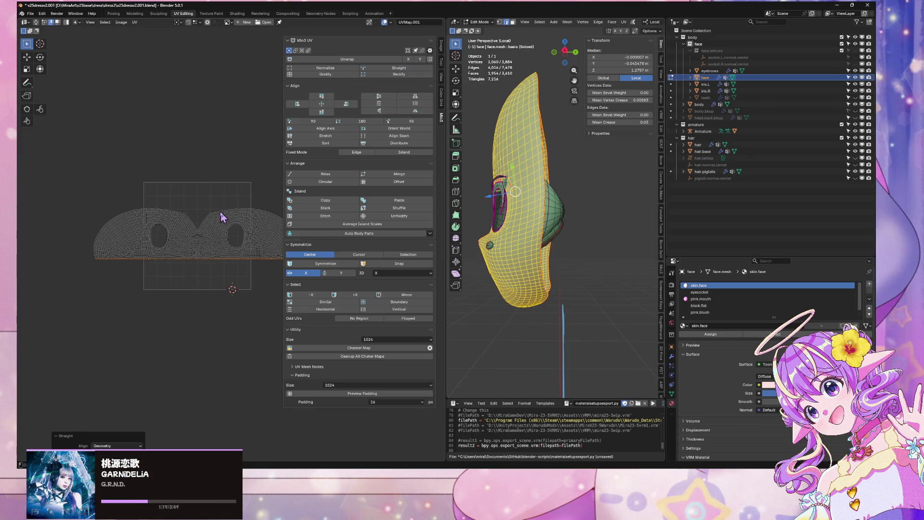
{"action": "key", "text": "ctrl+z"}
{"action": "scroll", "coordinate": [211, 212], "scroll_direction": "up", "scroll_amount": 3}
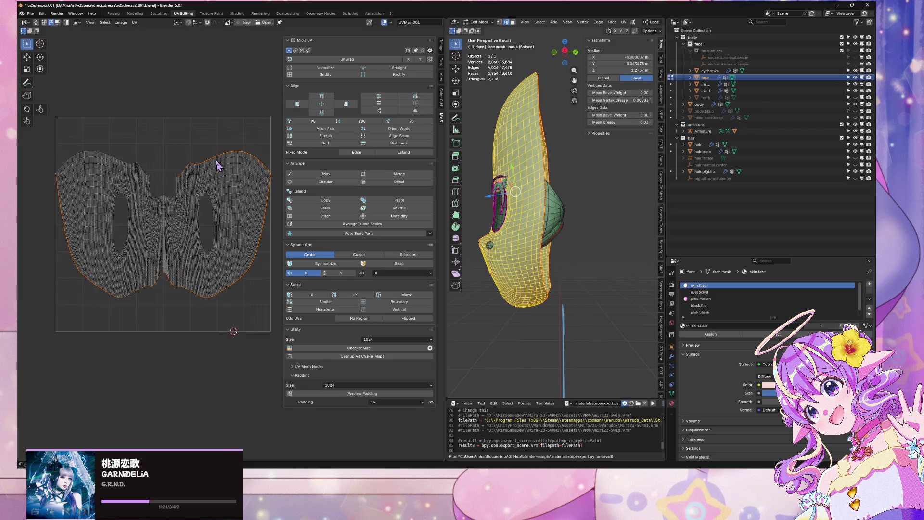
{"action": "mouse_move", "coordinate": [558, 233]}
{"action": "middle_mouse_down"}
{"action": "mouse_move", "coordinate": [575, 234]}
{"action": "mouse_move", "coordinate": [565, 190]}
{"action": "mouse_move", "coordinate": [539, 237]}
{"action": "middle_mouse_up"}
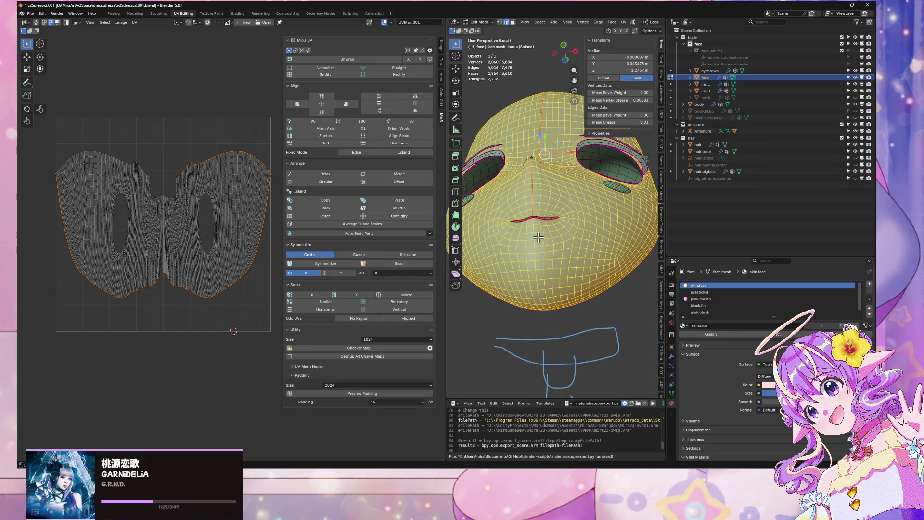
- Mark the chin centre line below the mouth as a seam, clearing it on one stray edge
{"action": "left_click", "coordinate": [534, 237]}
{"action": "right_click", "coordinate": [613, 232]}
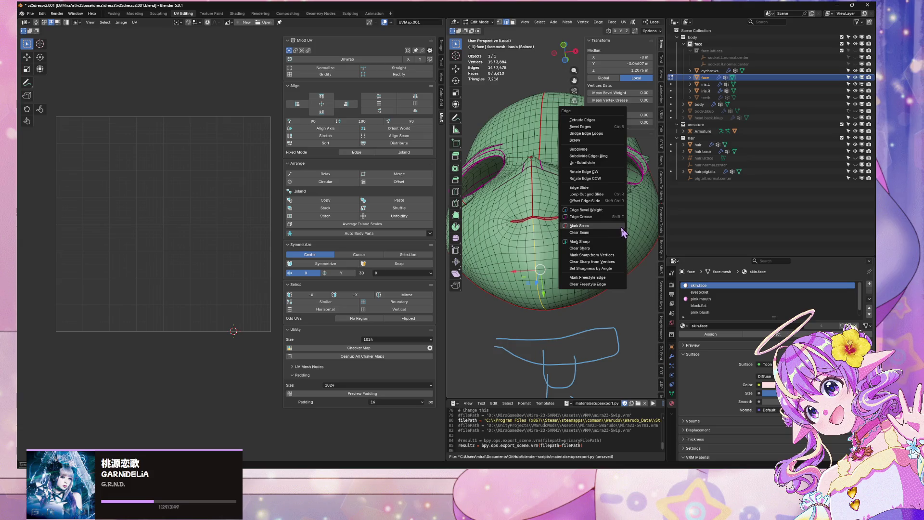
{"action": "left_click", "coordinate": [618, 233]}
{"action": "right_click", "coordinate": [532, 193]}
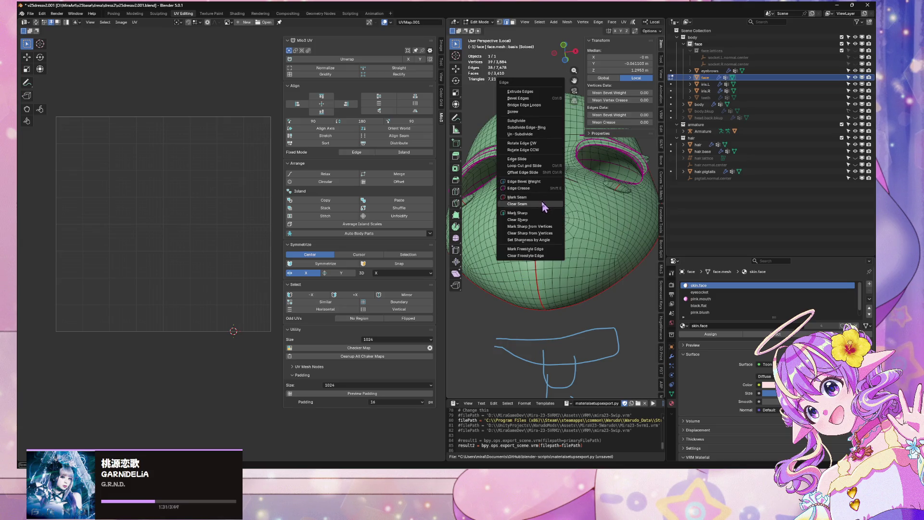
{"action": "left_click", "coordinate": [546, 204]}
- Select the linked face mesh, unwrap it Angle Based, and select the chin seam edges in the UV layout
{"action": "key", "text": "ctrl+l"}
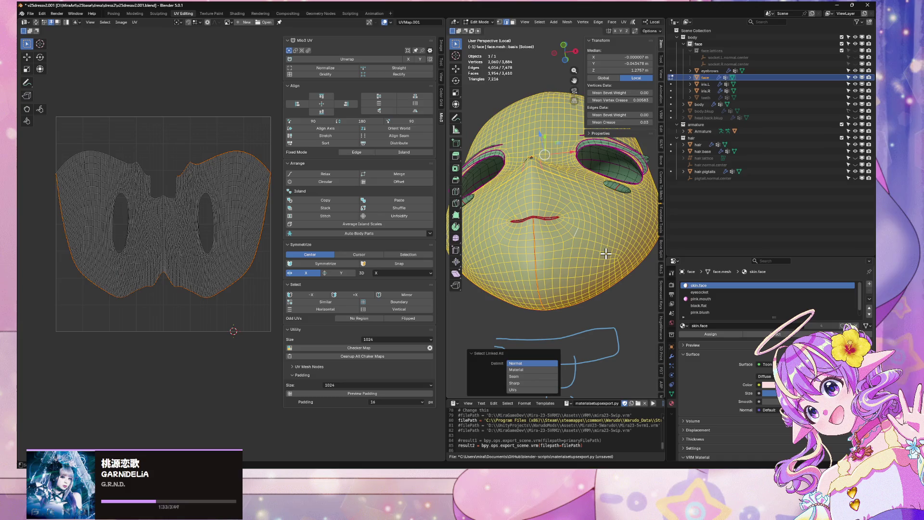
{"action": "left_click", "coordinate": [623, 22]}
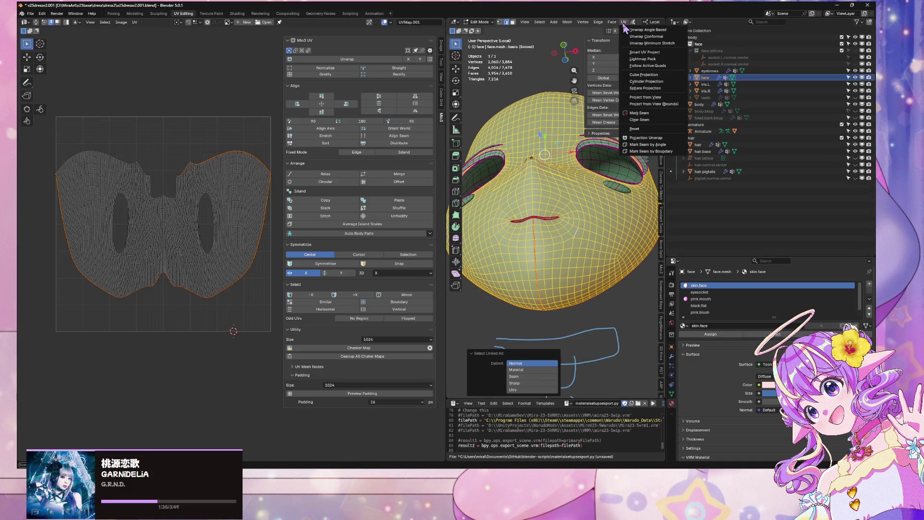
{"action": "left_click", "coordinate": [639, 30]}
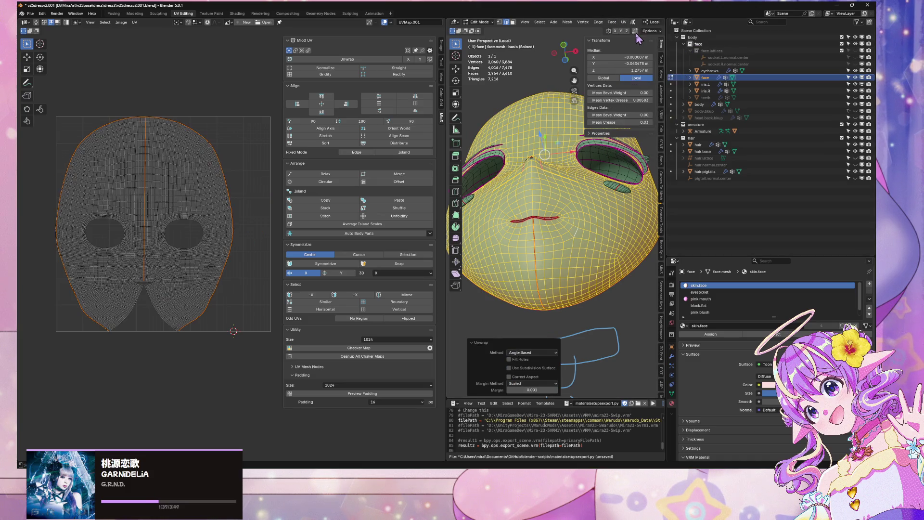
{"action": "scroll", "coordinate": [264, 232], "scroll_direction": "up", "scroll_amount": 3}
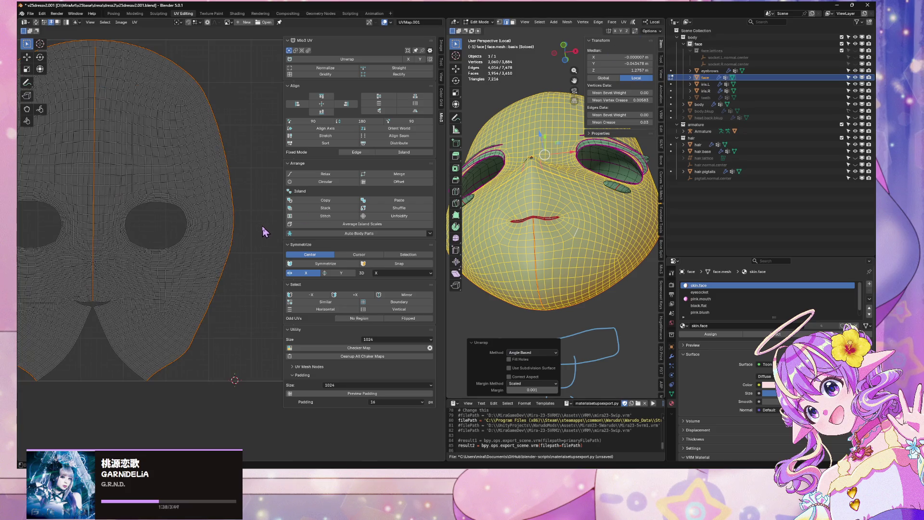
{"action": "left_click", "coordinate": [110, 345], "text": "alt"}
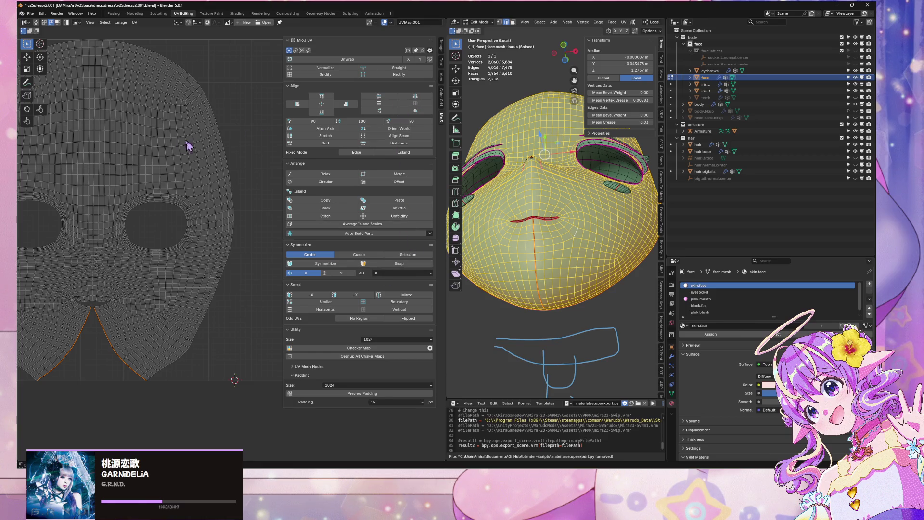
{"action": "scroll", "coordinate": [159, 142], "scroll_direction": "down", "scroll_amount": 4}
{"action": "scroll", "coordinate": [155, 139], "scroll_direction": "up", "scroll_amount": 2}
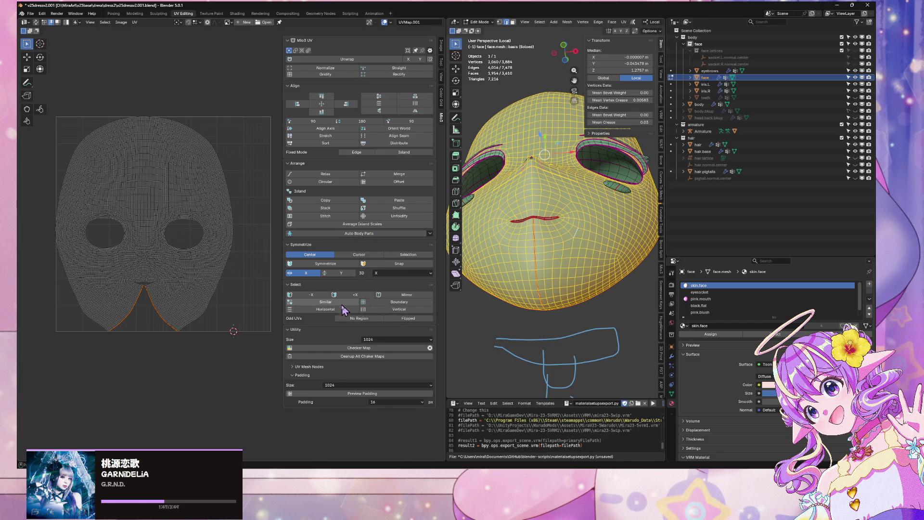
- Align the chin seam edges in the UV layout and check the axis choices
{"action": "left_click", "coordinate": [400, 136]}
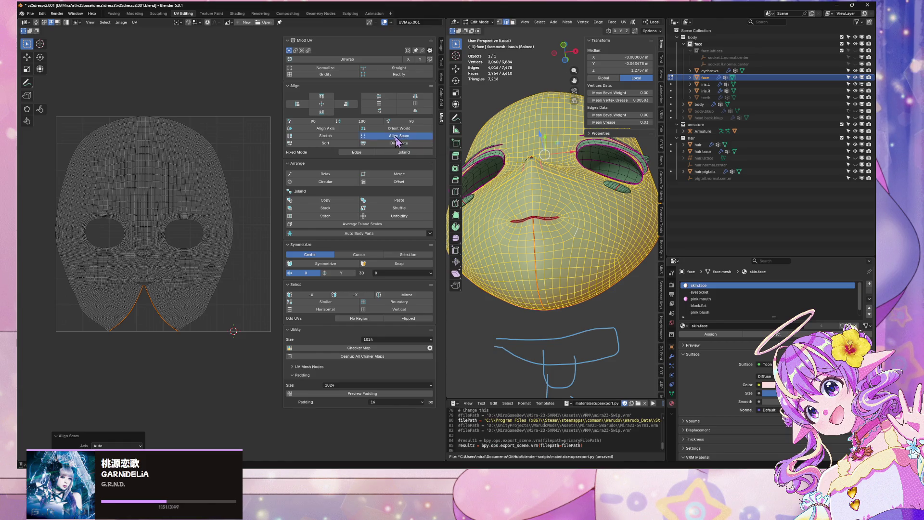
{"action": "left_click", "coordinate": [120, 446]}
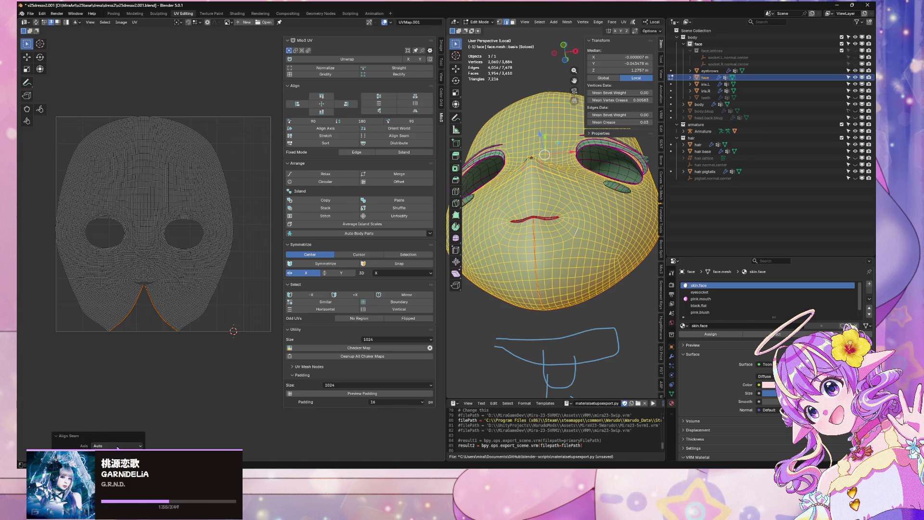
{"action": "scroll", "coordinate": [179, 265], "scroll_direction": "up", "scroll_amount": 2}
{"action": "scroll", "coordinate": [179, 265], "scroll_direction": "down", "scroll_amount": 3}
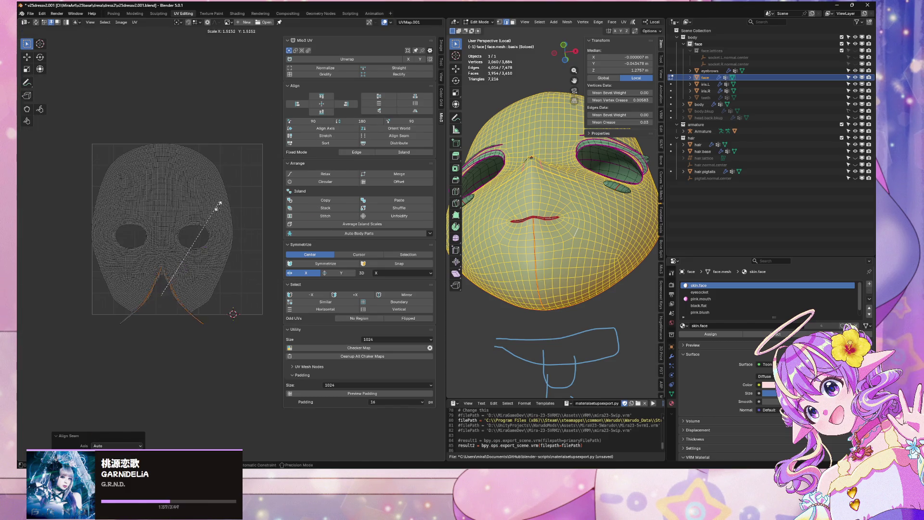
- Move the whole UV island right, shrink it slightly, and widen it horizontally to 1.131
{"action": "key", "text": "a"}
{"action": "key", "text": "g"}
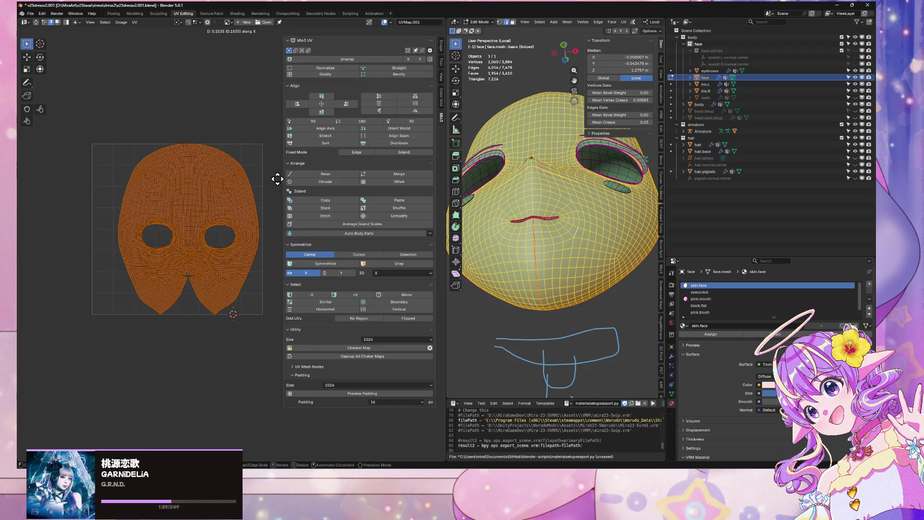
{"action": "left_click", "coordinate": [273, 179]}
{"action": "key", "text": "s"}
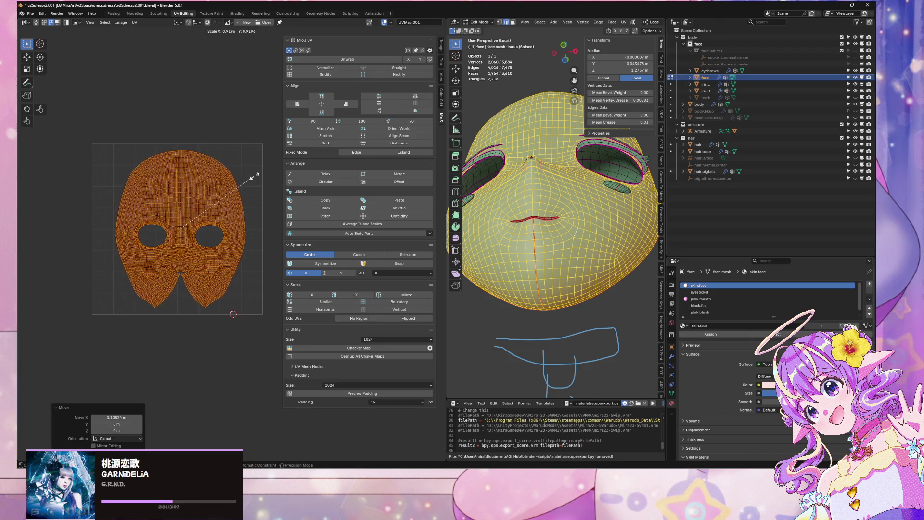
{"action": "left_click", "coordinate": [260, 175]}
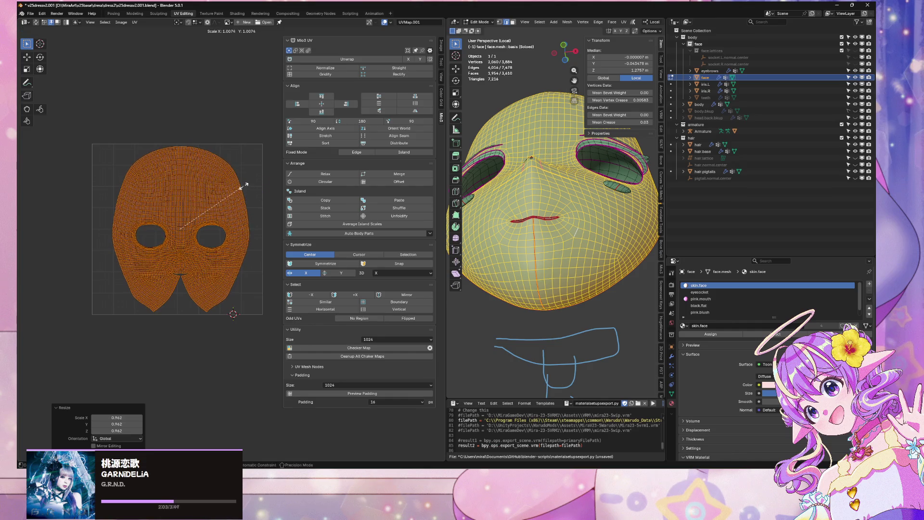
{"action": "key", "text": "s"}
{"action": "key", "text": "x"}
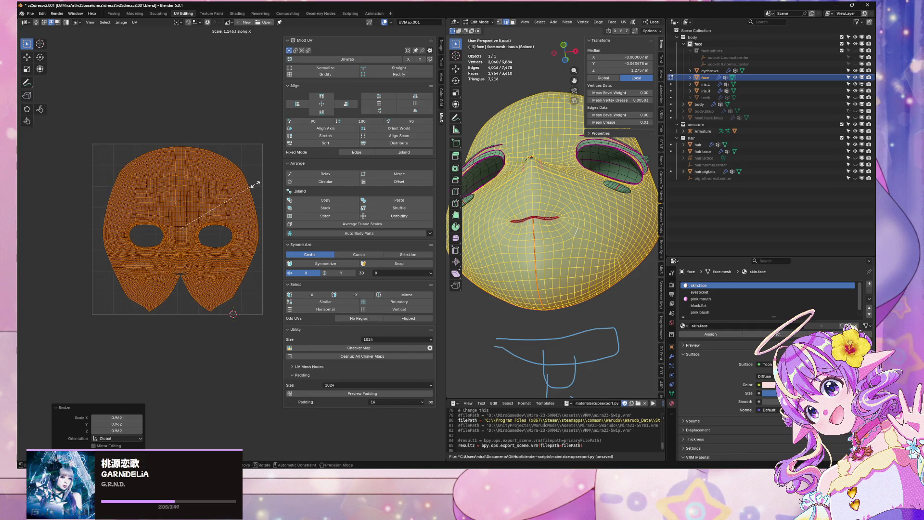
{"action": "left_click", "coordinate": [259, 189]}
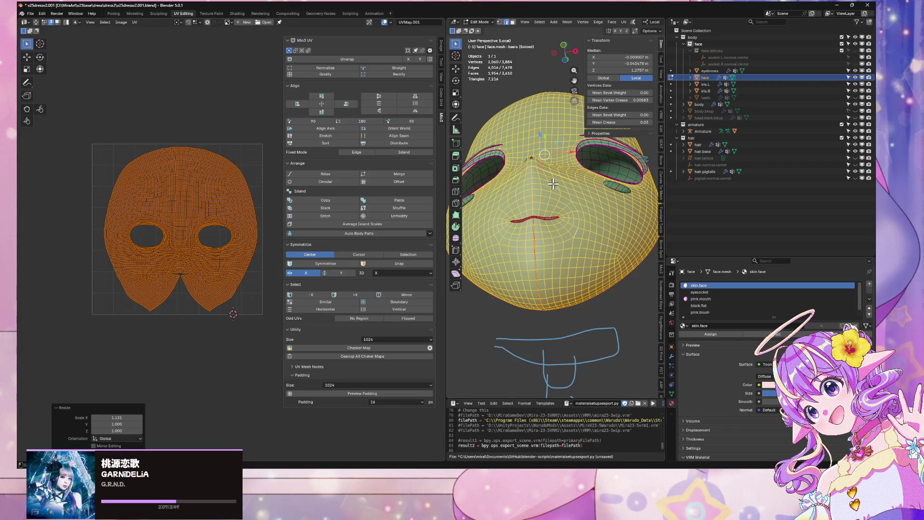
- Distribute the UV islands evenly, enable snapping, shift the island slightly left and widen it to 1.079
{"action": "scroll", "coordinate": [544, 172], "scroll_direction": "up", "scroll_amount": 5}
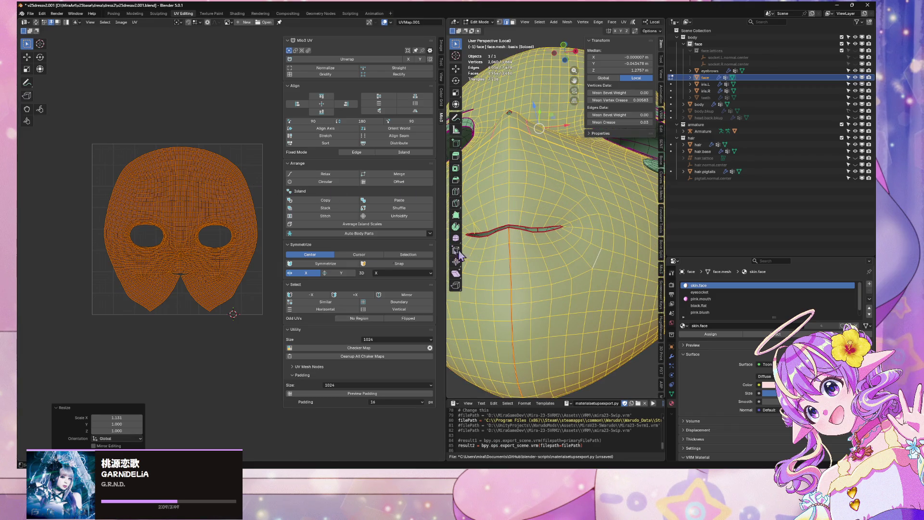
{"action": "scroll", "coordinate": [277, 213], "scroll_direction": "up", "scroll_amount": 2}
{"action": "scroll", "coordinate": [269, 214], "scroll_direction": "down", "scroll_amount": 2}
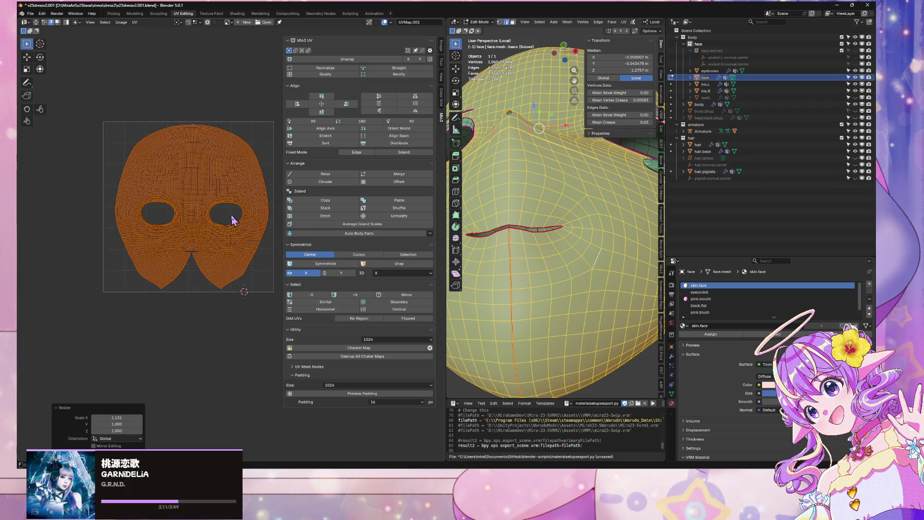
{"action": "left_click", "coordinate": [400, 145]}
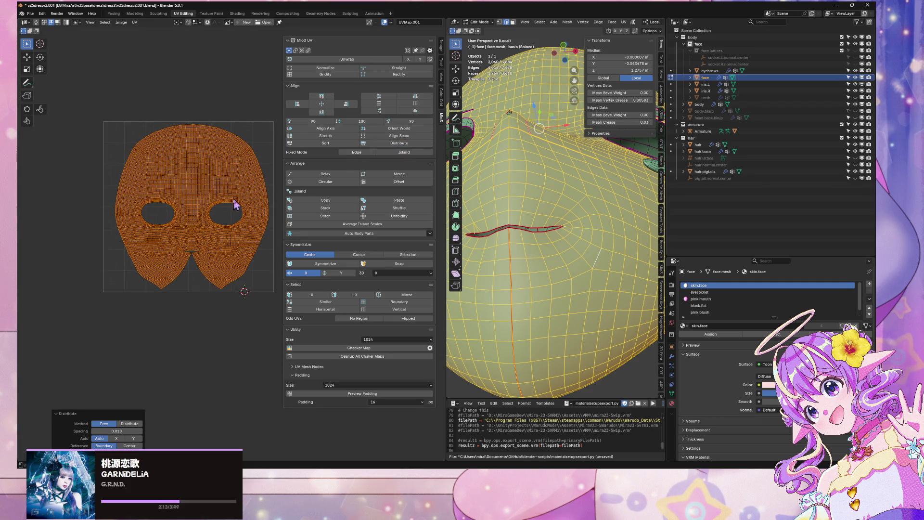
{"action": "left_click", "coordinate": [187, 23]}
{"action": "left_click", "coordinate": [195, 22]}
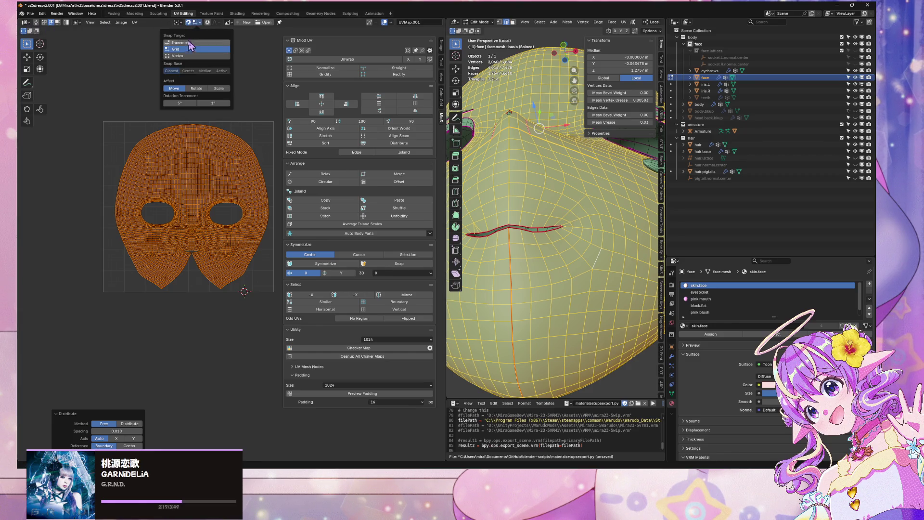
{"action": "key", "text": "g"}
{"action": "key", "text": "x"}
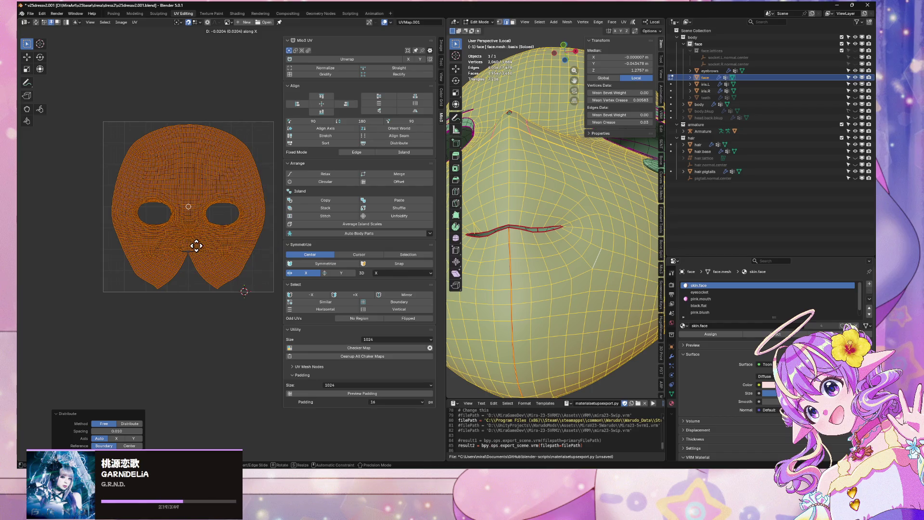
{"action": "left_click", "coordinate": [194, 246]}
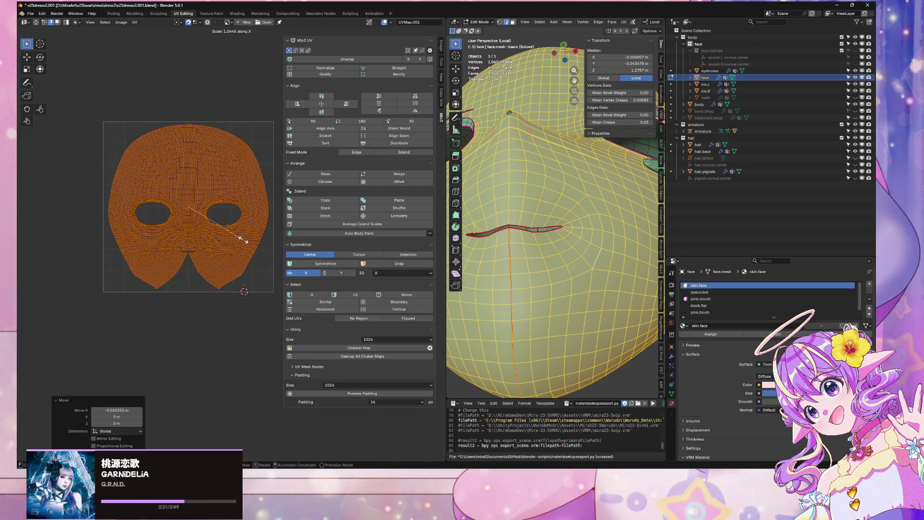
{"action": "left_click", "coordinate": [246, 238]}
{"action": "left_click", "coordinate": [241, 314]}
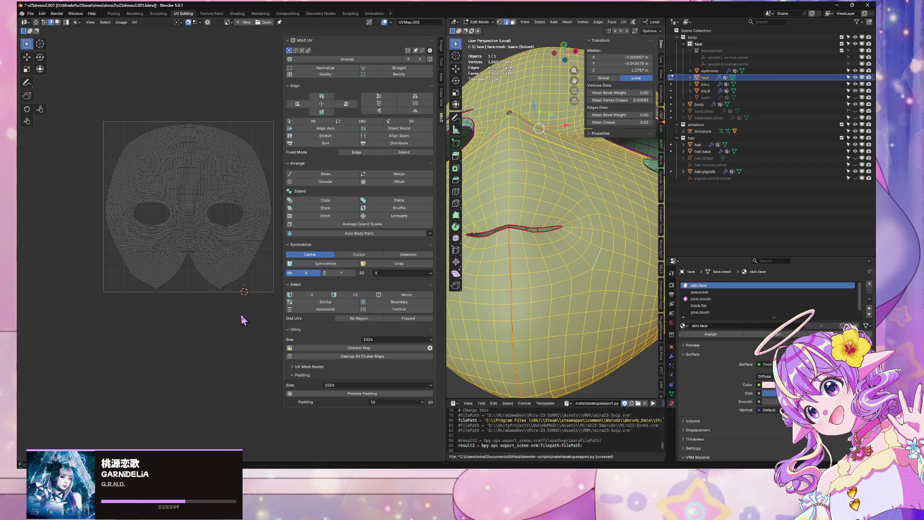
- Return the face mesh to Object Mode and show its mesh data properties
{"action": "scroll", "coordinate": [241, 148], "scroll_direction": "down", "scroll_amount": 5}
{"action": "middle_click_drag", "start_coordinate": [554, 181], "coordinate": [558, 226]}
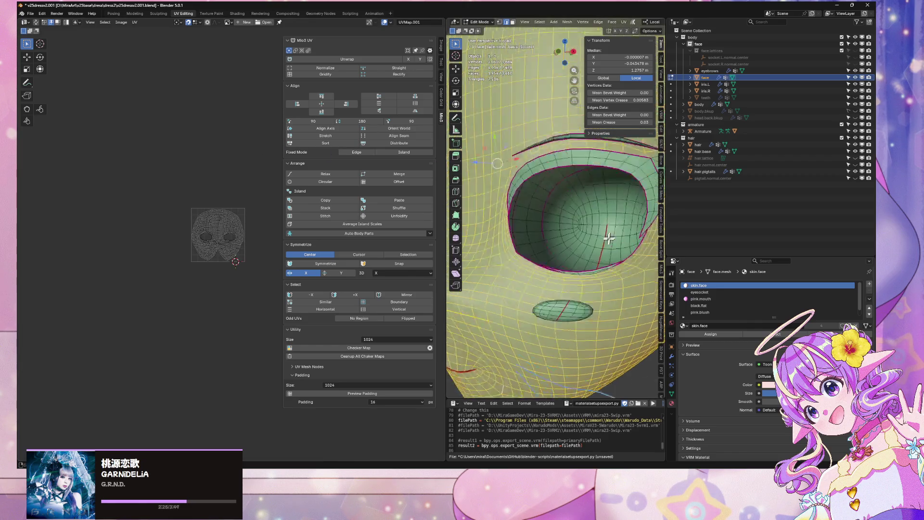
{"action": "scroll", "coordinate": [558, 226], "scroll_direction": "up", "scroll_amount": 3}
{"action": "key", "text": "Tab"}
{"action": "left_click", "coordinate": [672, 394]}
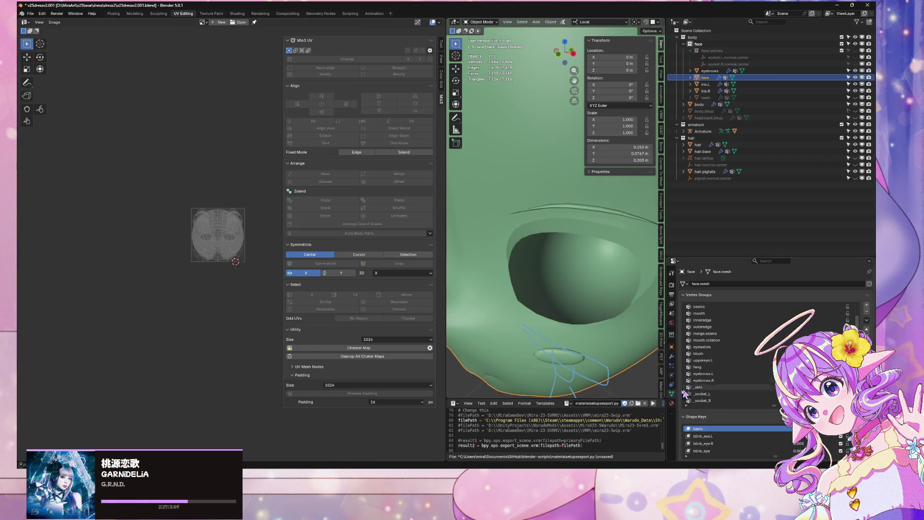
{"action": "scroll", "coordinate": [732, 439], "scroll_direction": "down", "scroll_amount": 5}
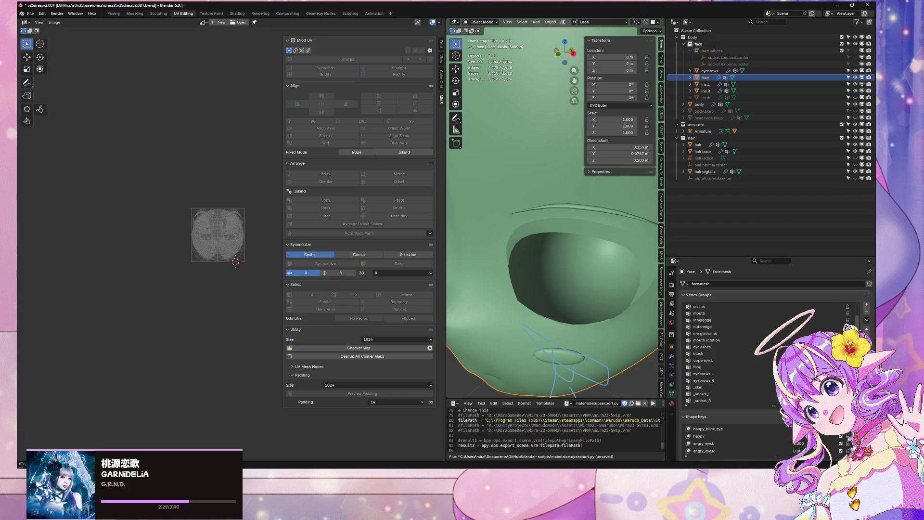
{"action": "scroll", "coordinate": [727, 366], "scroll_direction": "down", "scroll_amount": 5}
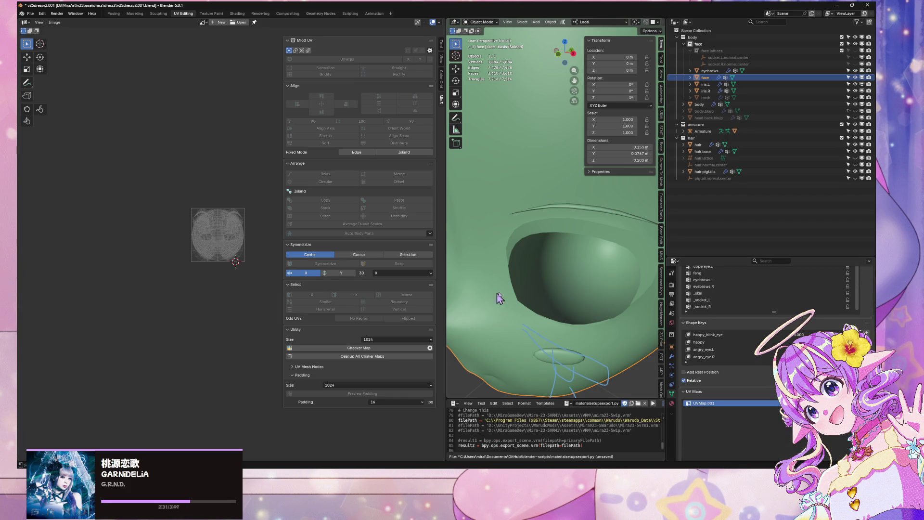
- Save v25dressv2.001.blend and switch over to Substance Painter
{"action": "key", "text": "ctrl+s"}
{"action": "scroll", "coordinate": [218, 153], "scroll_direction": "up", "scroll_amount": 5}
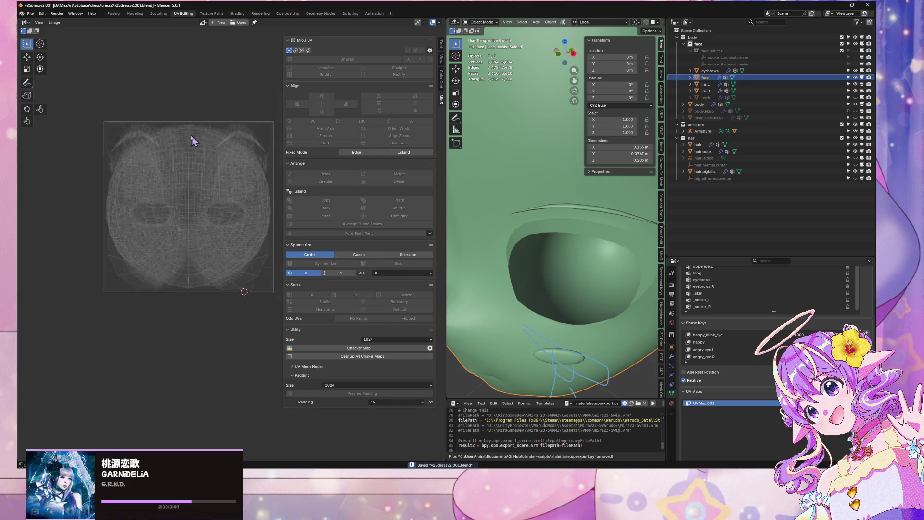
{"action": "scroll", "coordinate": [191, 139], "scroll_direction": "down", "scroll_amount": 1}
{"action": "key", "text": "alt+Tab"}
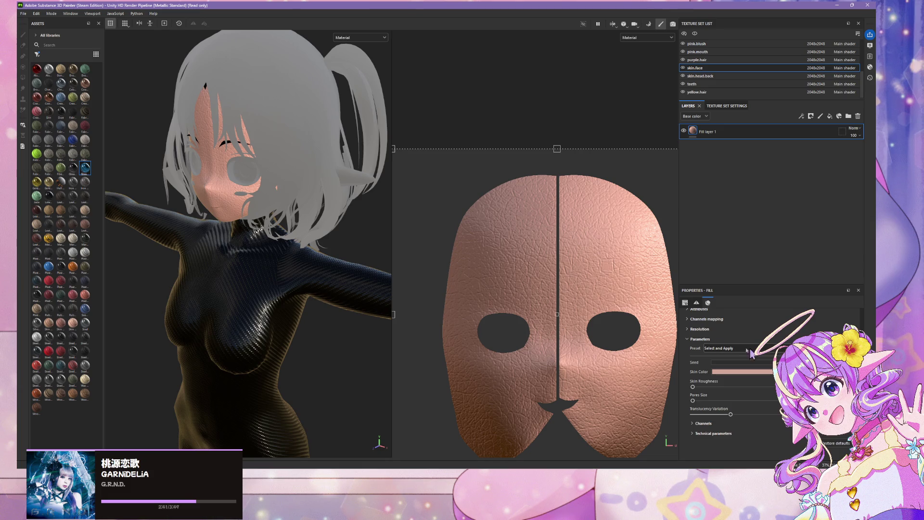
- Change the fill layer's material to Baked Lighting Stylized
{"action": "scroll", "coordinate": [717, 323], "scroll_direction": "up", "scroll_amount": 3}
{"action": "left_click", "coordinate": [744, 378]}
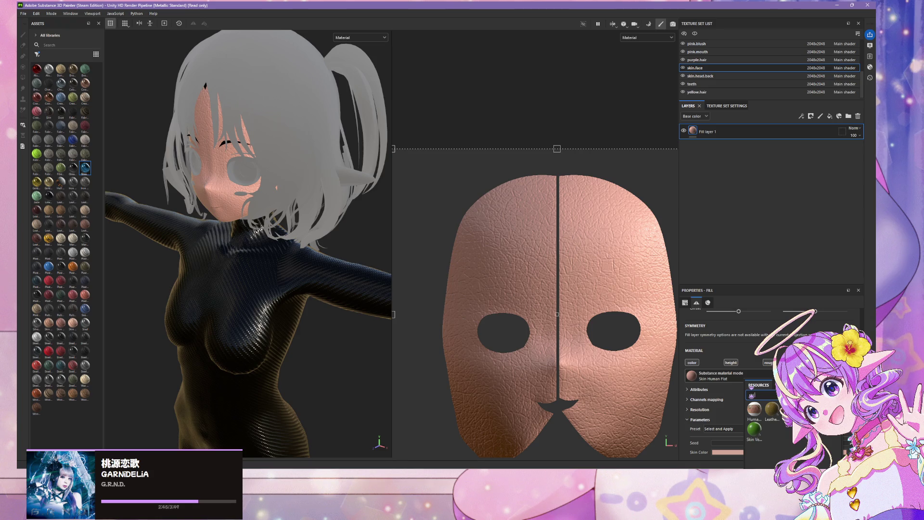
{"action": "key", "text": "BackSpace"}
{"action": "key", "text": "BackSpace"}
{"action": "key", "text": "BackSpace"}
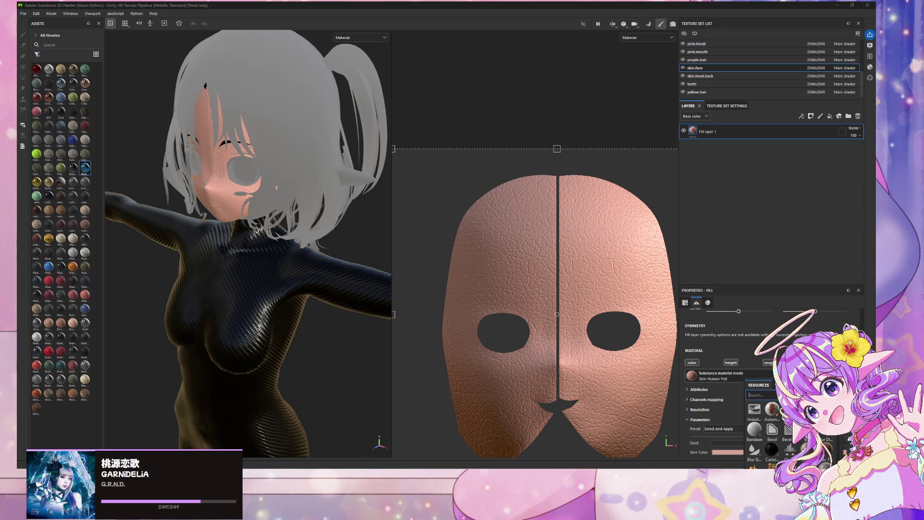
{"action": "left_click", "coordinate": [789, 409]}
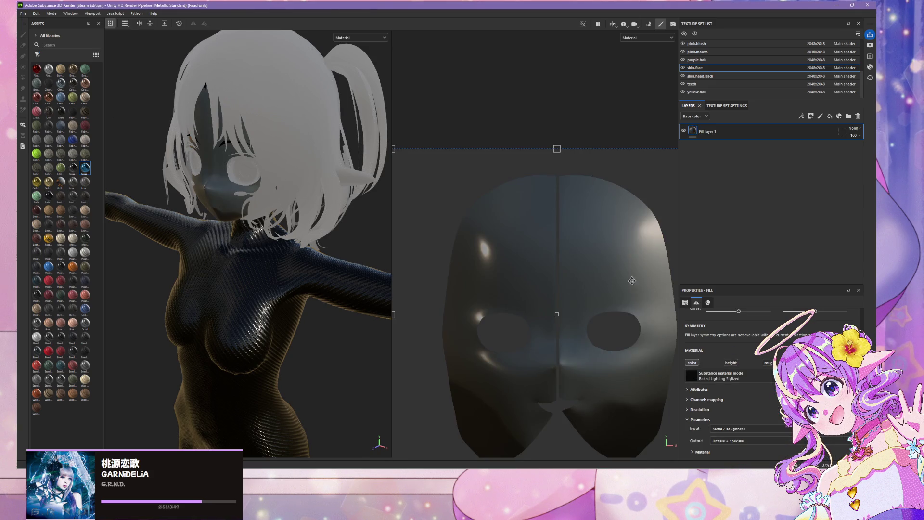
- Orbit around the character's head to inspect the mask, then return to Blender
{"action": "mouse_move", "coordinate": [134, 191]}
{"action": "left_mouse_down", "text": "alt"}
{"action": "mouse_move", "coordinate": [308, 197]}
{"action": "mouse_move", "coordinate": [234, 233]}
{"action": "left_mouse_up", "text": "alt"}
{"action": "scroll", "coordinate": [308, 197], "scroll_direction": "down", "scroll_amount": 3}
{"action": "right_click", "coordinate": [234, 232]}
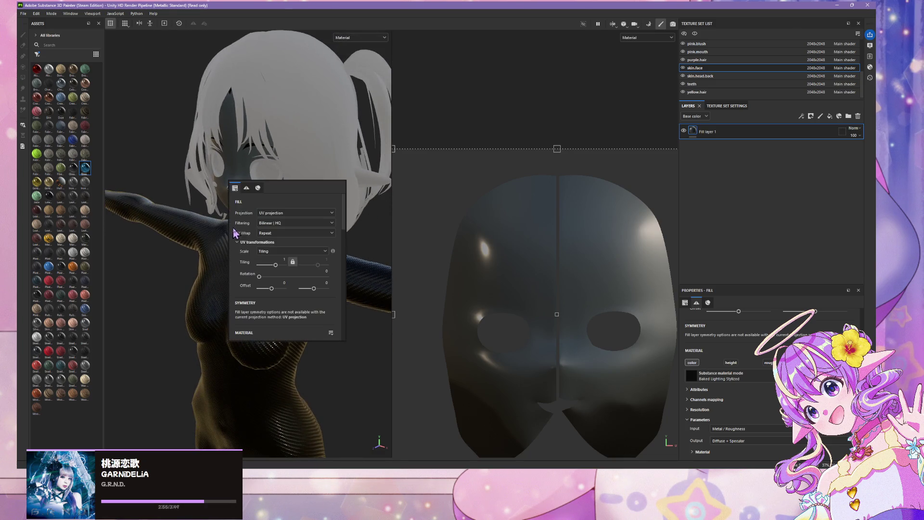
{"action": "left_click_drag", "start_coordinate": [179, 237], "coordinate": [163, 227], "text": "alt"}
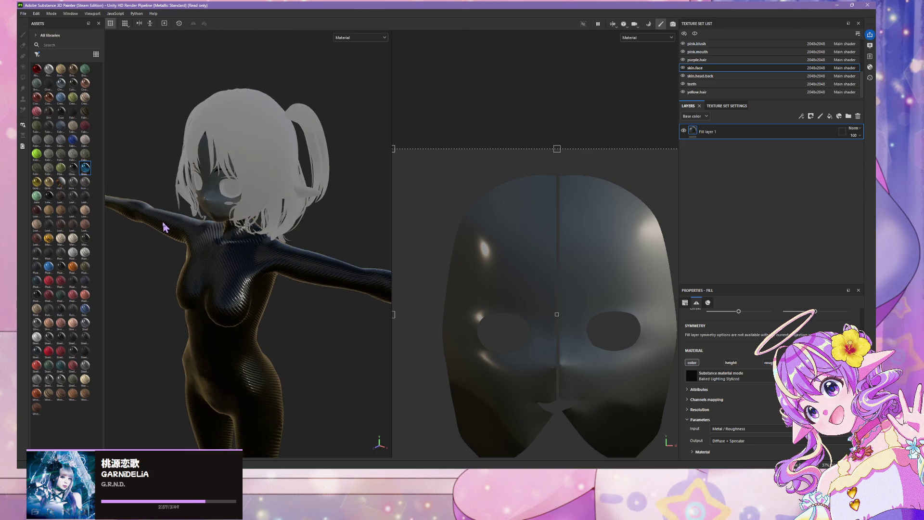
{"action": "left_click_drag", "start_coordinate": [211, 284], "coordinate": [226, 241], "text": "alt"}
{"action": "scroll", "coordinate": [244, 188], "scroll_direction": "up", "scroll_amount": 5}
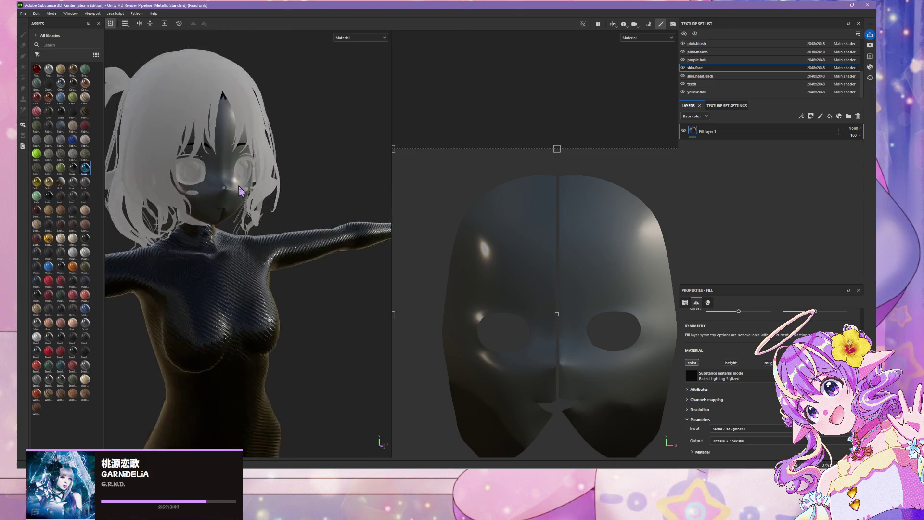
{"action": "mouse_move", "coordinate": [244, 188]}
{"action": "left_mouse_down", "text": "alt"}
{"action": "mouse_move", "coordinate": [257, 181]}
{"action": "mouse_move", "coordinate": [187, 100]}
{"action": "mouse_move", "coordinate": [190, 121]}
{"action": "left_mouse_up", "text": "alt"}
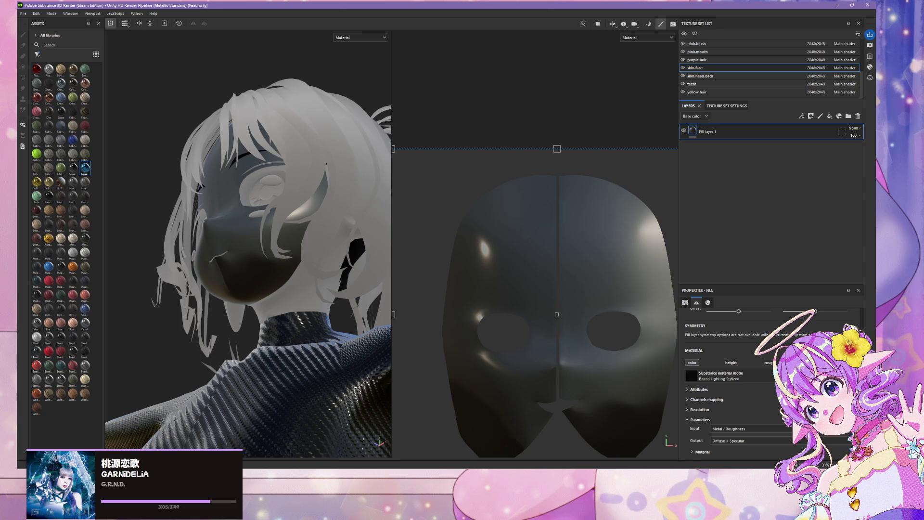
{"action": "key", "text": "alt+Tab"}
- Enter Edit Mode on the face and adjust the edge selection around the chin centre loop
{"action": "scroll", "coordinate": [553, 200], "scroll_direction": "down", "scroll_amount": 5}
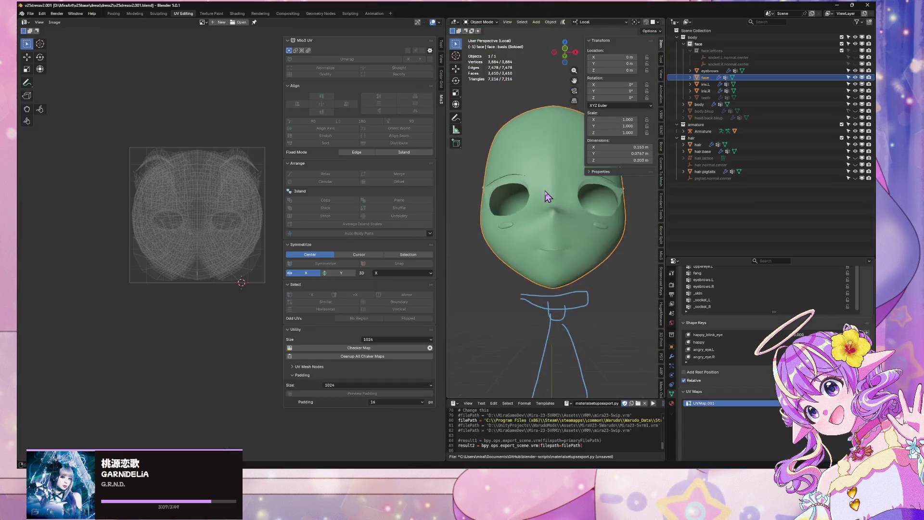
{"action": "scroll", "coordinate": [475, 216], "scroll_direction": "up", "scroll_amount": 5}
{"action": "key", "text": "Tab"}
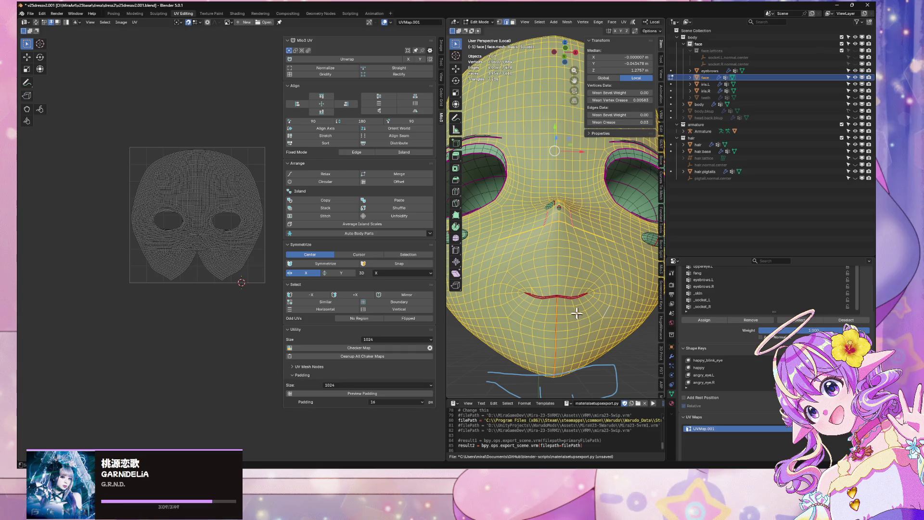
{"action": "left_click", "coordinate": [557, 320], "text": "alt"}
{"action": "right_click", "coordinate": [594, 329]}
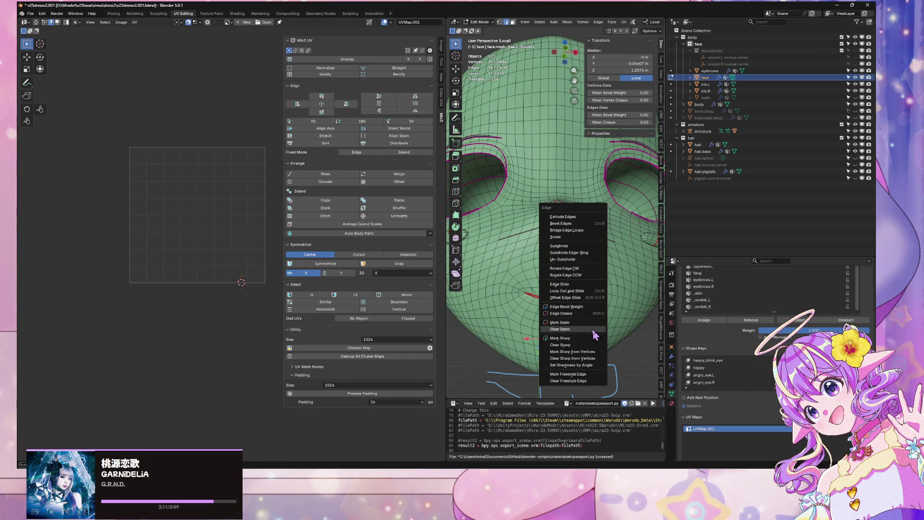
{"action": "left_click", "coordinate": [589, 331]}
{"action": "key", "text": "a"}
{"action": "left_click", "coordinate": [600, 354]}
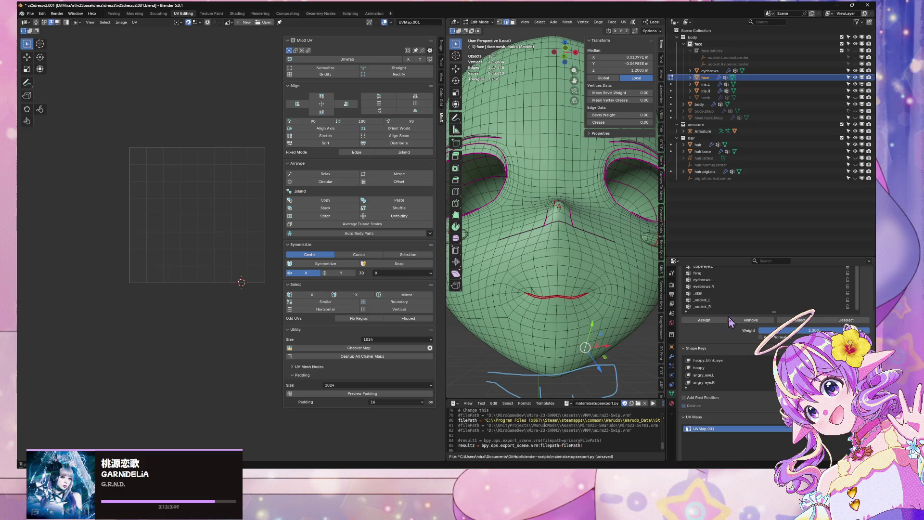
{"action": "scroll", "coordinate": [732, 303], "scroll_direction": "up", "scroll_amount": 2}
- Select every skin.face face and unwrap it with the Conformal method
{"action": "left_click", "coordinate": [673, 403]}
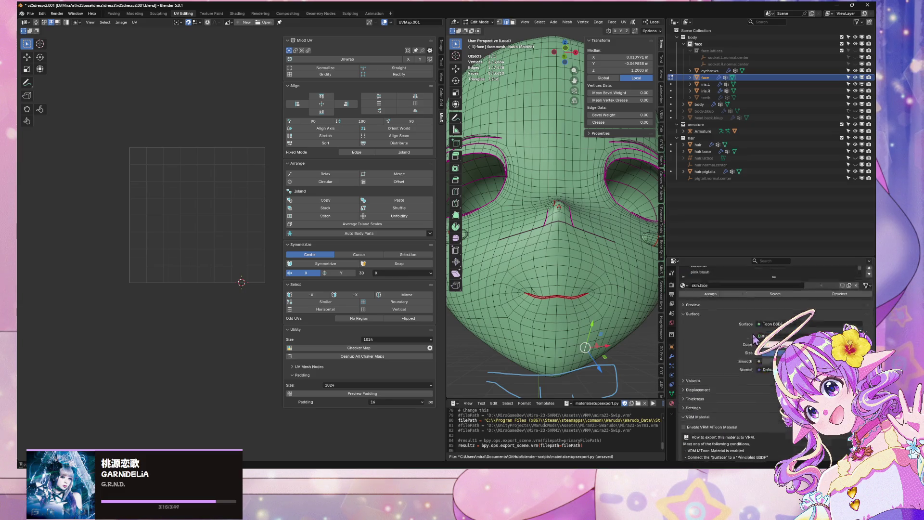
{"action": "left_click", "coordinate": [771, 334]}
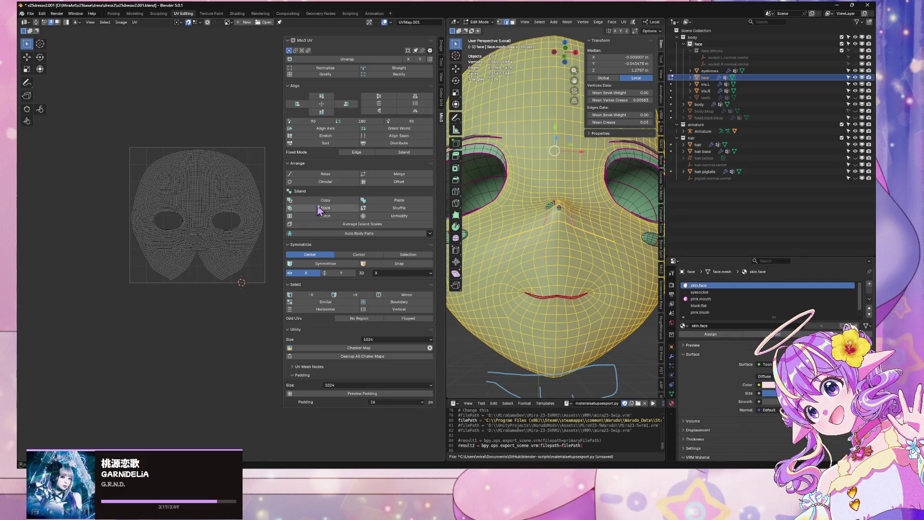
{"action": "left_click", "coordinate": [624, 20]}
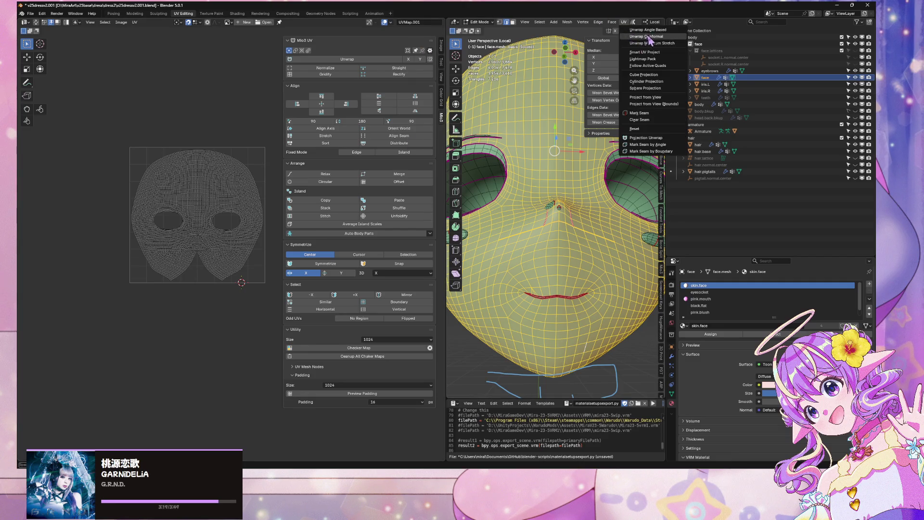
{"action": "left_click", "coordinate": [649, 38]}
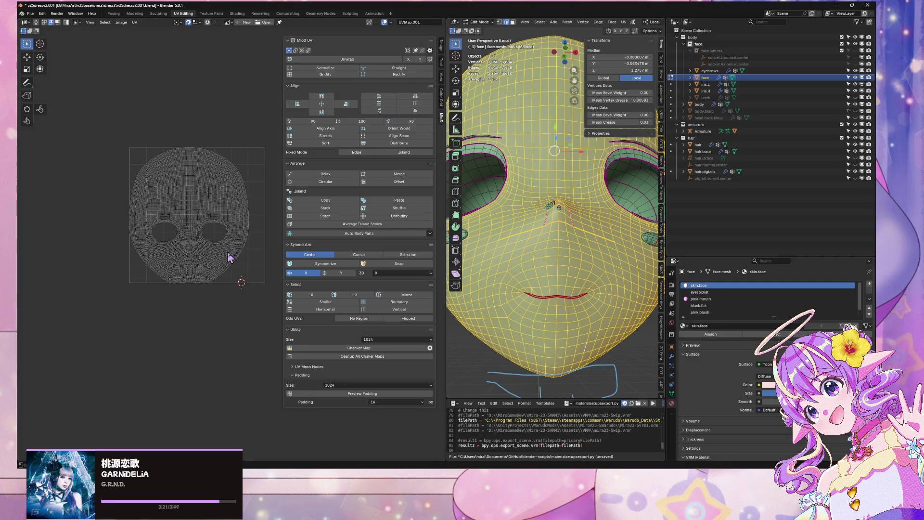
{"action": "scroll", "coordinate": [231, 222], "scroll_direction": "up", "scroll_amount": 3}
{"action": "scroll", "coordinate": [270, 132], "scroll_direction": "down", "scroll_amount": 2}
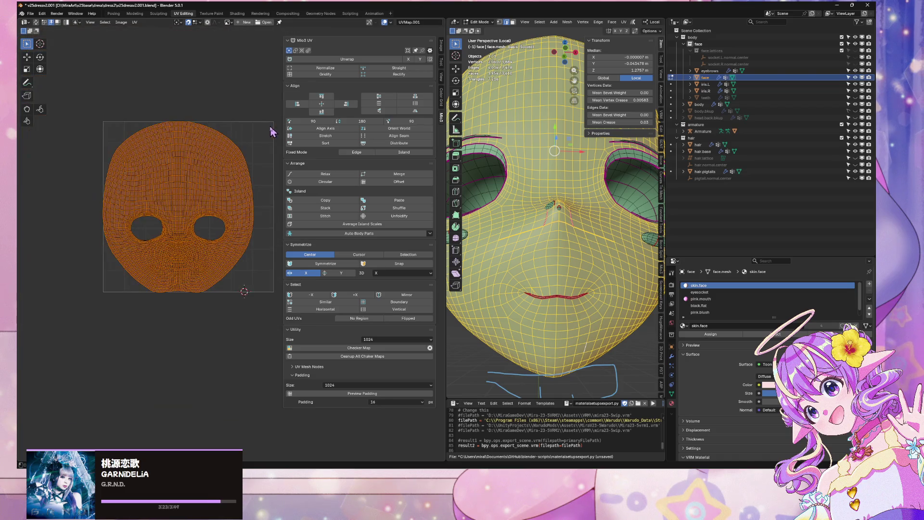
- Shift the island sideways, widen it slightly, and shrink it uniformly to fit the UV square
{"action": "key", "text": "g"}
{"action": "key", "text": "x"}
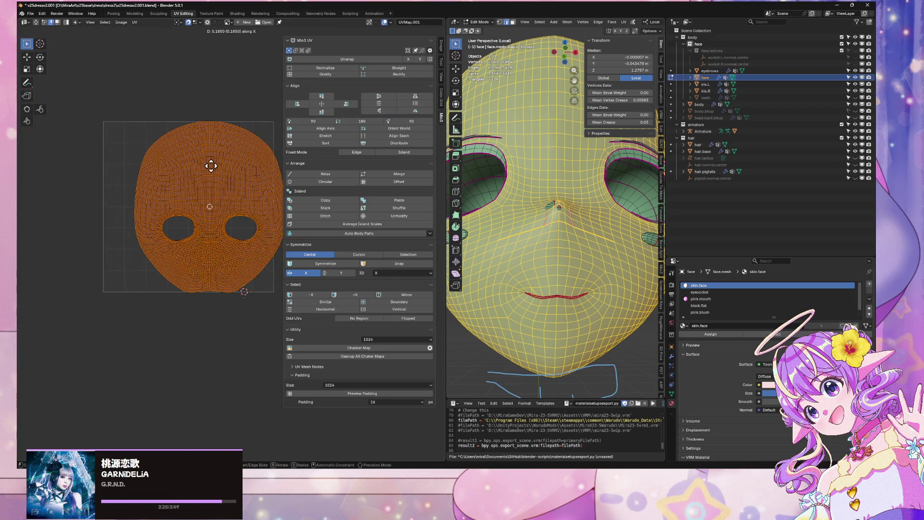
{"action": "left_click", "coordinate": [188, 172]}
{"action": "key", "text": "s"}
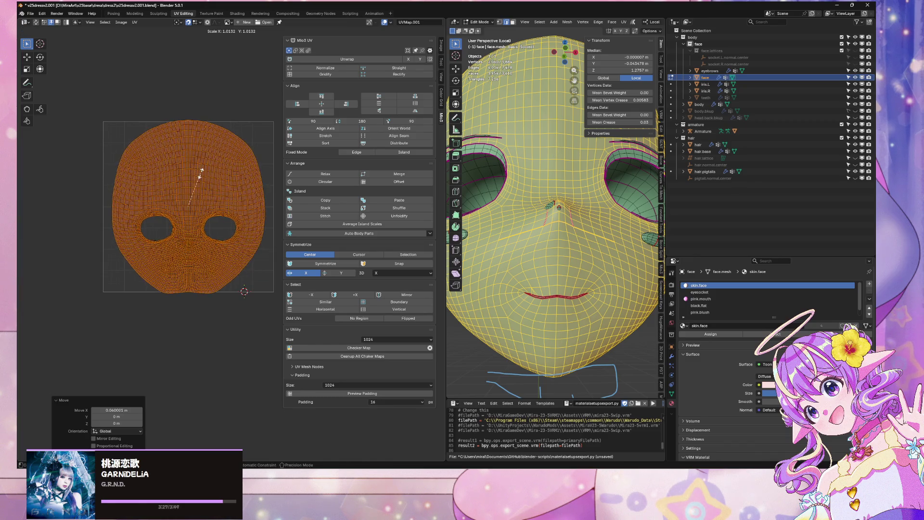
{"action": "key", "text": "Escape"}
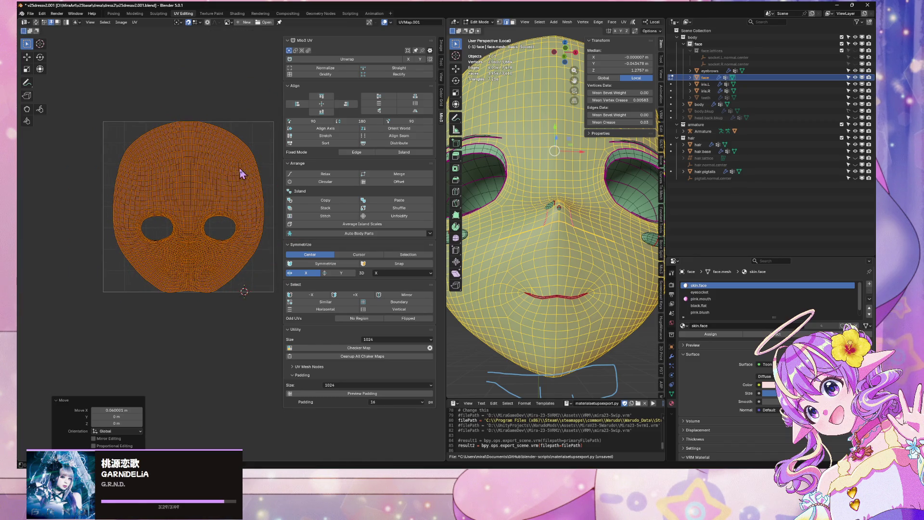
{"action": "key", "text": "s"}
{"action": "key", "text": "x"}
{"action": "left_click", "coordinate": [251, 179]}
{"action": "key", "text": "s"}
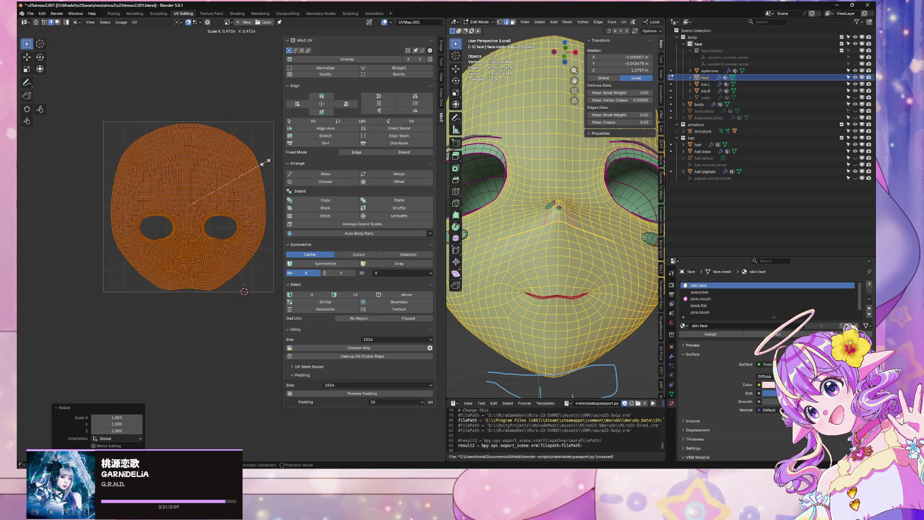
{"action": "left_click", "coordinate": [268, 171]}
- Return to Object Mode, exit local view to show the full character, and save the blend file
{"action": "key", "text": "Tab"}
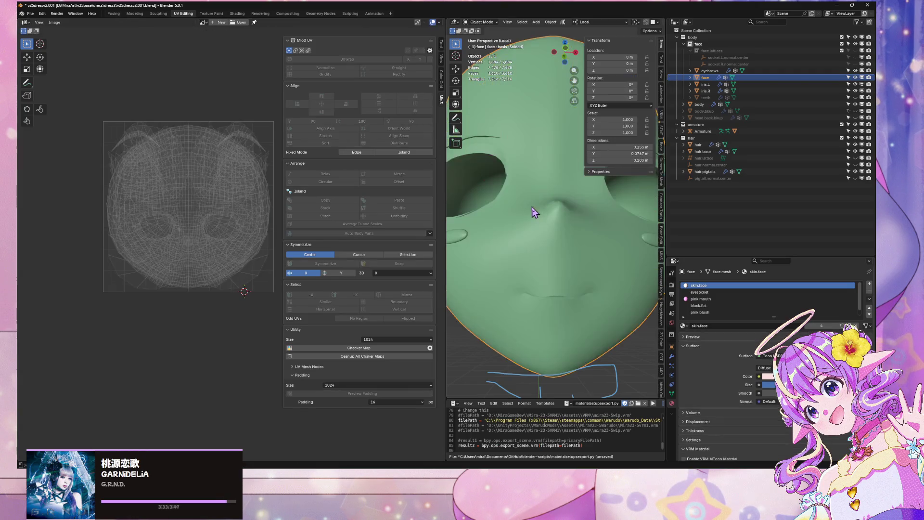
{"action": "scroll", "coordinate": [531, 208], "scroll_direction": "down", "scroll_amount": 5}
{"action": "mouse_move", "coordinate": [531, 208]}
{"action": "middle_mouse_down"}
{"action": "mouse_move", "coordinate": [608, 269]}
{"action": "mouse_move", "coordinate": [577, 284]}
{"action": "middle_mouse_up"}
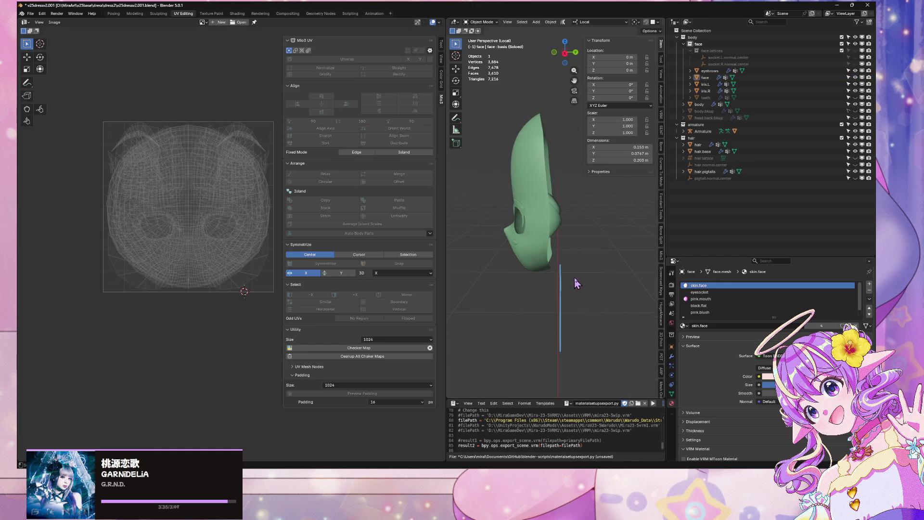
{"action": "key", "text": "KP_Divide"}
{"action": "key", "text": "ctrl+s"}
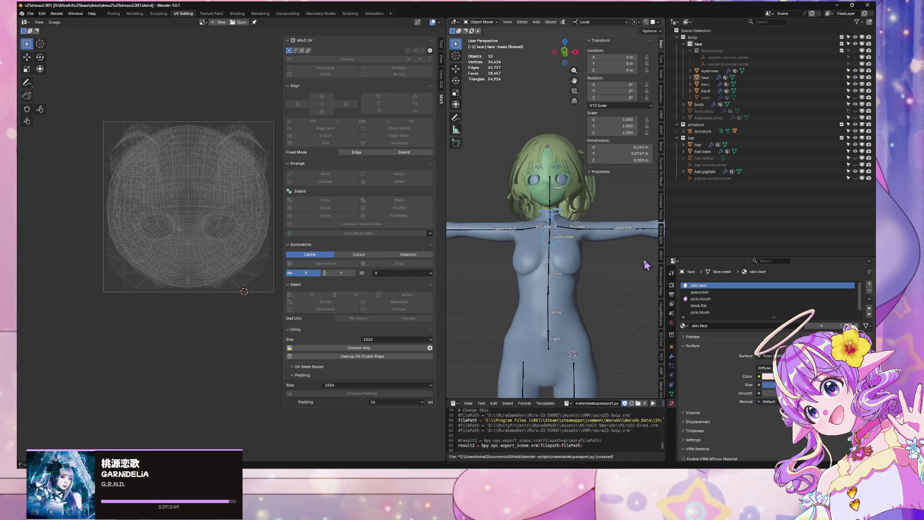
- Export the scene as glTF 2.0 over v25dressv2.001.glb and go back to Substance Painter
{"action": "left_click", "coordinate": [30, 13]}
{"action": "mouse_move", "coordinate": [46, 118]}
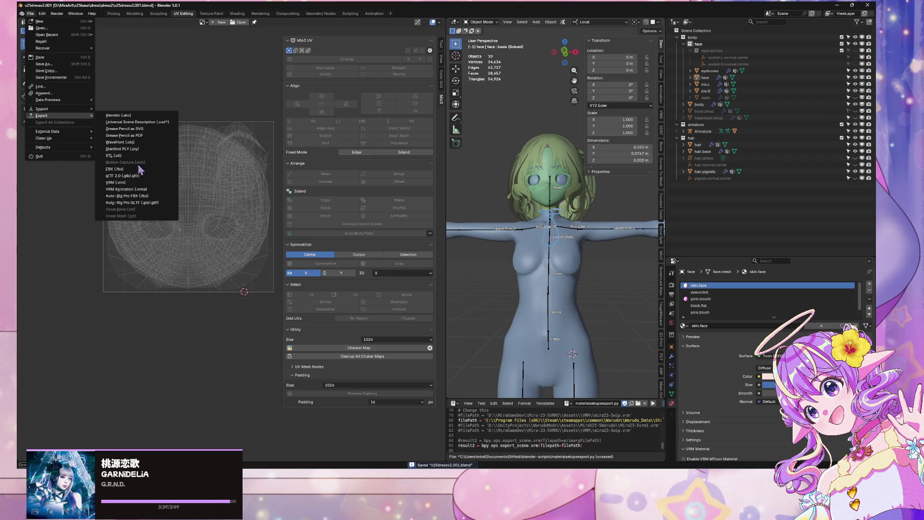
{"action": "left_click", "coordinate": [166, 183]}
{"action": "double_click", "coordinate": [488, 151]}
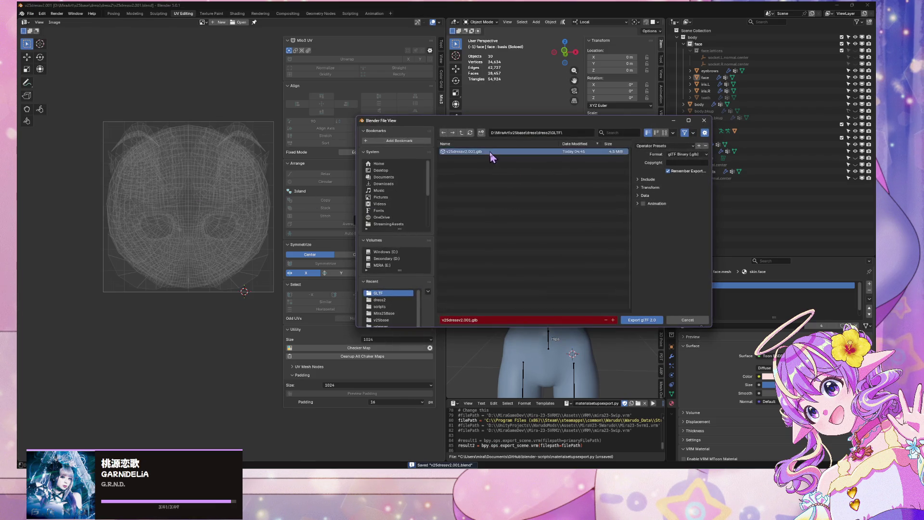
{"action": "key", "text": "alt+Tab"}
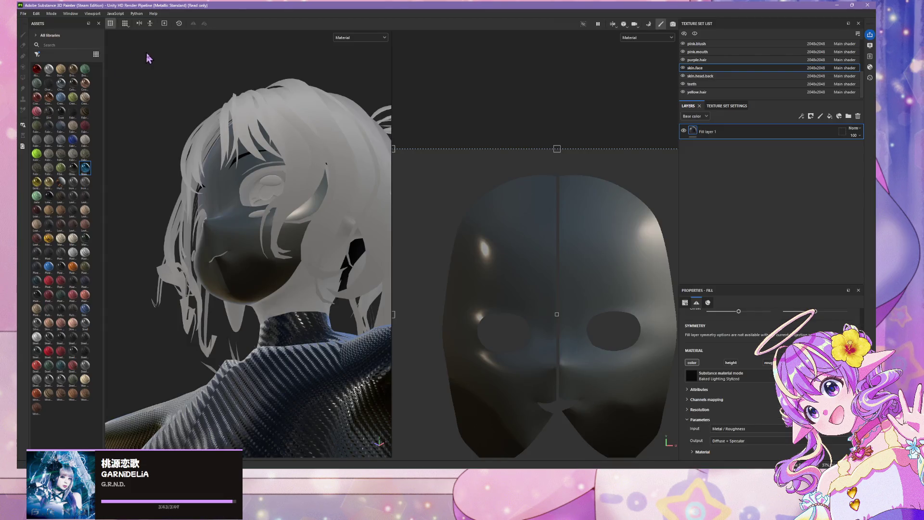
- Start a new Substance Painter project from the File menu
{"action": "left_click_drag", "start_coordinate": [147, 57], "coordinate": [206, 127], "text": "alt"}
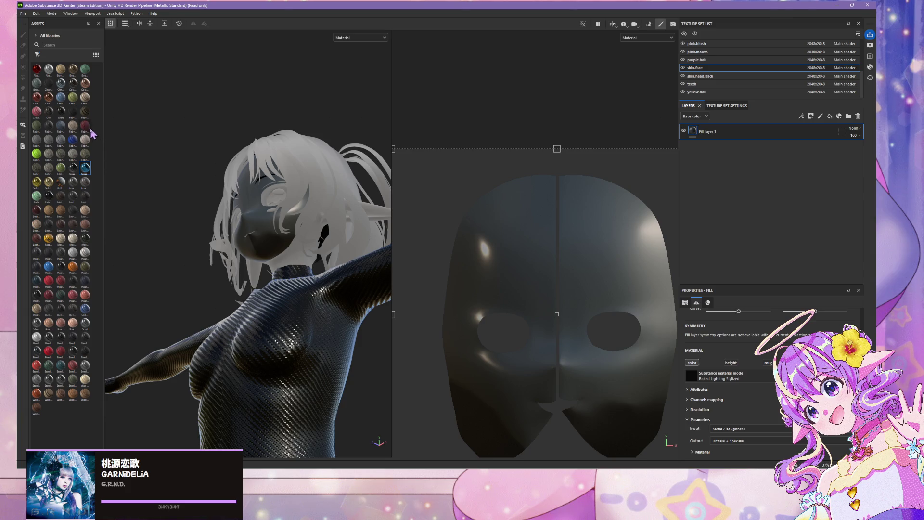
{"action": "left_click", "coordinate": [49, 45]}
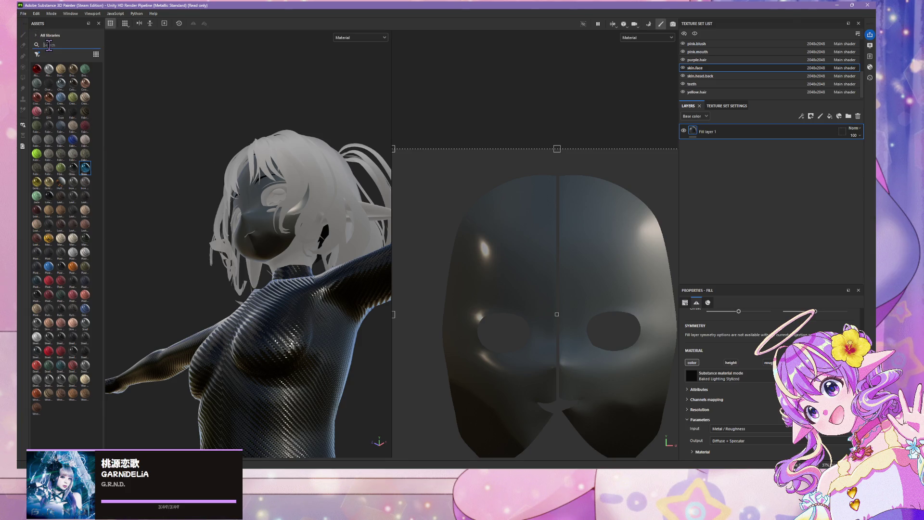
{"action": "left_click", "coordinate": [23, 14]}
{"action": "left_click", "coordinate": [29, 22]}
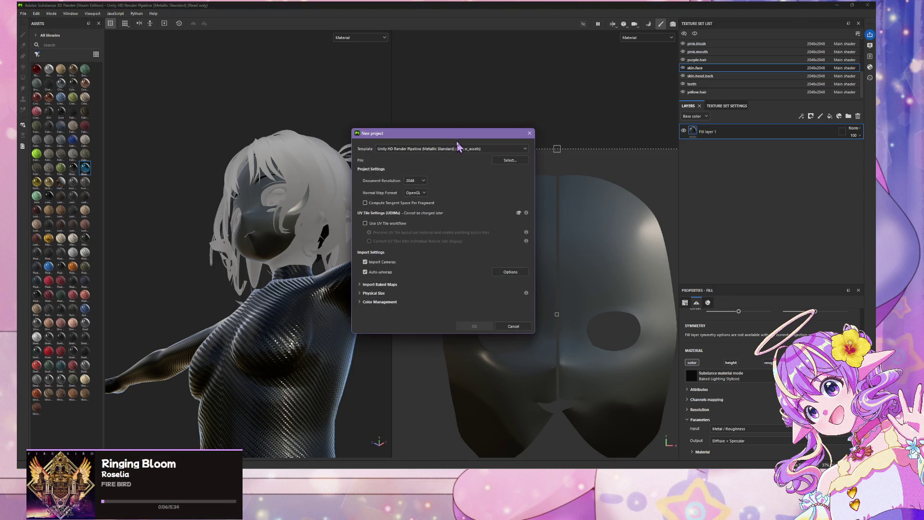
- Set document resolution to 1024 and the template to Blender (starter_assets)
{"action": "left_click", "coordinate": [418, 181]}
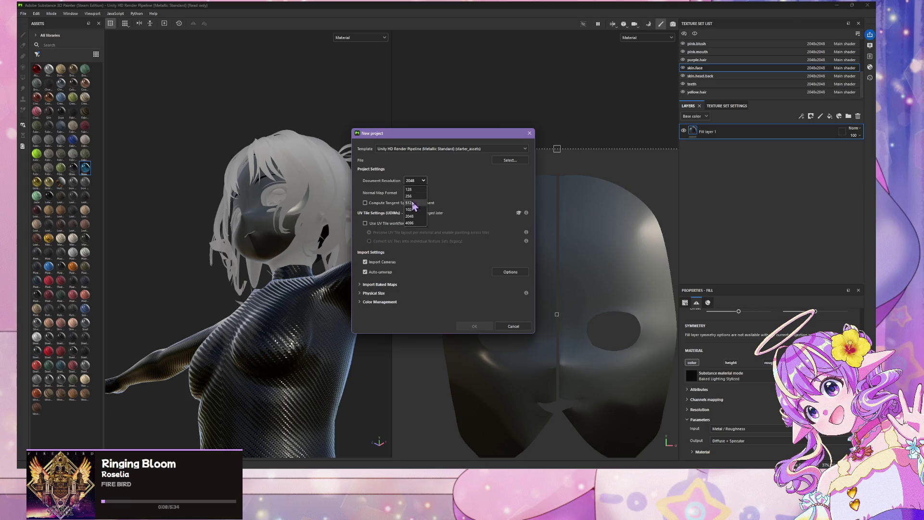
{"action": "left_click", "coordinate": [413, 210]}
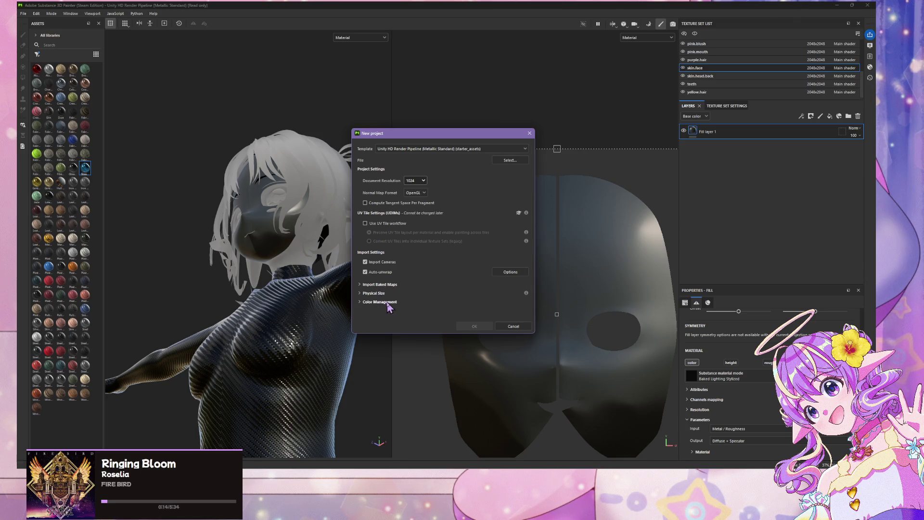
{"action": "left_click", "coordinate": [388, 302]}
{"action": "scroll", "coordinate": [458, 249], "scroll_direction": "down", "scroll_amount": 2}
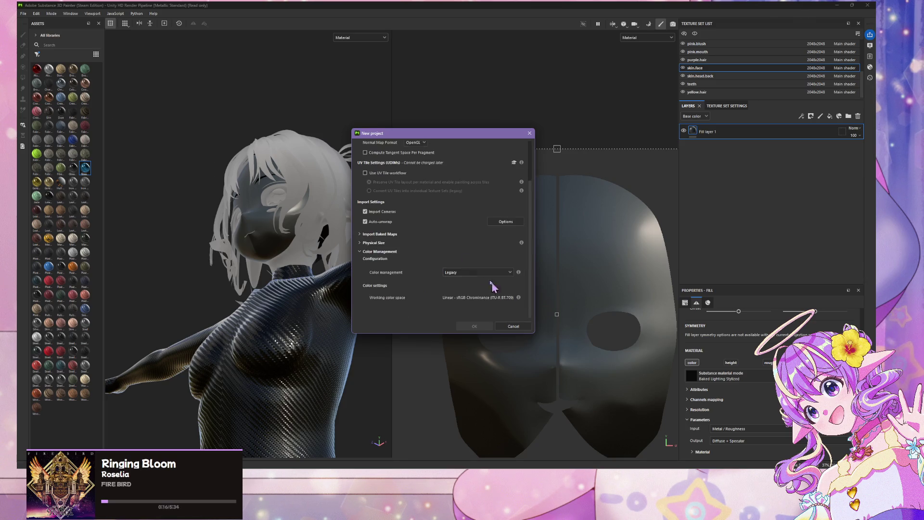
{"action": "scroll", "coordinate": [492, 284], "scroll_direction": "up", "scroll_amount": 2}
{"action": "left_click", "coordinate": [448, 149]}
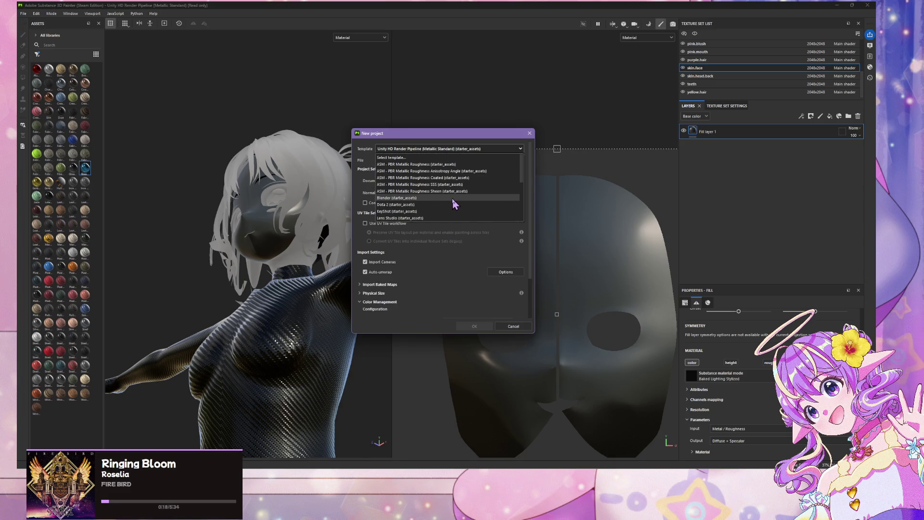
{"action": "left_click", "coordinate": [455, 199]}
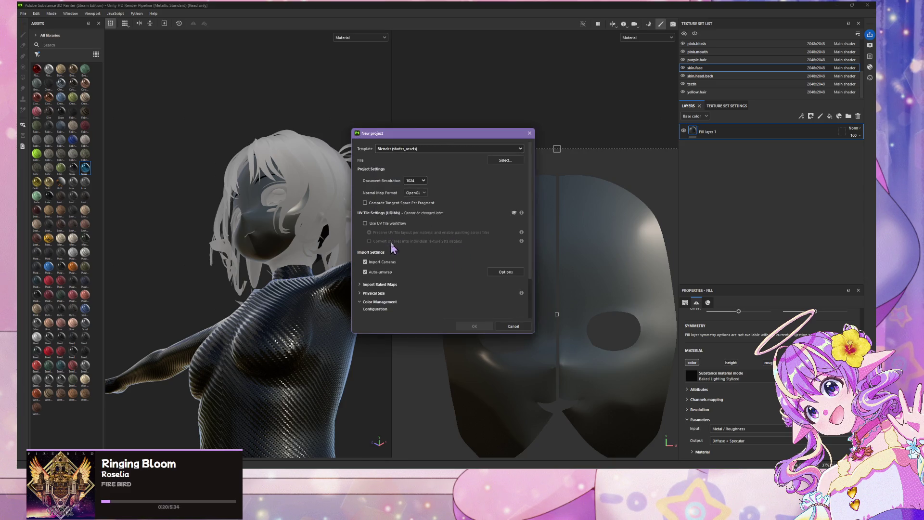
- Choose the exported .glb file as the project mesh, then save the Blender scene
{"action": "scroll", "coordinate": [409, 218], "scroll_direction": "down", "scroll_amount": 2}
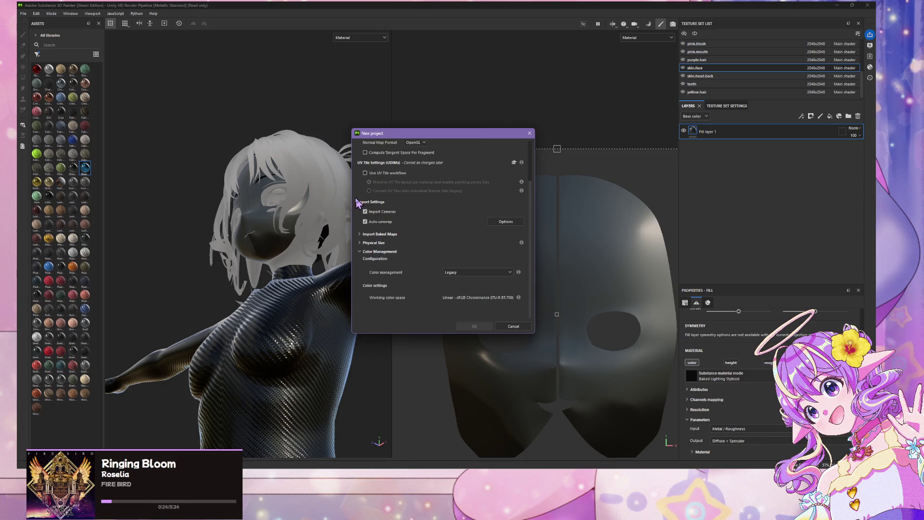
{"action": "scroll", "coordinate": [453, 220], "scroll_direction": "up", "scroll_amount": 2}
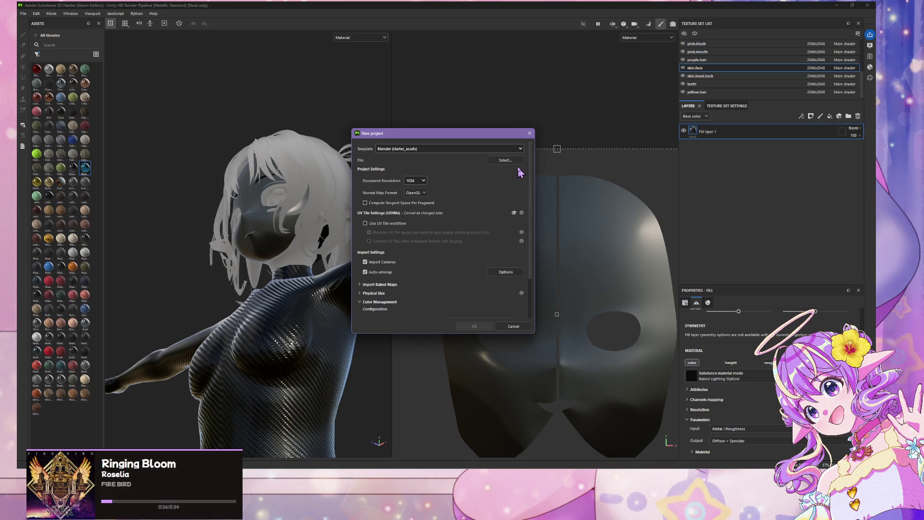
{"action": "left_click", "coordinate": [515, 161]}
{"action": "double_click", "coordinate": [440, 200]}
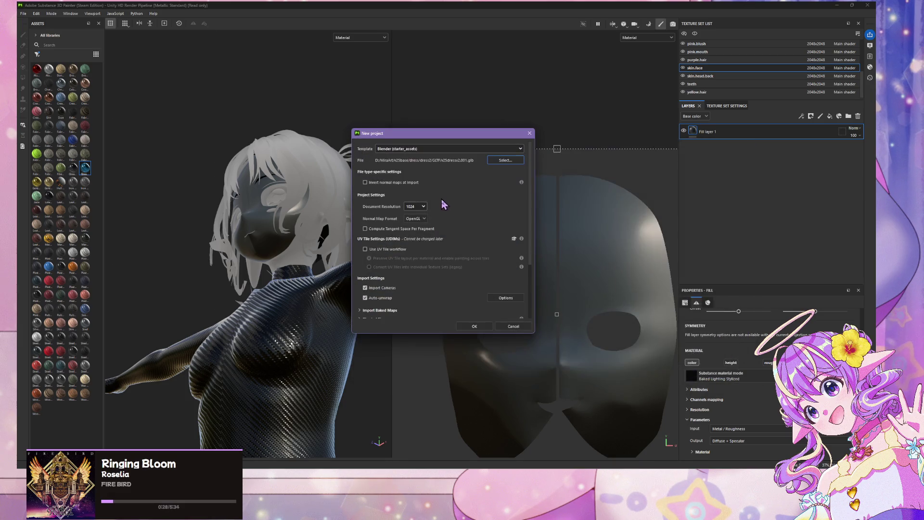
{"action": "mouse_move", "coordinate": [462, 510]}
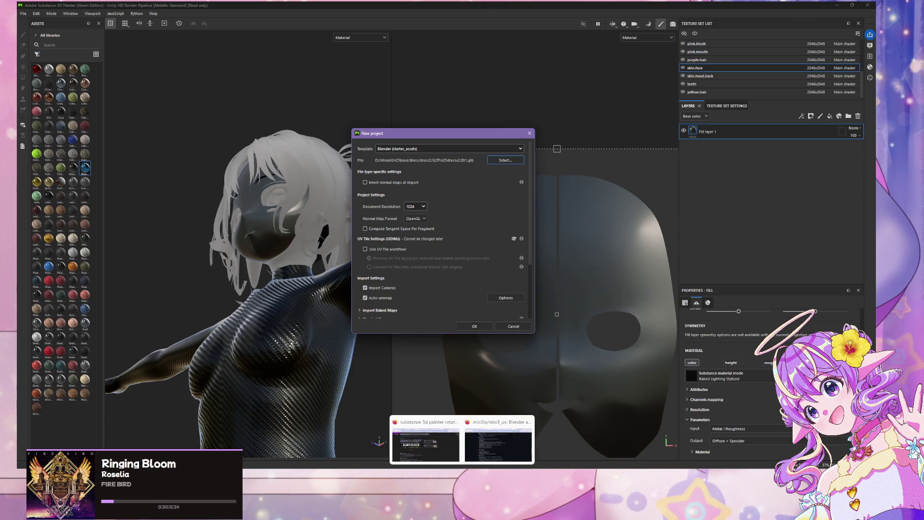
{"action": "key", "text": "alt+Tab"}
{"action": "key", "text": "ctrl+s"}
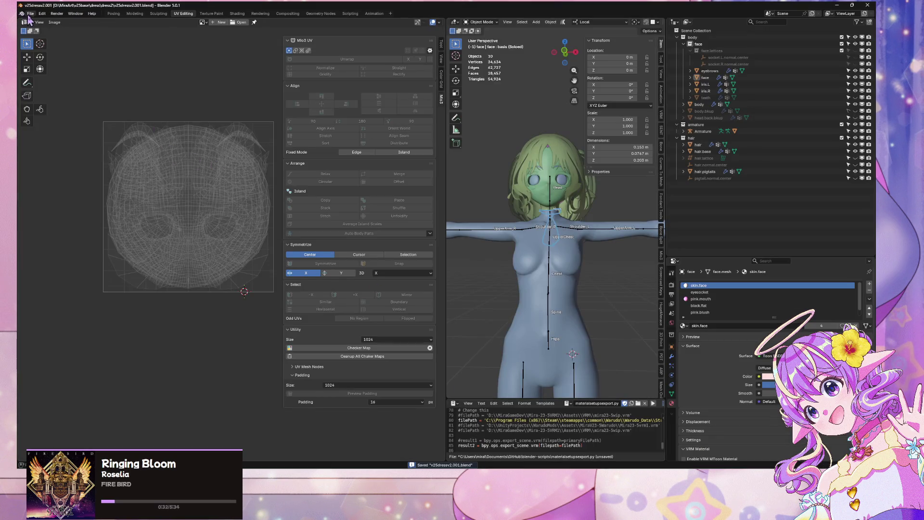
- Check v25dressv2.001.glb in the GLTF folder through the glTF 2.0 import browser, then cancel
{"action": "left_click", "coordinate": [28, 17]}
{"action": "mouse_move", "coordinate": [68, 109]}
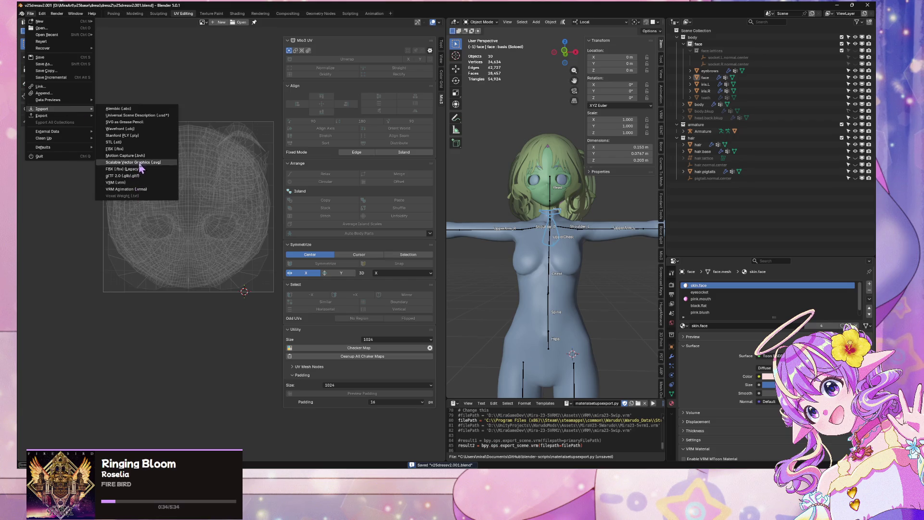
{"action": "left_click", "coordinate": [136, 176]}
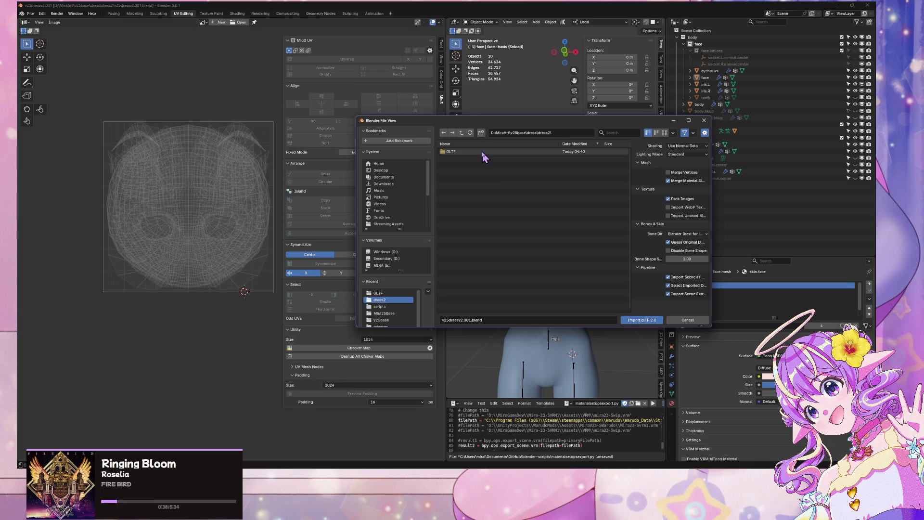
{"action": "double_click", "coordinate": [484, 153]}
{"action": "left_click", "coordinate": [534, 152]}
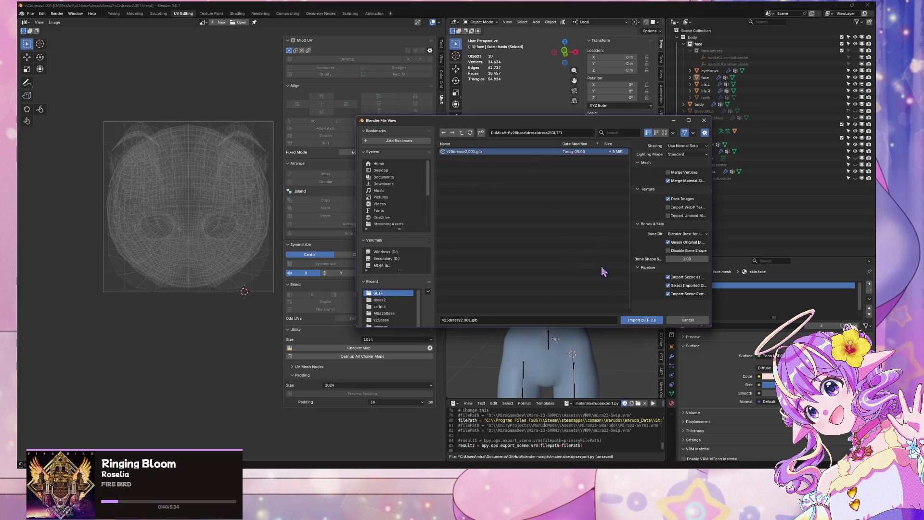
{"action": "left_click", "coordinate": [641, 319]}
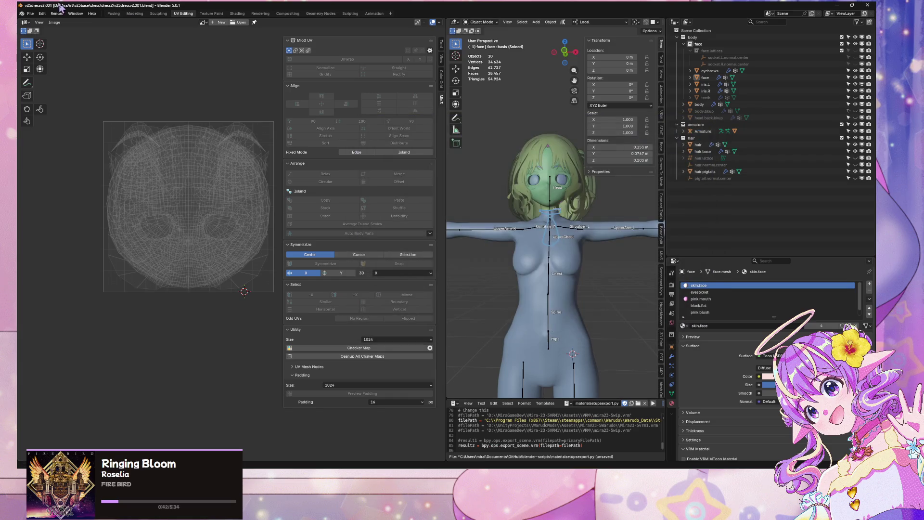
- Export the scene as glTF 2.0, overwriting v25dressv2.001.glb
{"action": "left_click", "coordinate": [30, 14]}
{"action": "mouse_move", "coordinate": [50, 116]}
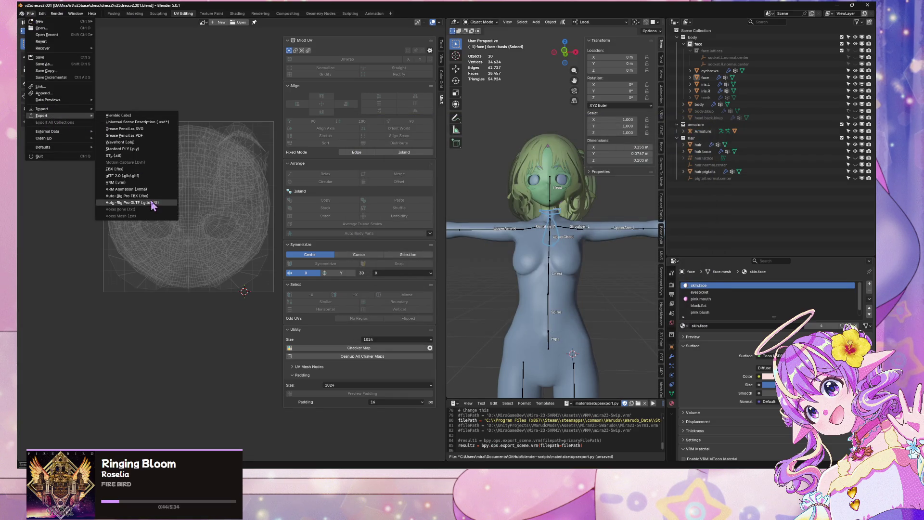
{"action": "left_click", "coordinate": [155, 176]}
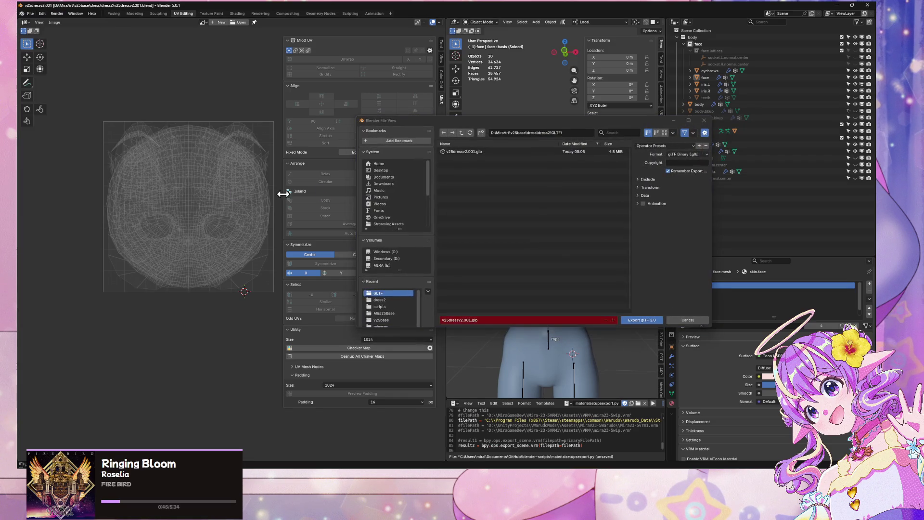
{"action": "double_click", "coordinate": [477, 151]}
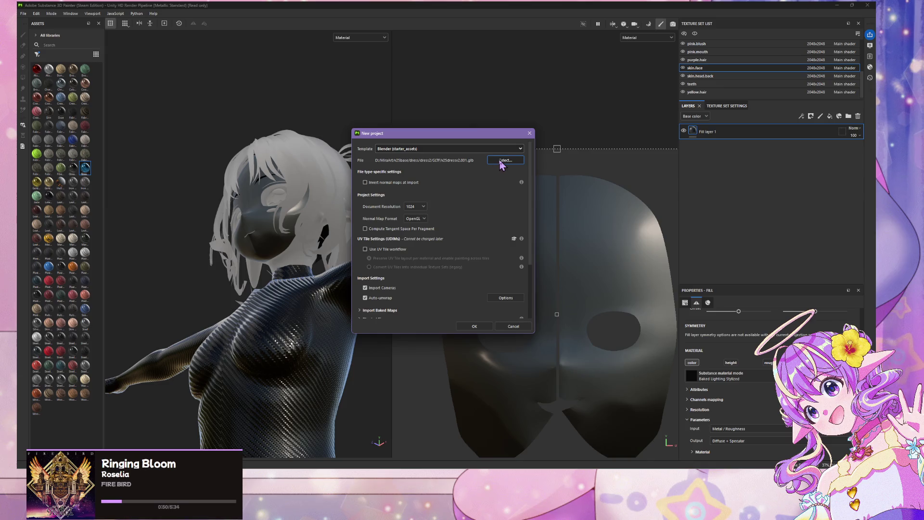
- Reselect v25dressv2.001.glb as the mesh, create the project, and discard the old project's changes
{"action": "left_click", "coordinate": [501, 162]}
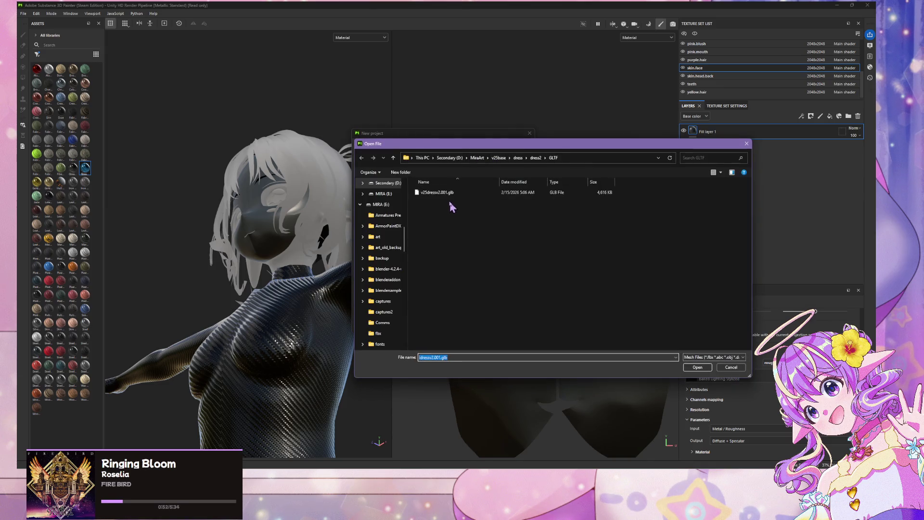
{"action": "left_click", "coordinate": [448, 195]}
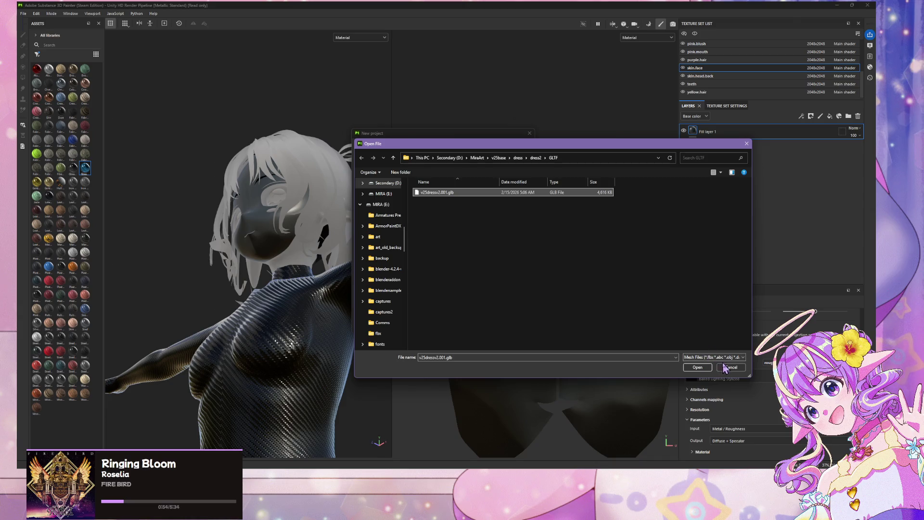
{"action": "double_click", "coordinate": [470, 196]}
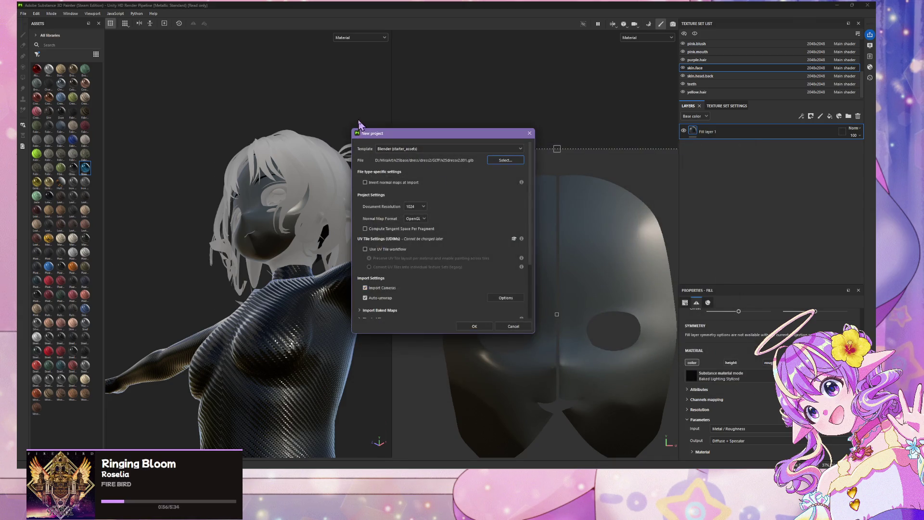
{"action": "scroll", "coordinate": [418, 196], "scroll_direction": "down", "scroll_amount": 3}
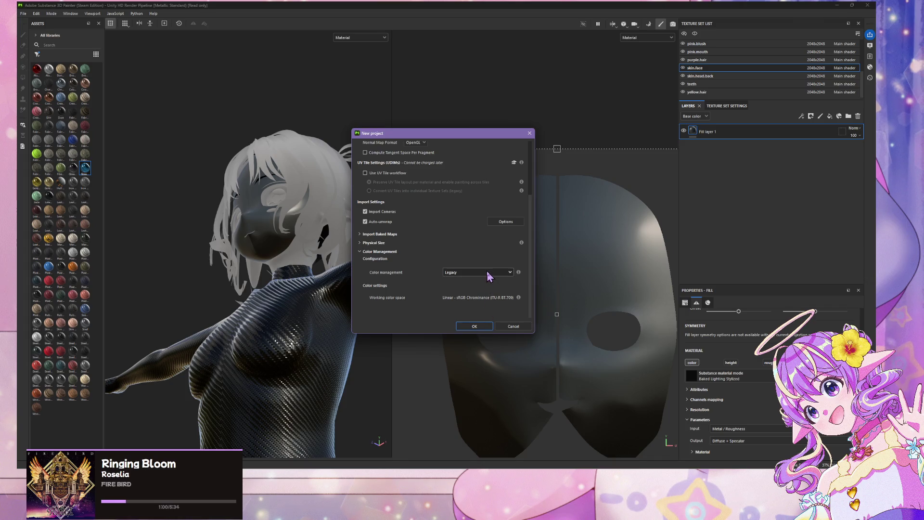
{"action": "left_click", "coordinate": [473, 326]}
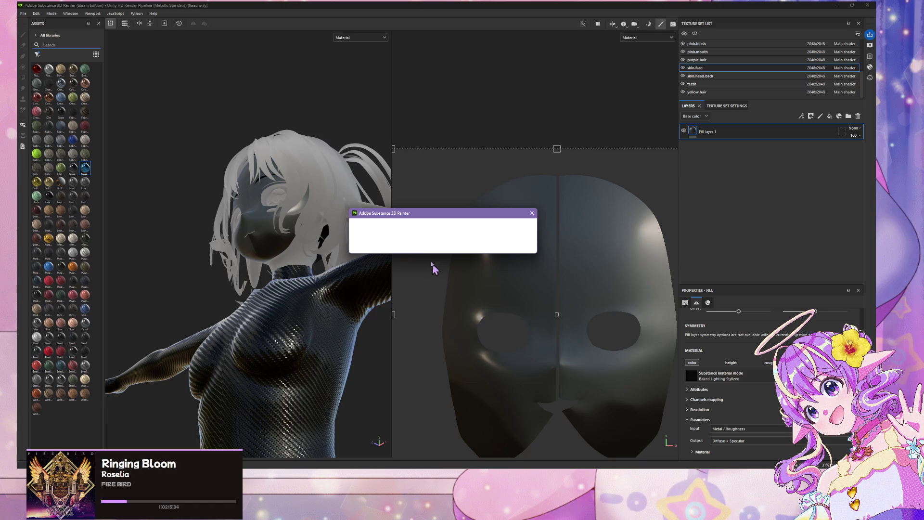
{"action": "left_click", "coordinate": [421, 246]}
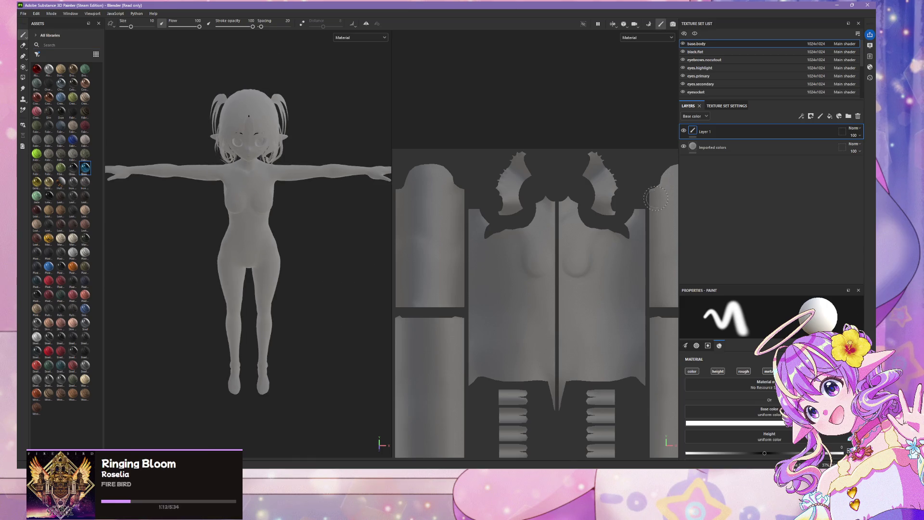
- Orbit and zoom around the untextured grey avatar to inspect it from three-quarter views
{"action": "scroll", "coordinate": [325, 204], "scroll_direction": "up", "scroll_amount": 5}
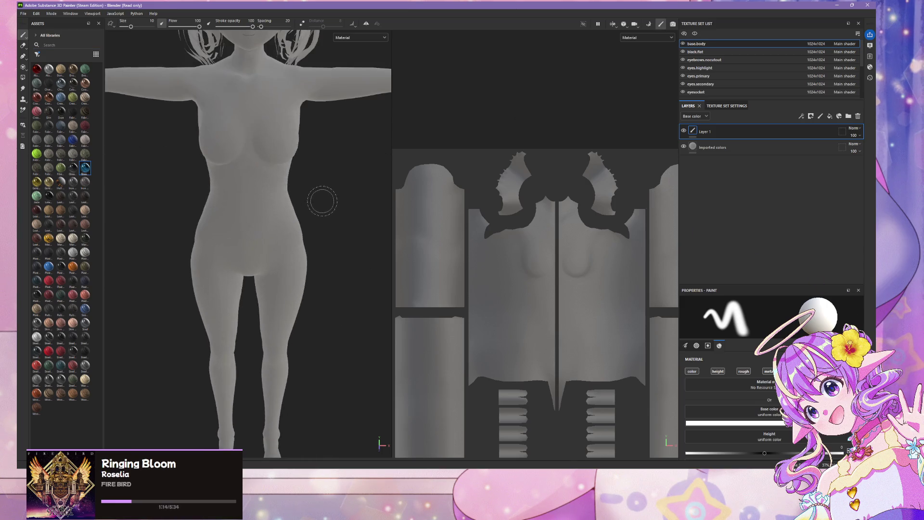
{"action": "mouse_move", "coordinate": [319, 206]}
{"action": "left_mouse_down", "text": "alt"}
{"action": "mouse_move", "coordinate": [289, 175]}
{"action": "mouse_move", "coordinate": [267, 128]}
{"action": "mouse_move", "coordinate": [275, 145]}
{"action": "left_mouse_up", "text": "alt"}
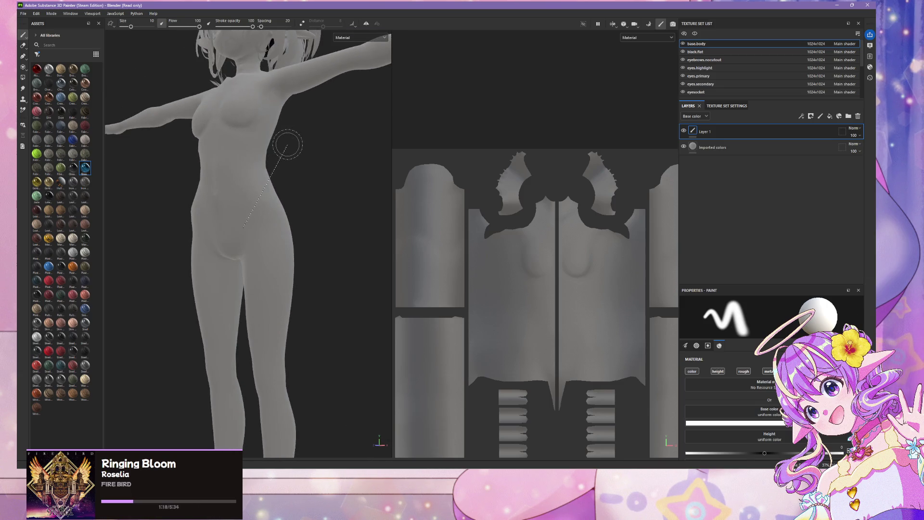
{"action": "scroll", "coordinate": [289, 240], "scroll_direction": "up", "scroll_amount": 2}
{"action": "scroll", "coordinate": [289, 240], "scroll_direction": "down", "scroll_amount": 5}
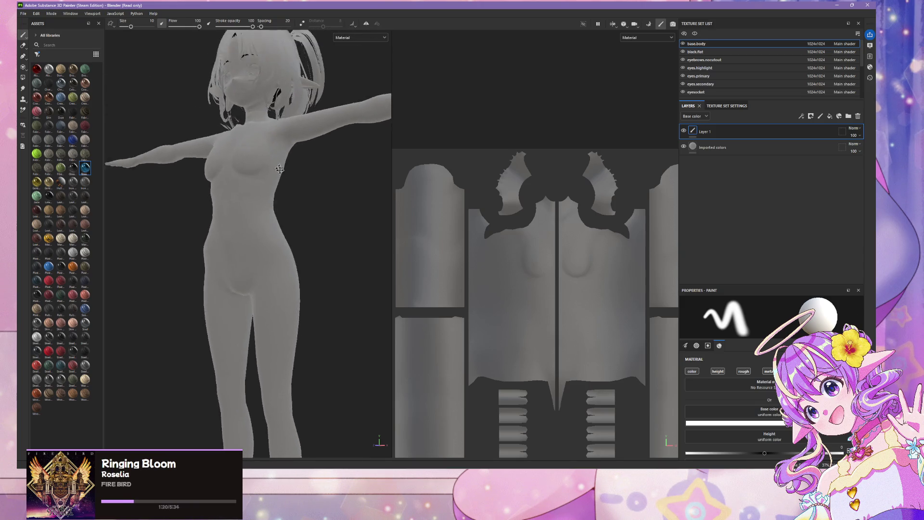
{"action": "scroll", "coordinate": [292, 222], "scroll_direction": "up", "scroll_amount": 2}
{"action": "scroll", "coordinate": [292, 222], "scroll_direction": "up", "scroll_amount": 2}
{"action": "scroll", "coordinate": [288, 217], "scroll_direction": "down", "scroll_amount": 1}
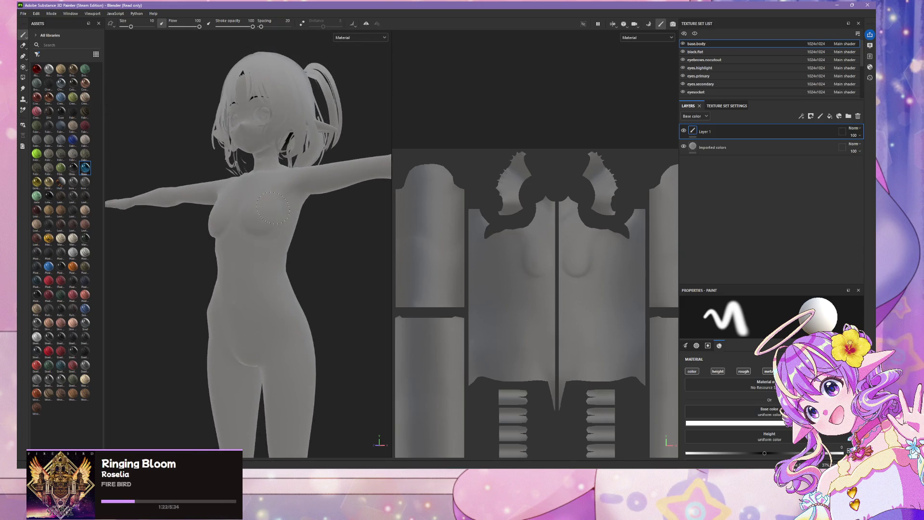
{"action": "mouse_move", "coordinate": [269, 209]}
{"action": "left_mouse_down", "text": "alt"}
{"action": "mouse_move", "coordinate": [367, 283]}
{"action": "mouse_move", "coordinate": [353, 286]}
{"action": "mouse_move", "coordinate": [523, 298]}
{"action": "mouse_move", "coordinate": [355, 233]}
{"action": "mouse_move", "coordinate": [289, 239]}
{"action": "left_mouse_up", "text": "alt"}
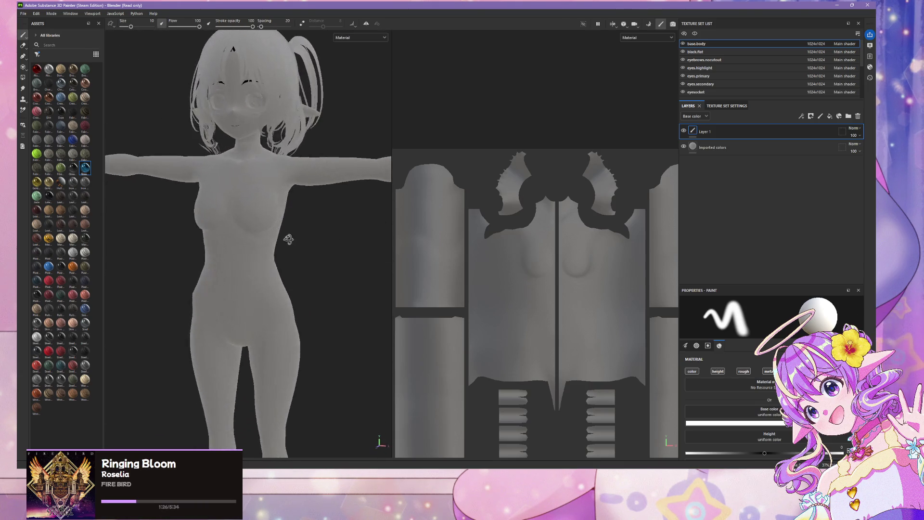
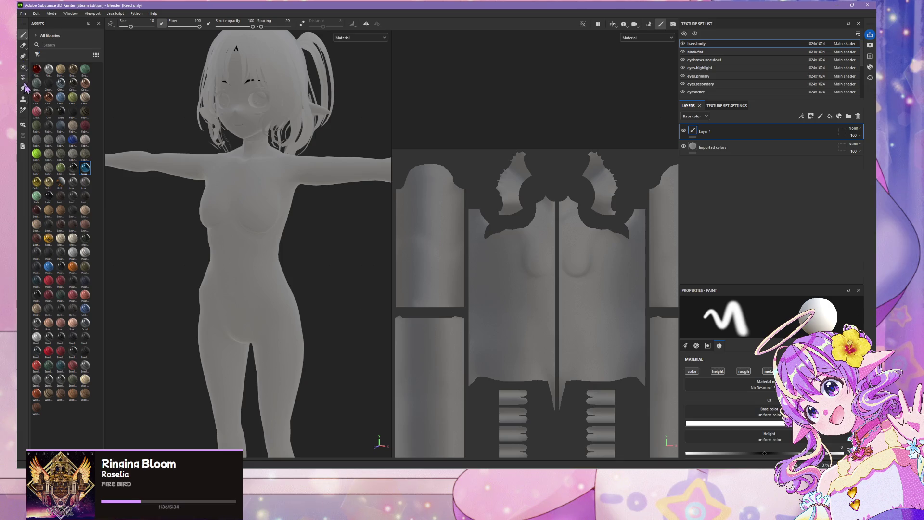
- Switch to the Polygon Fill tool and orbit the view to face the character's front
{"action": "left_click", "coordinate": [23, 57]}
{"action": "left_click", "coordinate": [23, 57]}
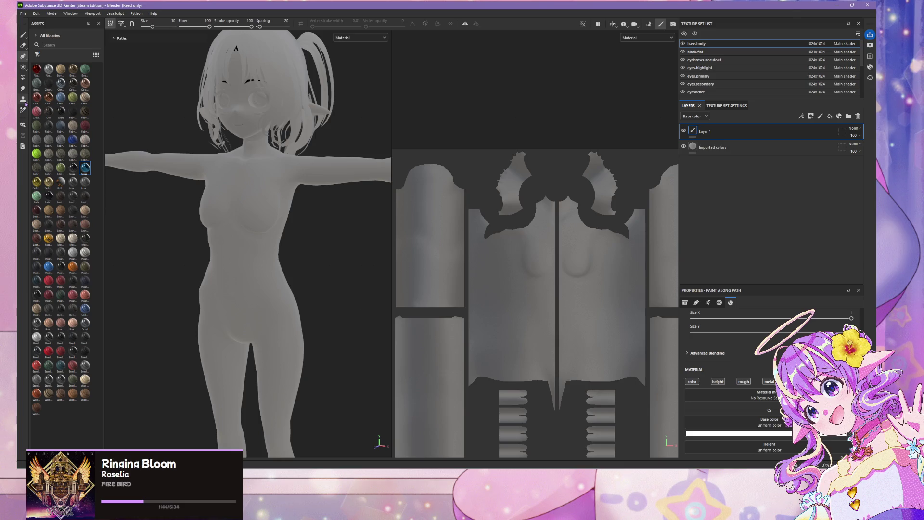
{"action": "left_click", "coordinate": [22, 77]}
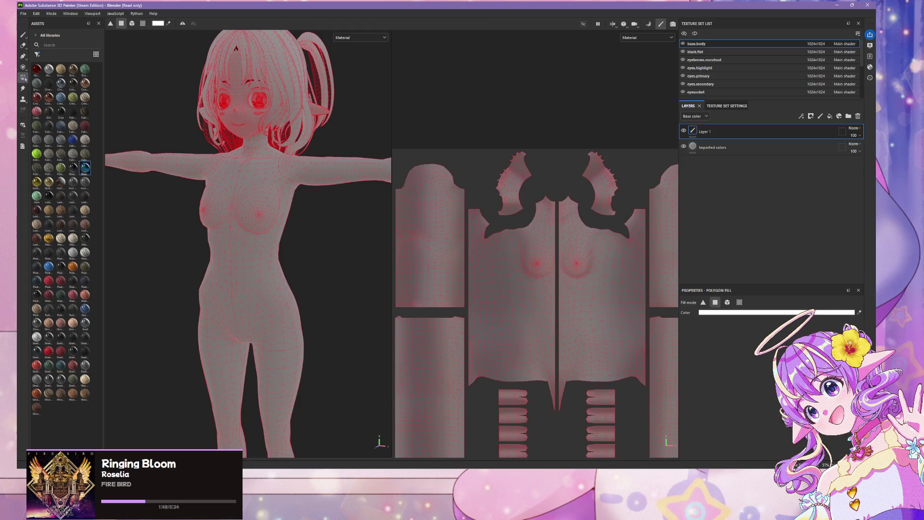
{"action": "scroll", "coordinate": [269, 159], "scroll_direction": "up", "scroll_amount": 4}
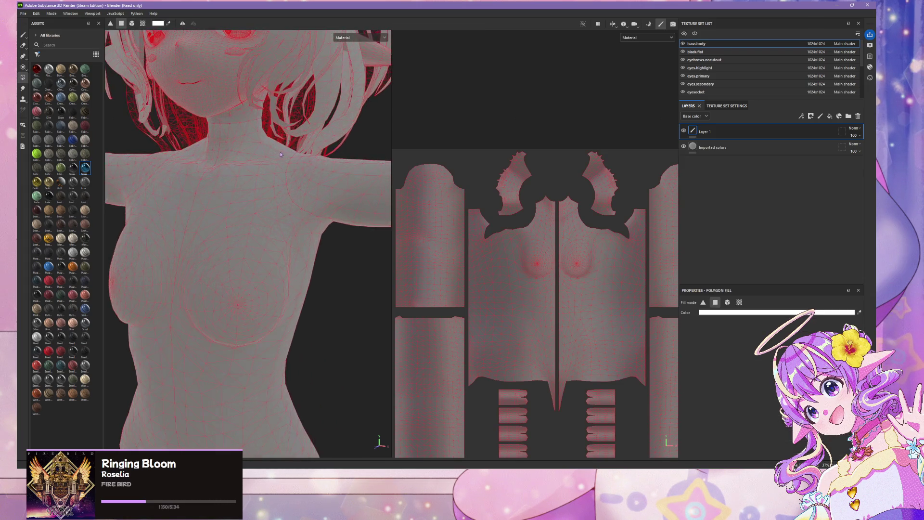
{"action": "scroll", "coordinate": [290, 155], "scroll_direction": "down", "scroll_amount": 3}
{"action": "scroll", "coordinate": [312, 224], "scroll_direction": "down", "scroll_amount": 2}
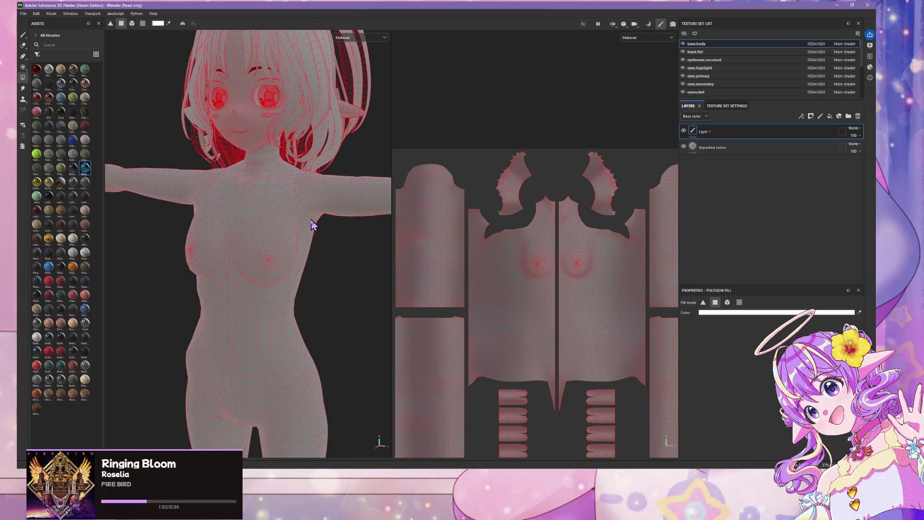
{"action": "left_click_drag", "start_coordinate": [310, 278], "coordinate": [341, 264], "text": "alt"}
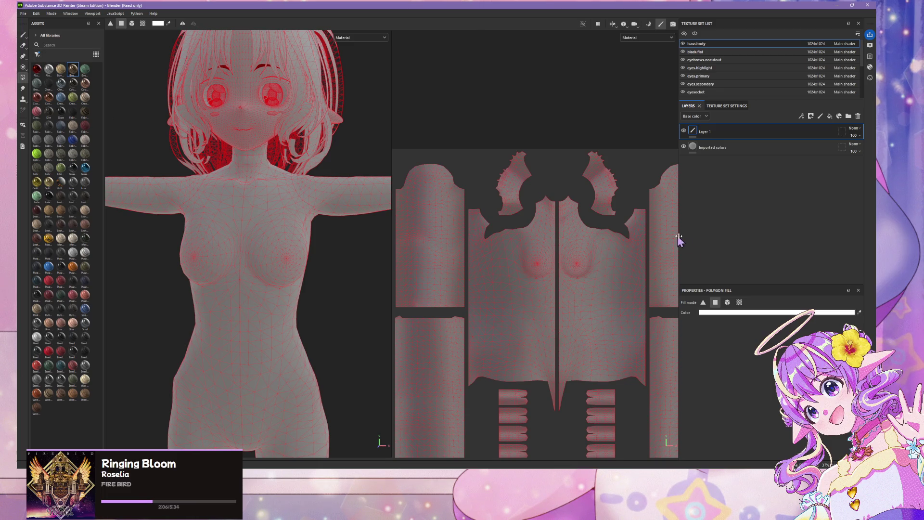
- Set the fill colour to pure red and the fill mode to UV chunk fill
{"action": "left_click", "coordinate": [735, 313]}
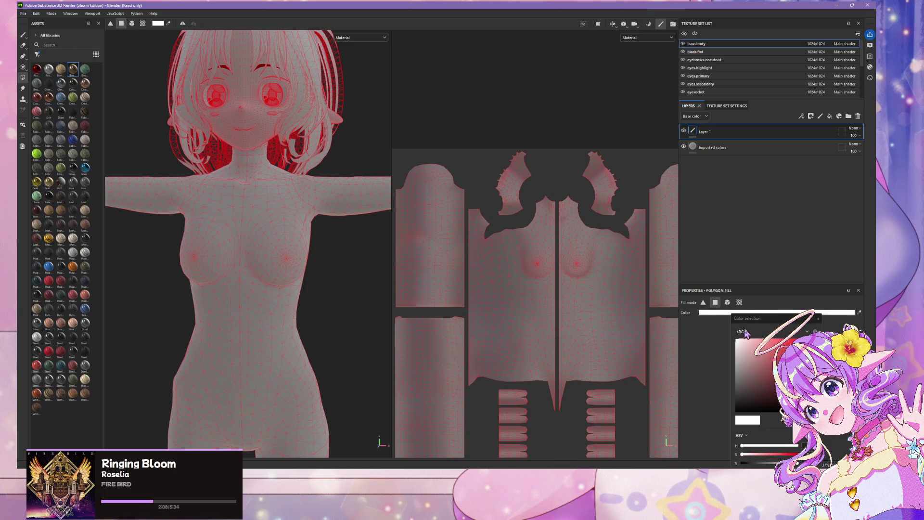
{"action": "left_click_drag", "start_coordinate": [777, 353], "coordinate": [810, 334]}
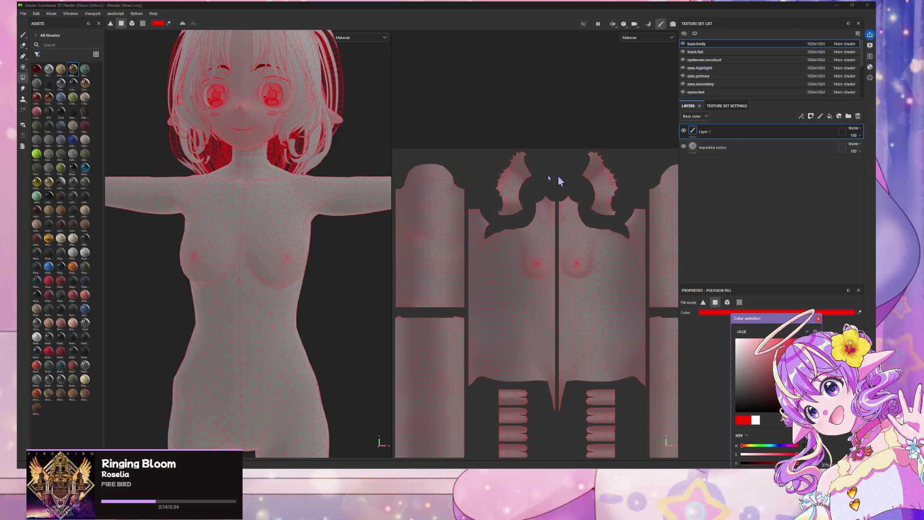
{"action": "scroll", "coordinate": [208, 175], "scroll_direction": "up", "scroll_amount": 5}
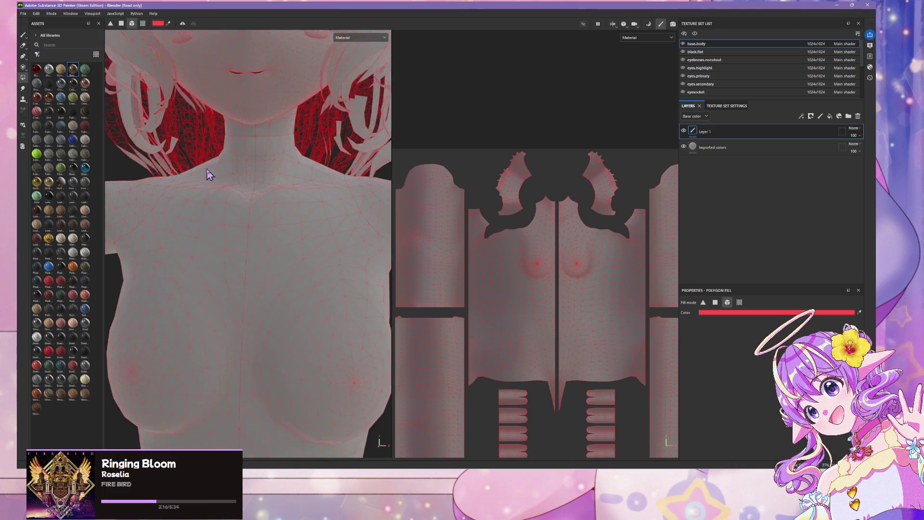
{"action": "scroll", "coordinate": [208, 174], "scroll_direction": "down", "scroll_amount": 5}
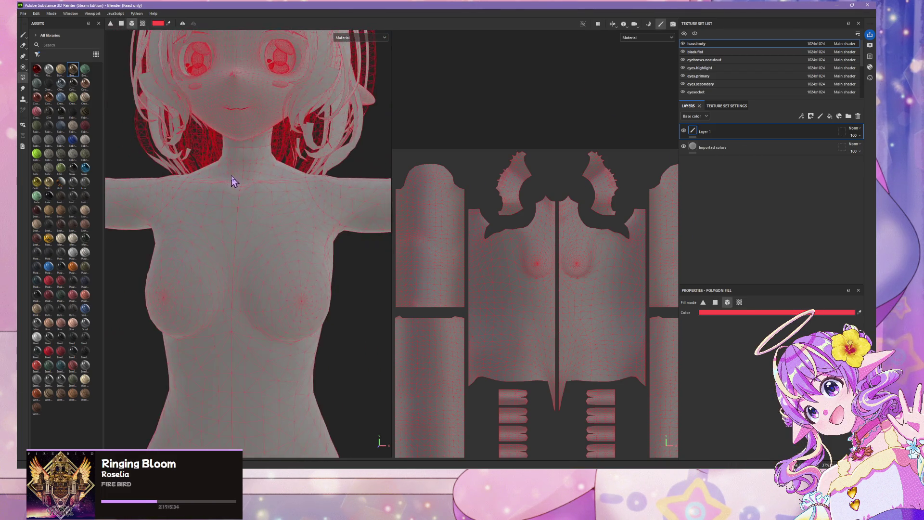
{"action": "left_click", "coordinate": [718, 304]}
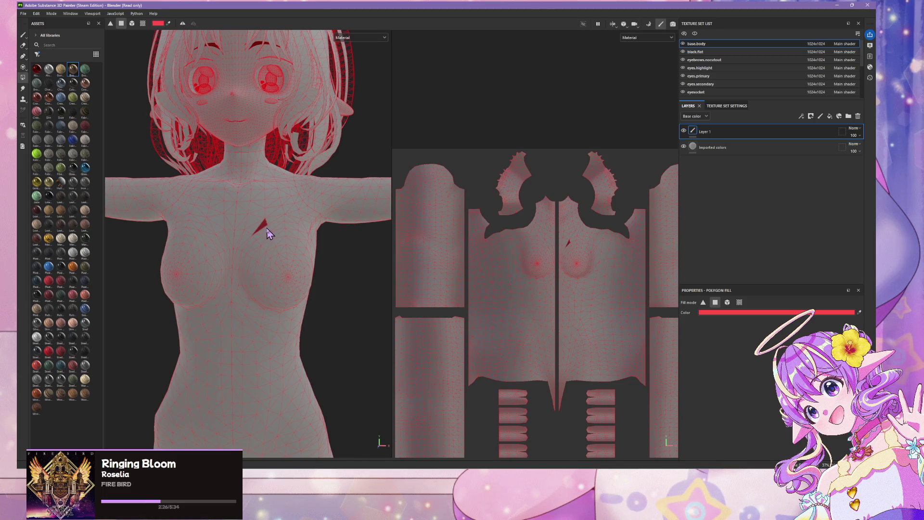
- Rectangle-fill the whole torso red, then orbit round to the model's back
{"action": "mouse_move", "coordinate": [274, 231]}
{"action": "left_mouse_down"}
{"action": "mouse_move", "coordinate": [291, 243]}
{"action": "mouse_move", "coordinate": [293, 339]}
{"action": "mouse_move", "coordinate": [157, 333]}
{"action": "mouse_move", "coordinate": [174, 355]}
{"action": "left_mouse_up"}
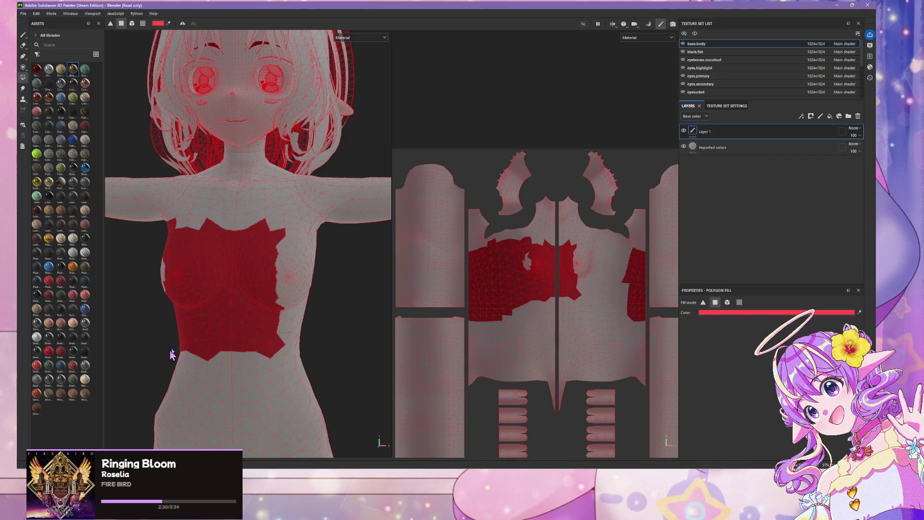
{"action": "mouse_move", "coordinate": [333, 378]}
{"action": "left_mouse_down"}
{"action": "mouse_move", "coordinate": [114, 227]}
{"action": "mouse_move", "coordinate": [121, 247]}
{"action": "left_mouse_up"}
{"action": "scroll", "coordinate": [247, 247], "scroll_direction": "down", "scroll_amount": 1}
{"action": "scroll", "coordinate": [248, 246], "scroll_direction": "down", "scroll_amount": 1}
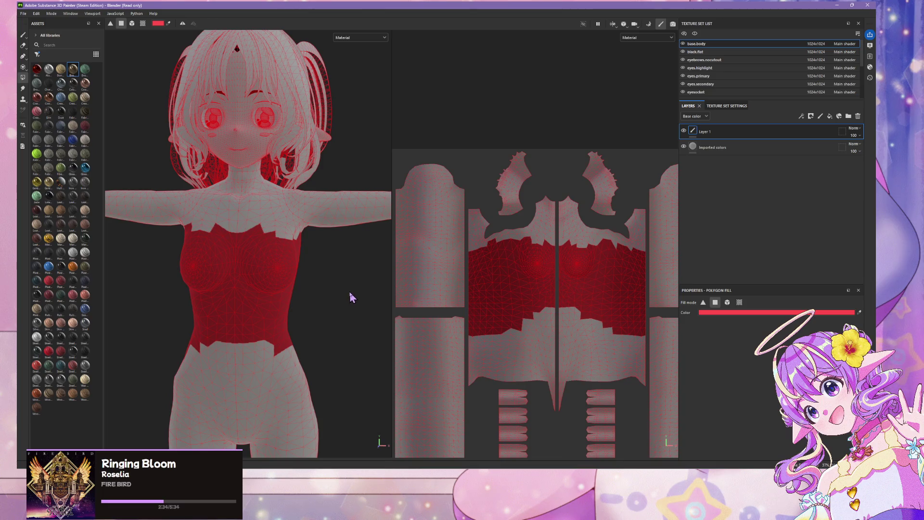
{"action": "mouse_move", "coordinate": [350, 297]}
{"action": "left_mouse_down", "text": "alt"}
{"action": "mouse_move", "coordinate": [186, 258]}
{"action": "mouse_move", "coordinate": [144, 262]}
{"action": "mouse_move", "coordinate": [345, 282]}
{"action": "left_mouse_up", "text": "alt"}
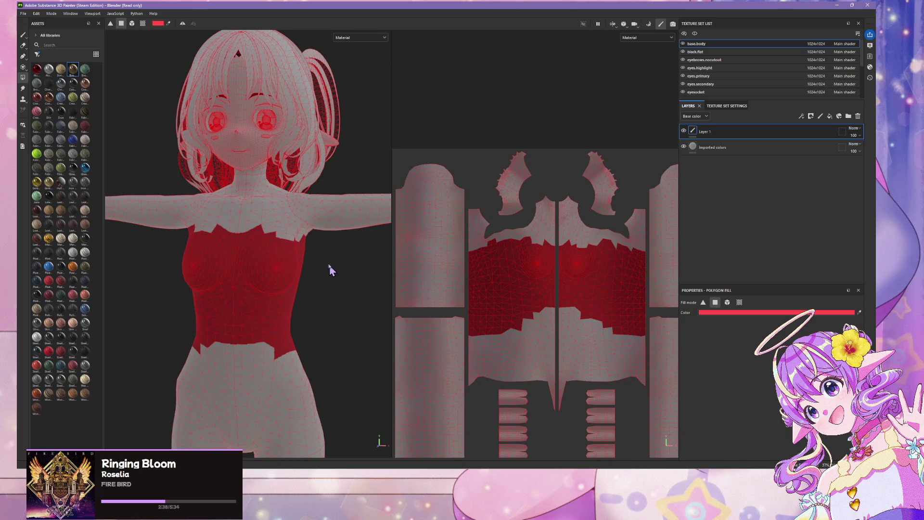
{"action": "left_click", "coordinate": [770, 313]}
- Change the fill colour to blue and refill the torso and its top edge with it
{"action": "left_click_drag", "start_coordinate": [802, 330], "coordinate": [780, 292]}
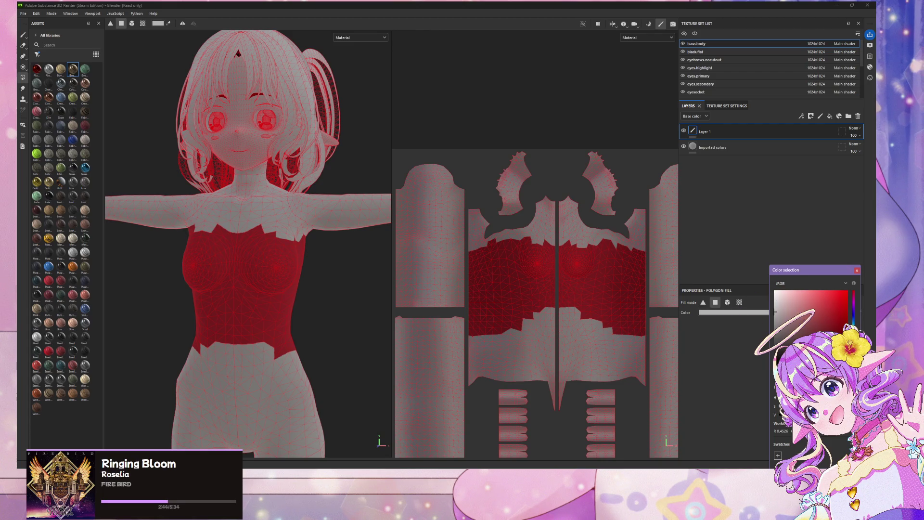
{"action": "left_click", "coordinate": [784, 316]}
{"action": "left_click_drag", "start_coordinate": [784, 316], "coordinate": [767, 281]}
{"action": "scroll", "coordinate": [248, 278], "scroll_direction": "up", "scroll_amount": 2}
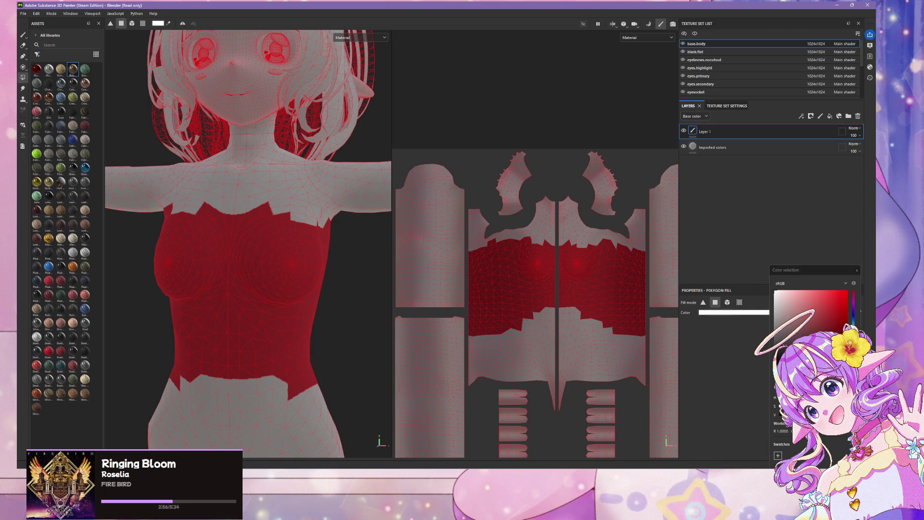
{"action": "left_click", "coordinate": [853, 318]}
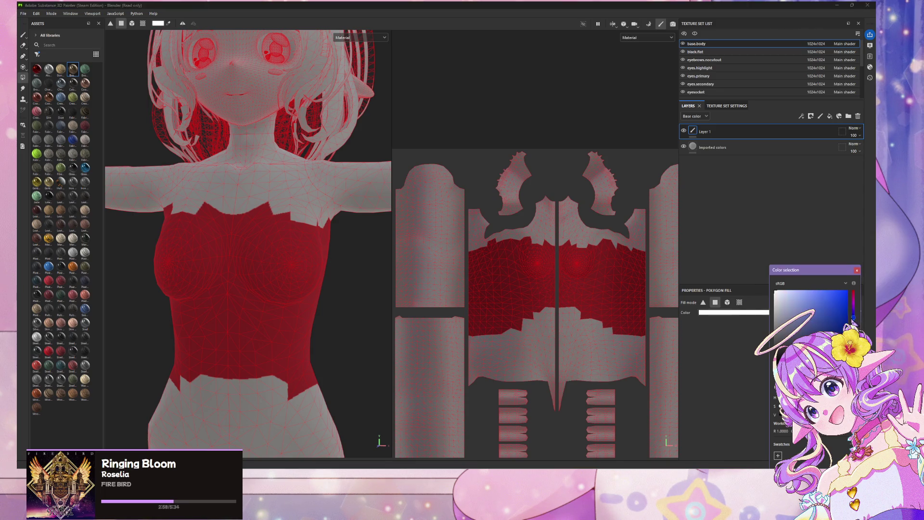
{"action": "left_click", "coordinate": [845, 295]}
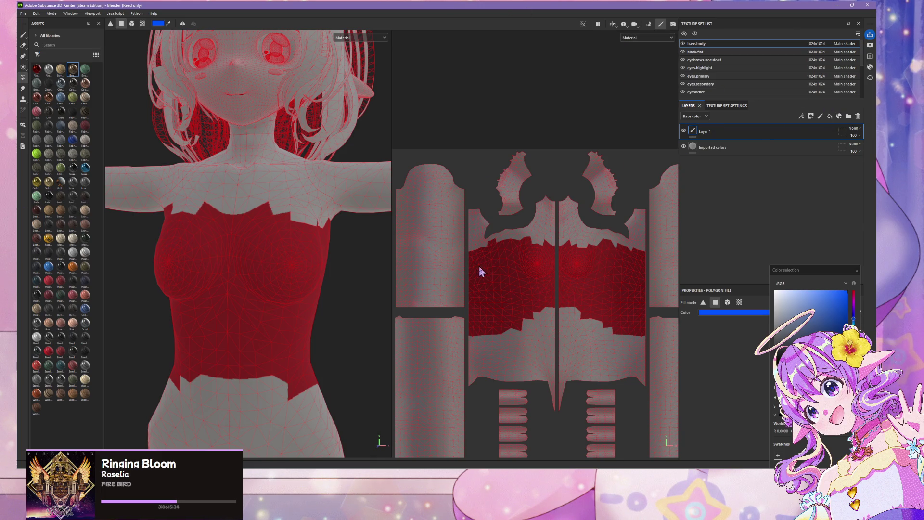
{"action": "mouse_move", "coordinate": [147, 229]}
{"action": "left_mouse_down"}
{"action": "mouse_move", "coordinate": [332, 373]}
{"action": "mouse_move", "coordinate": [333, 421]}
{"action": "mouse_move", "coordinate": [324, 336]}
{"action": "mouse_move", "coordinate": [342, 398]}
{"action": "mouse_move", "coordinate": [346, 390]}
{"action": "left_mouse_up"}
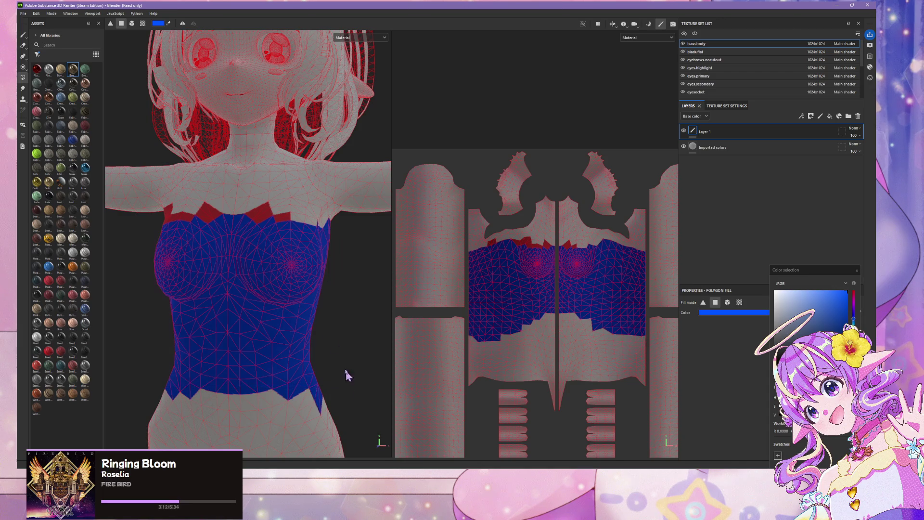
{"action": "mouse_move", "coordinate": [156, 207]}
{"action": "left_mouse_down"}
{"action": "mouse_move", "coordinate": [346, 264]}
{"action": "mouse_move", "coordinate": [136, 254]}
{"action": "mouse_move", "coordinate": [191, 222]}
{"action": "left_mouse_up"}
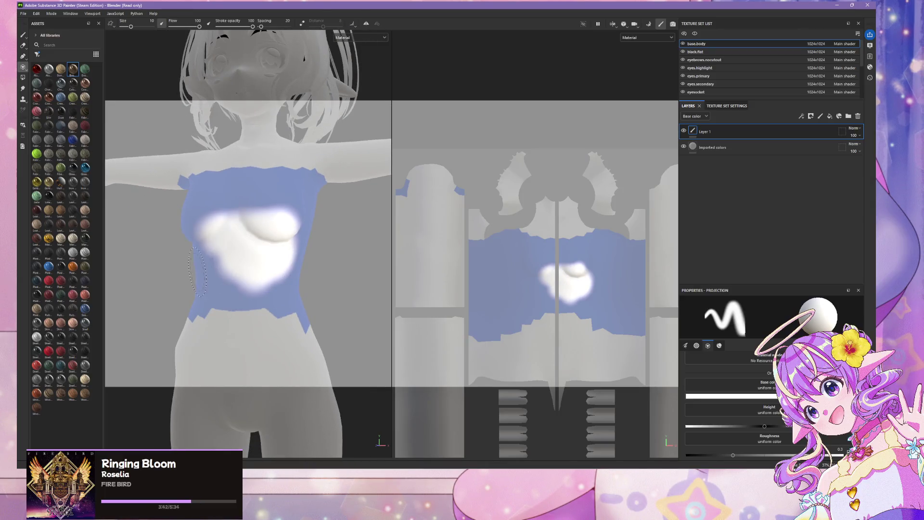
- Orbit and pan around the torso to inspect the blue fill from the side
{"action": "right_click", "coordinate": [229, 252]}
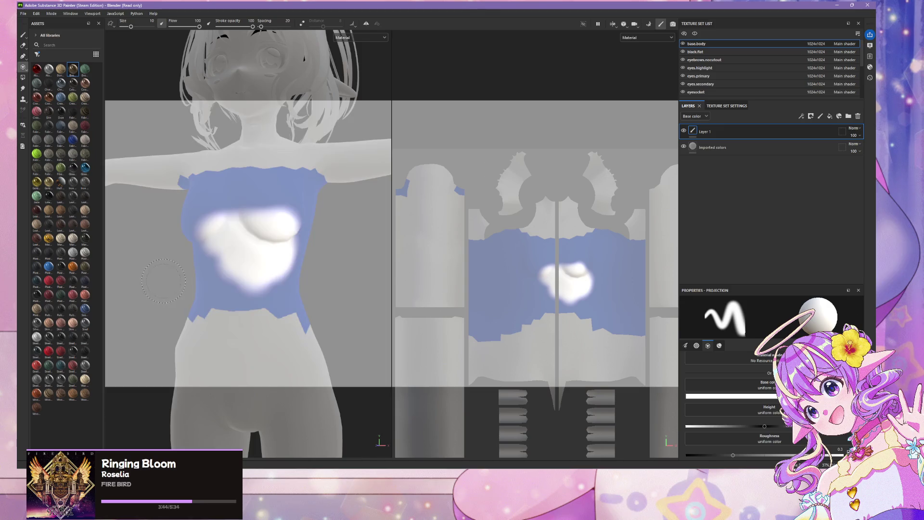
{"action": "mouse_move", "coordinate": [270, 279]}
{"action": "left_mouse_down", "text": "alt"}
{"action": "mouse_move", "coordinate": [262, 289]}
{"action": "mouse_move", "coordinate": [303, 288]}
{"action": "left_mouse_up", "text": "alt"}
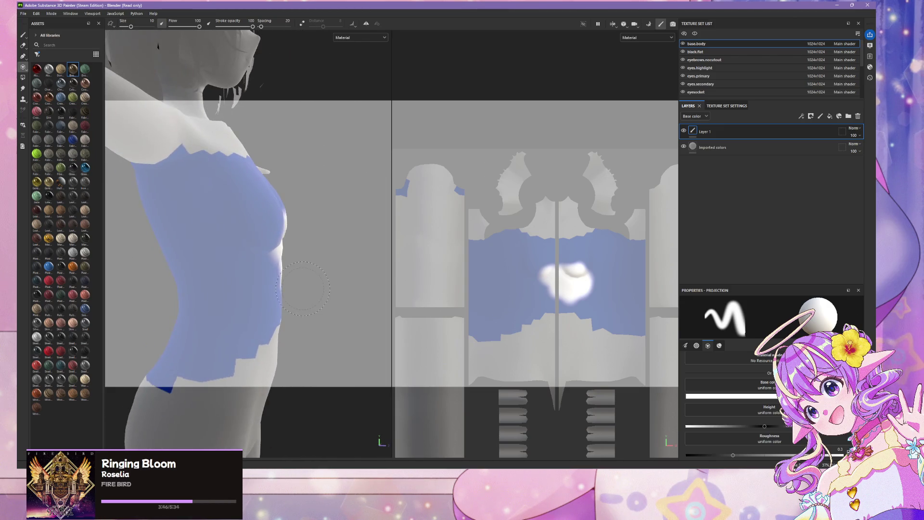
{"action": "mouse_move", "coordinate": [229, 229]}
{"action": "left_mouse_down", "text": "alt"}
{"action": "mouse_move", "coordinate": [237, 221]}
{"action": "mouse_move", "coordinate": [206, 219]}
{"action": "mouse_move", "coordinate": [207, 315]}
{"action": "left_mouse_up", "text": "alt"}
{"action": "mouse_move", "coordinate": [188, 241]}
{"action": "left_mouse_down", "text": "alt"}
{"action": "mouse_move", "coordinate": [169, 204]}
{"action": "mouse_move", "coordinate": [128, 204]}
{"action": "left_mouse_up", "text": "alt"}
{"action": "scroll", "coordinate": [170, 204], "scroll_direction": "up", "scroll_amount": 3}
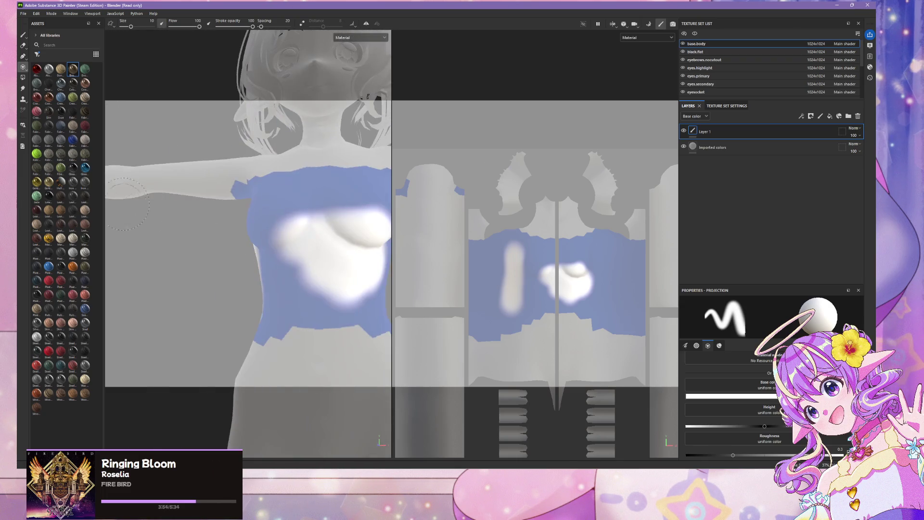
{"action": "mouse_move", "coordinate": [292, 319]}
{"action": "left_mouse_down", "text": "alt"}
{"action": "mouse_move", "coordinate": [295, 303]}
{"action": "mouse_move", "coordinate": [315, 330]}
{"action": "mouse_move", "coordinate": [296, 316]}
{"action": "left_mouse_up", "text": "alt"}
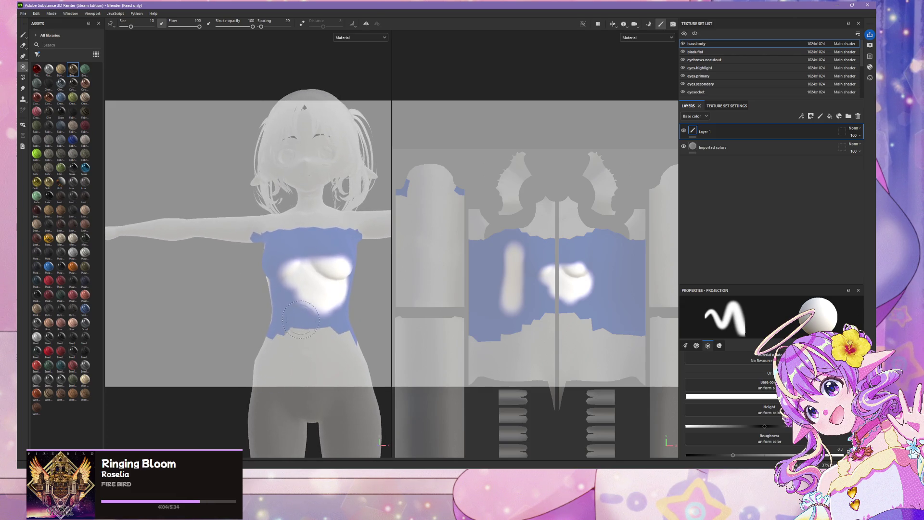
{"action": "middle_click_drag", "start_coordinate": [258, 299], "coordinate": [251, 218], "text": "alt"}
{"action": "scroll", "coordinate": [251, 218], "scroll_direction": "up", "scroll_amount": 1}
{"action": "left_click_drag", "start_coordinate": [236, 222], "coordinate": [196, 242], "text": "alt"}
- Shrink the brush, paint white test strokes on hip, waist and chest, then delete the layer
{"action": "left_click", "coordinate": [198, 242]}
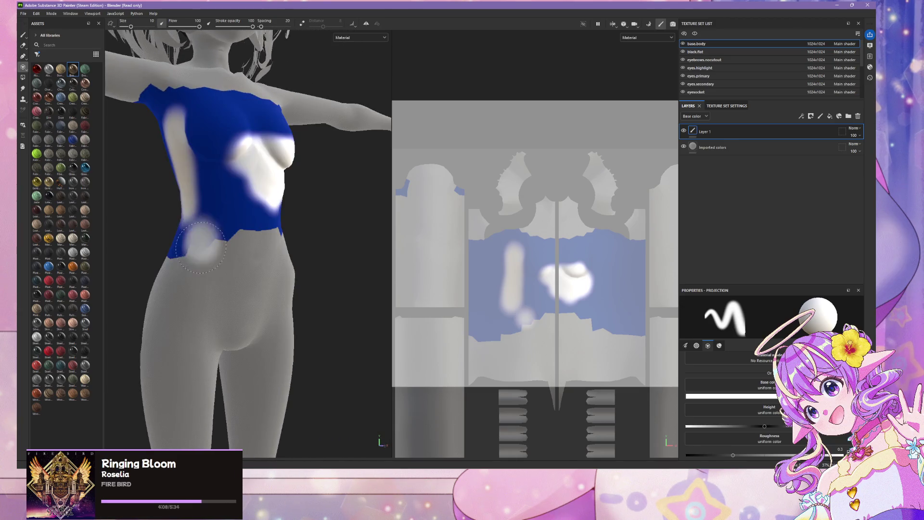
{"action": "right_click_drag", "start_coordinate": [218, 225], "coordinate": [169, 246], "text": "ctrl"}
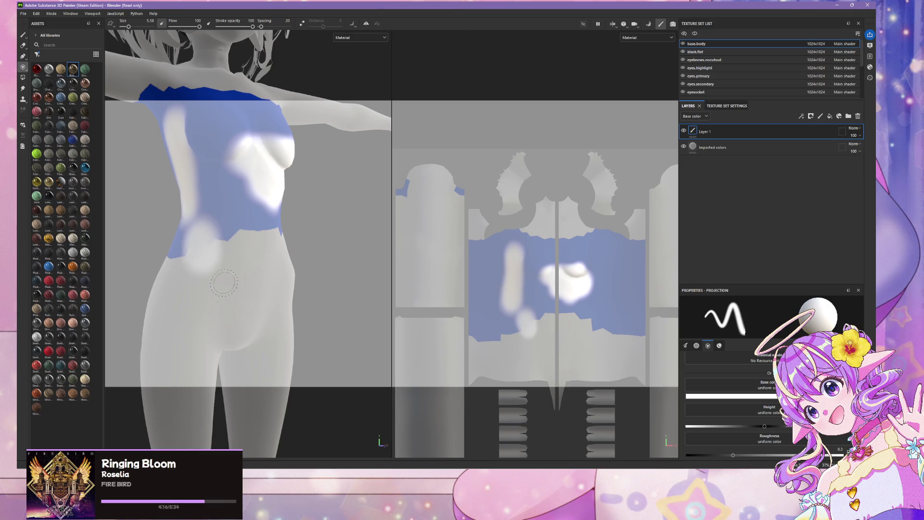
{"action": "right_click_drag", "start_coordinate": [198, 248], "coordinate": [161, 251], "text": "ctrl"}
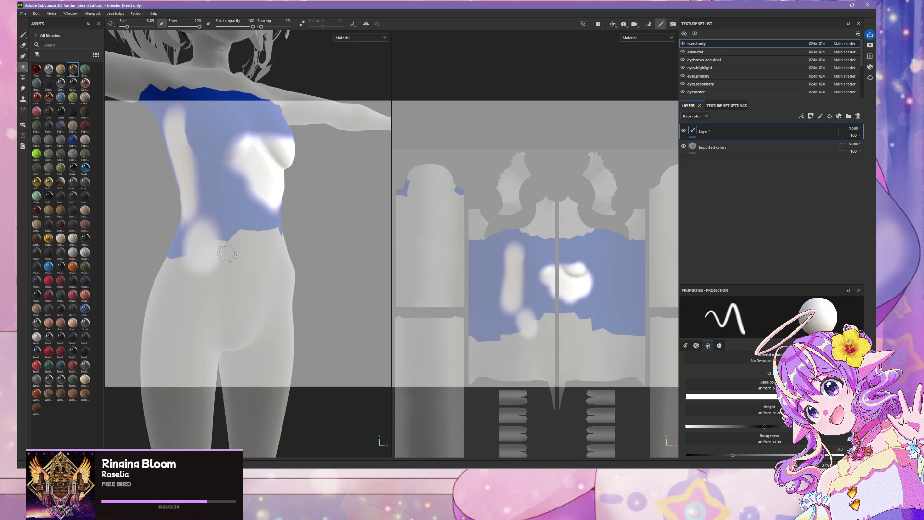
{"action": "mouse_move", "coordinate": [227, 249]}
{"action": "left_mouse_down"}
{"action": "mouse_move", "coordinate": [229, 274]}
{"action": "mouse_move", "coordinate": [265, 279]}
{"action": "mouse_move", "coordinate": [288, 260]}
{"action": "mouse_move", "coordinate": [294, 284]}
{"action": "mouse_move", "coordinate": [283, 290]}
{"action": "left_mouse_up"}
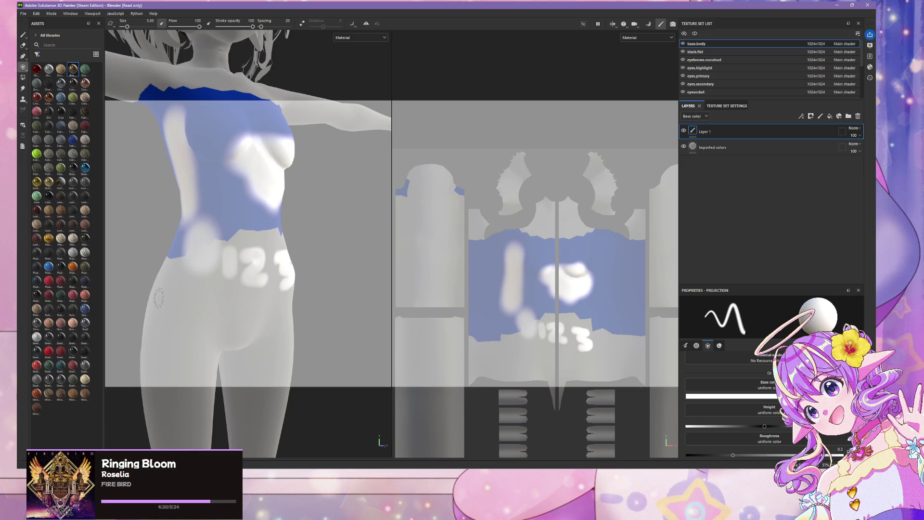
{"action": "mouse_move", "coordinate": [137, 297]}
{"action": "left_mouse_down"}
{"action": "mouse_move", "coordinate": [248, 298]}
{"action": "mouse_move", "coordinate": [204, 324]}
{"action": "left_mouse_up"}
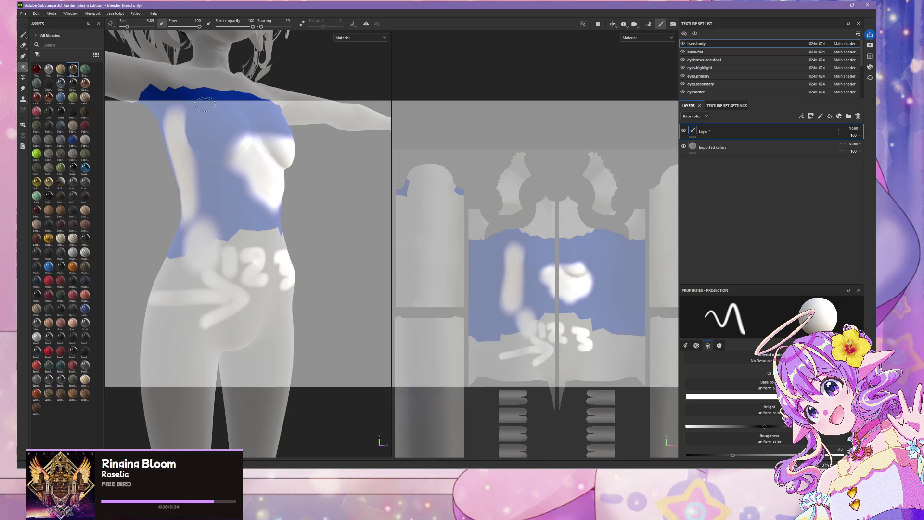
{"action": "left_click_drag", "start_coordinate": [208, 115], "coordinate": [303, 113]}
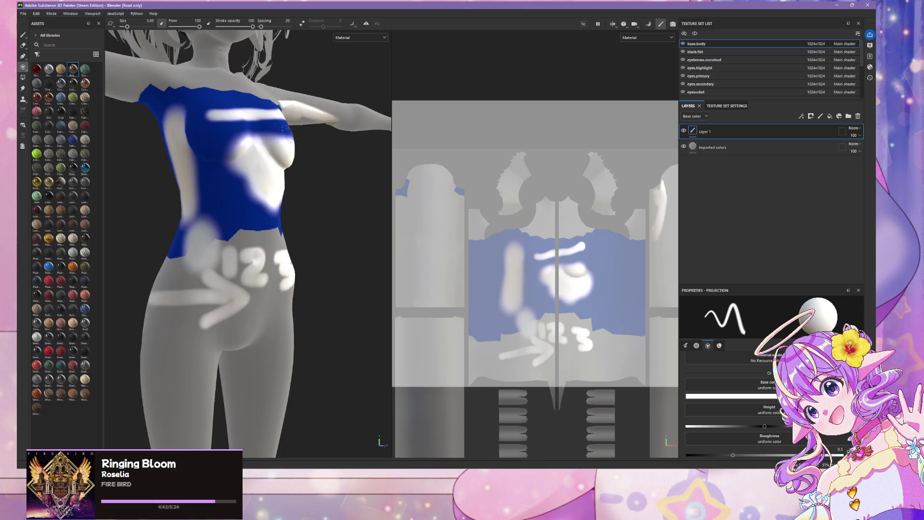
{"action": "mouse_move", "coordinate": [233, 221]}
{"action": "left_mouse_down"}
{"action": "mouse_move", "coordinate": [272, 222]}
{"action": "mouse_move", "coordinate": [262, 236]}
{"action": "left_mouse_up"}
{"action": "left_click_drag", "start_coordinate": [290, 308], "coordinate": [290, 378]}
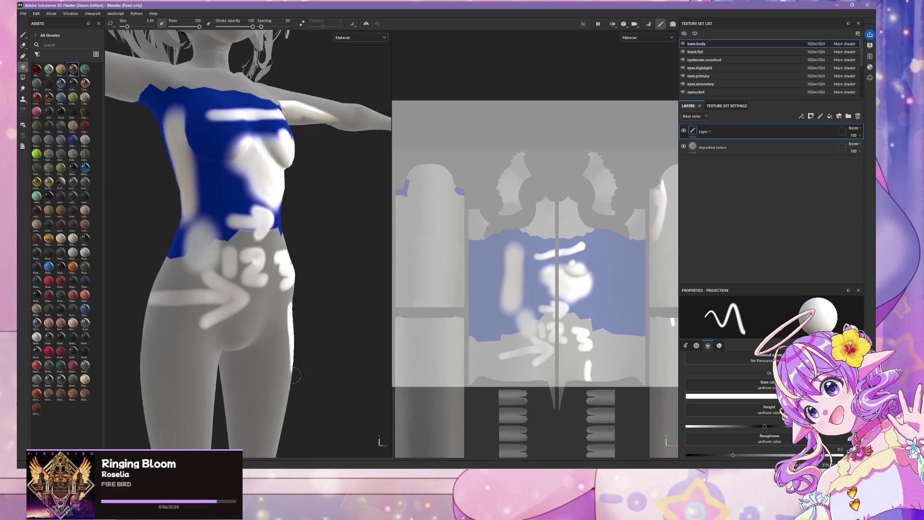
{"action": "left_click_drag", "start_coordinate": [268, 311], "coordinate": [272, 378]}
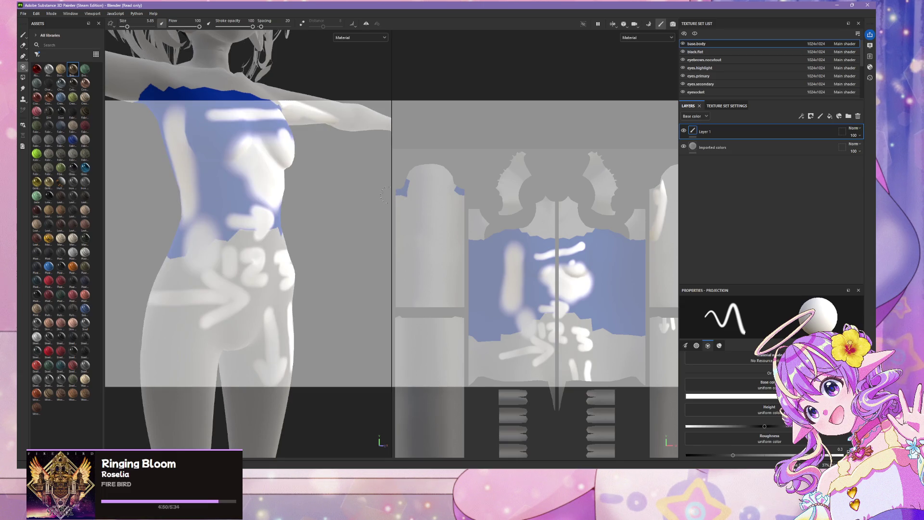
{"action": "left_click", "coordinate": [858, 116]}
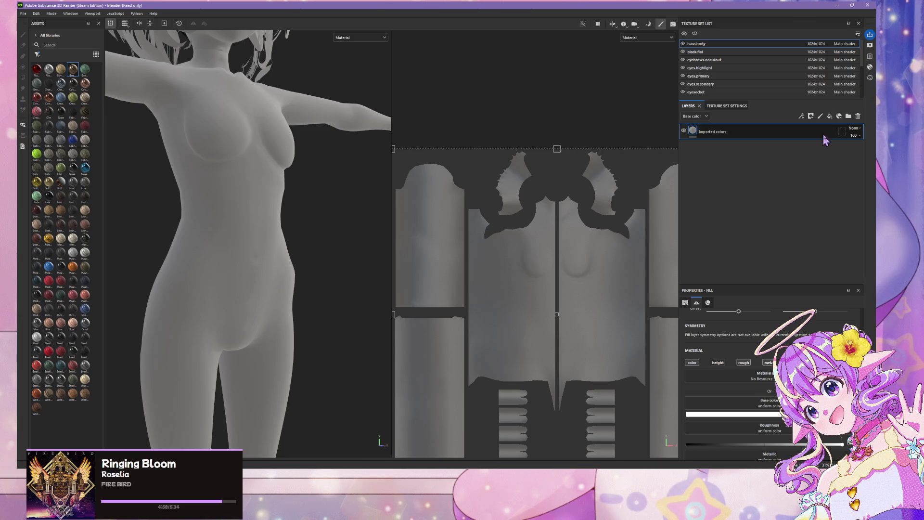
- Add a new empty paint layer, then try Polygon Fill and switch to the Paint Along tool
{"action": "left_click", "coordinate": [821, 116]}
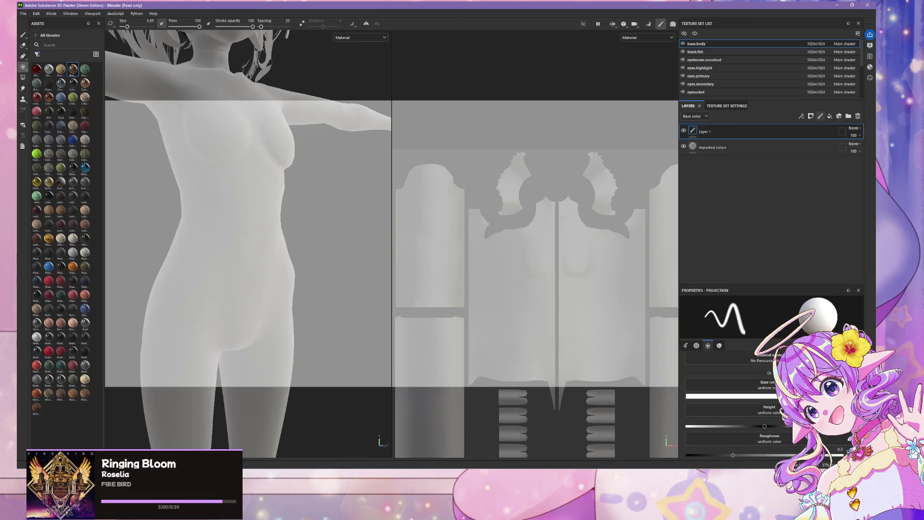
{"action": "left_click", "coordinate": [23, 78]}
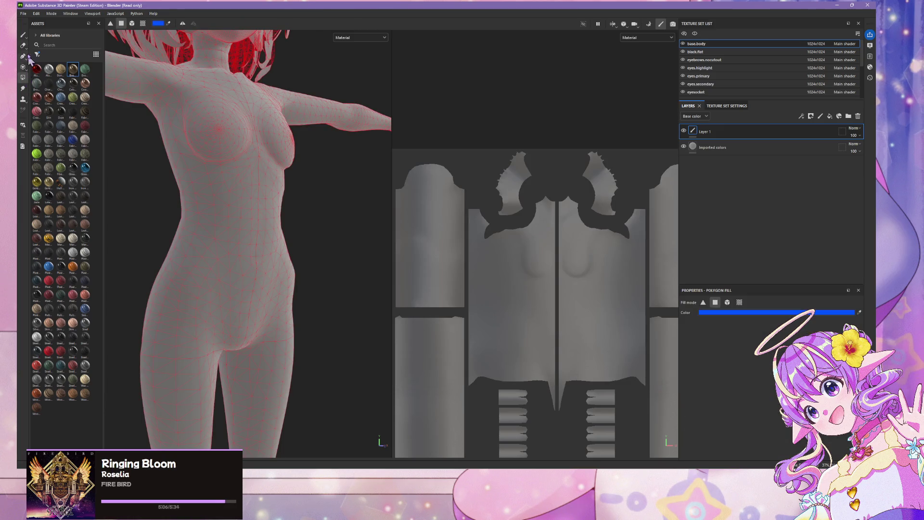
{"action": "left_click", "coordinate": [23, 56]}
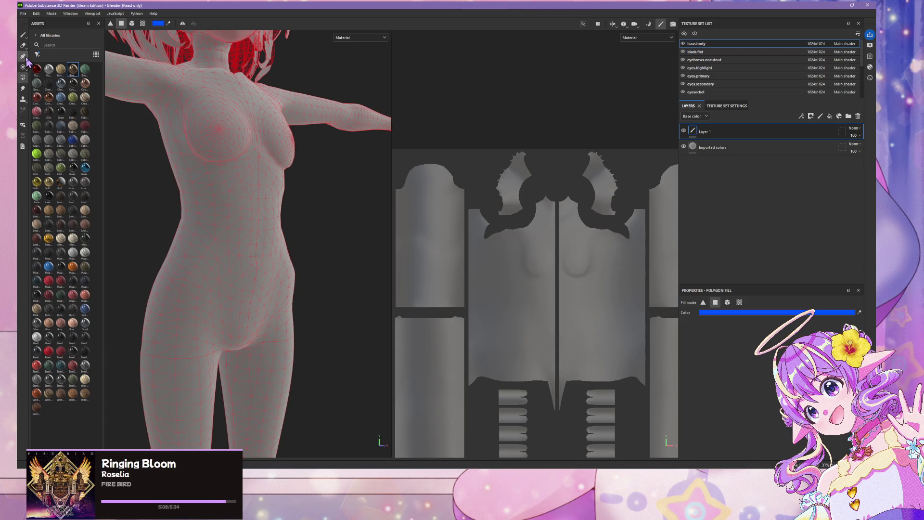
{"action": "mouse_move", "coordinate": [462, 469]}
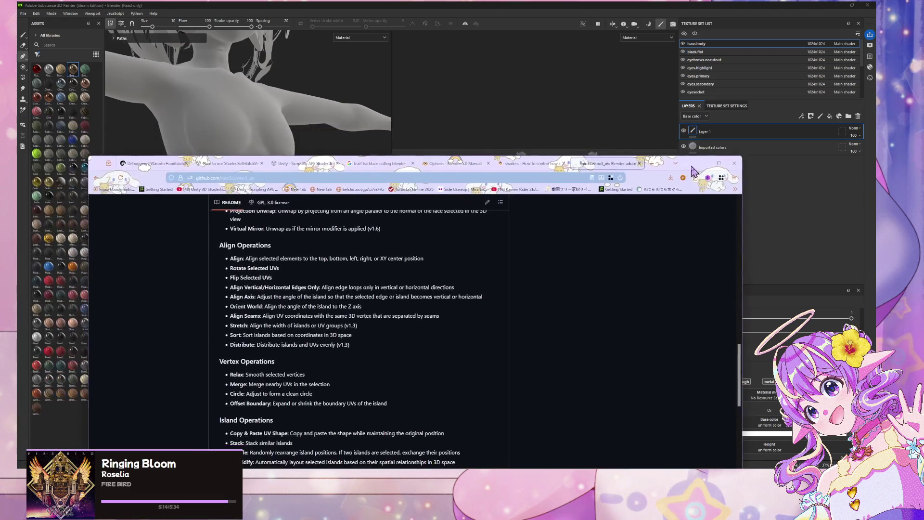
- Search Google for 'substance 3d vector shape' in Chrome
{"action": "mouse_move", "coordinate": [308, 162]}
{"action": "left_mouse_down"}
{"action": "mouse_move", "coordinate": [323, 169]}
{"action": "mouse_move", "coordinate": [306, 175]}
{"action": "left_mouse_up"}
{"action": "left_click", "coordinate": [305, 176]}
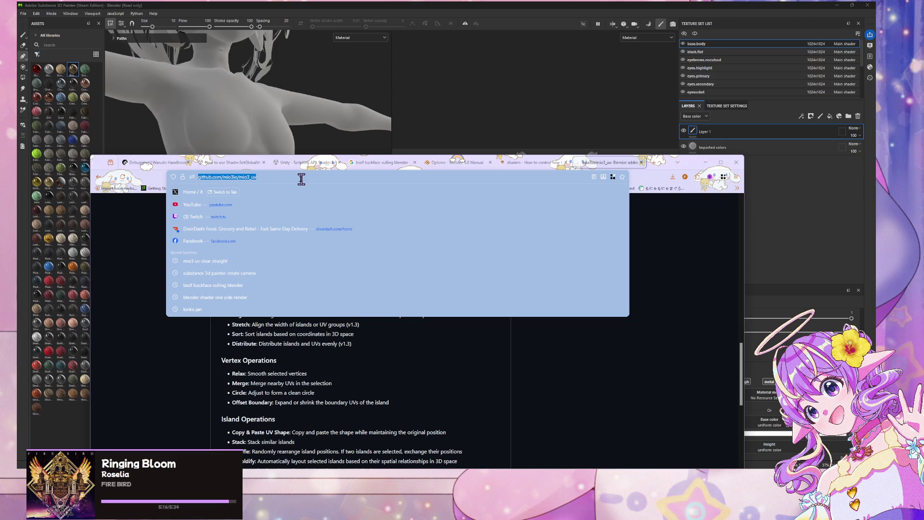
{"action": "type", "text": "substance 3d v"}
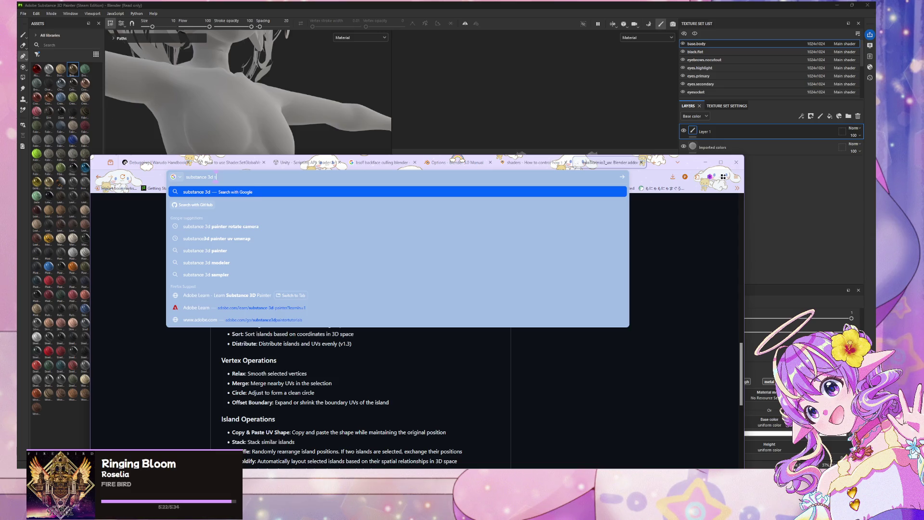
{"action": "type", "text": "ector "}
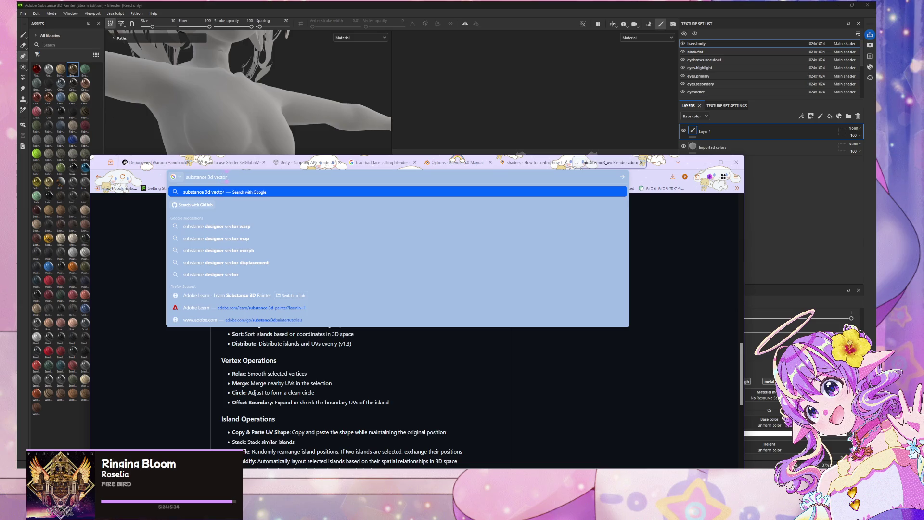
{"action": "type", "text": "shape"}
{"action": "key", "text": "Return"}
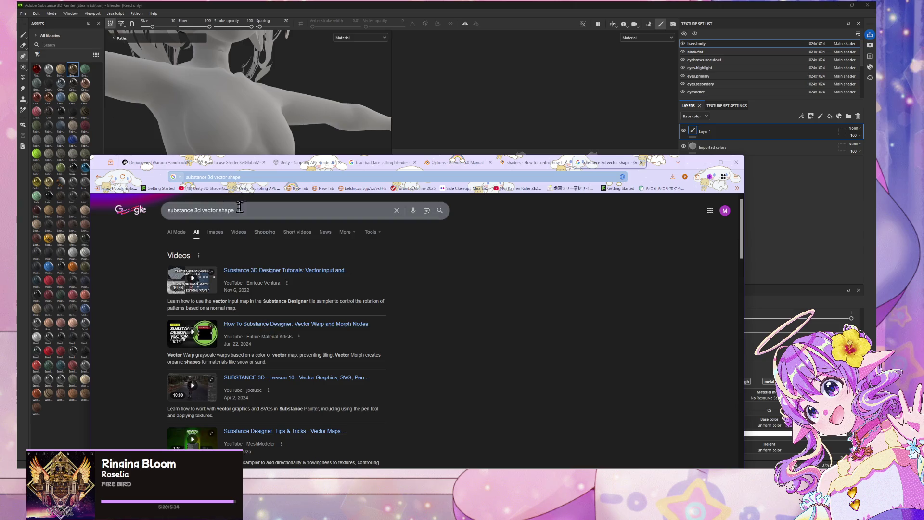
- Open the Shape and Vector editing tools results in background tabs and view the Shape page
{"action": "scroll", "coordinate": [262, 212], "scroll_direction": "down", "scroll_amount": 5}
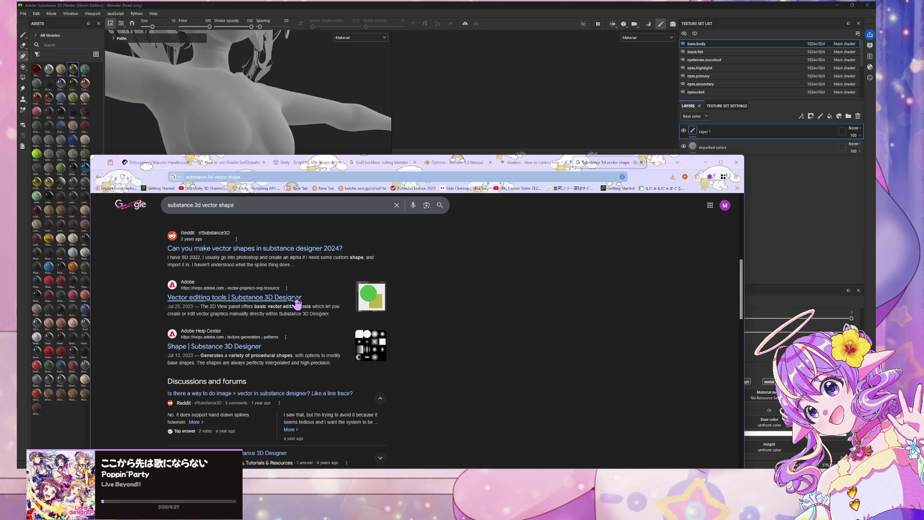
{"action": "scroll", "coordinate": [301, 302], "scroll_direction": "down", "scroll_amount": 2}
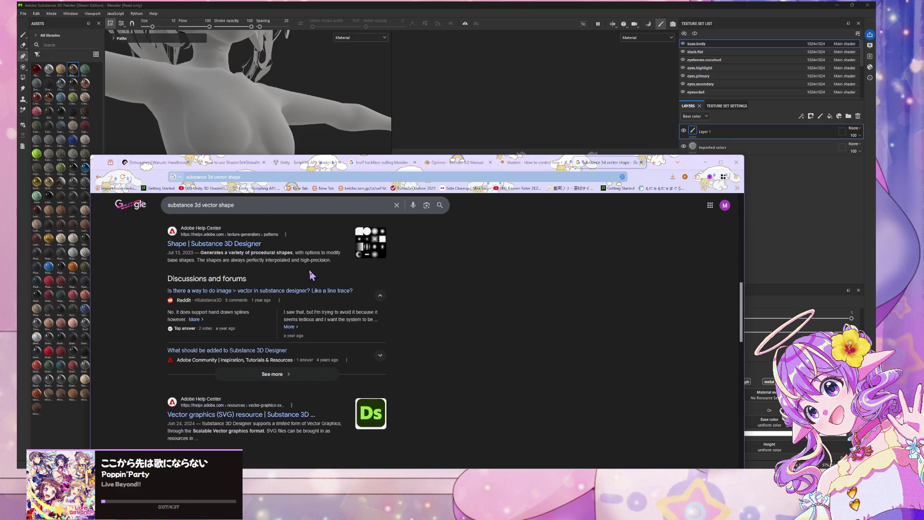
{"action": "scroll", "coordinate": [294, 305], "scroll_direction": "up", "scroll_amount": 1}
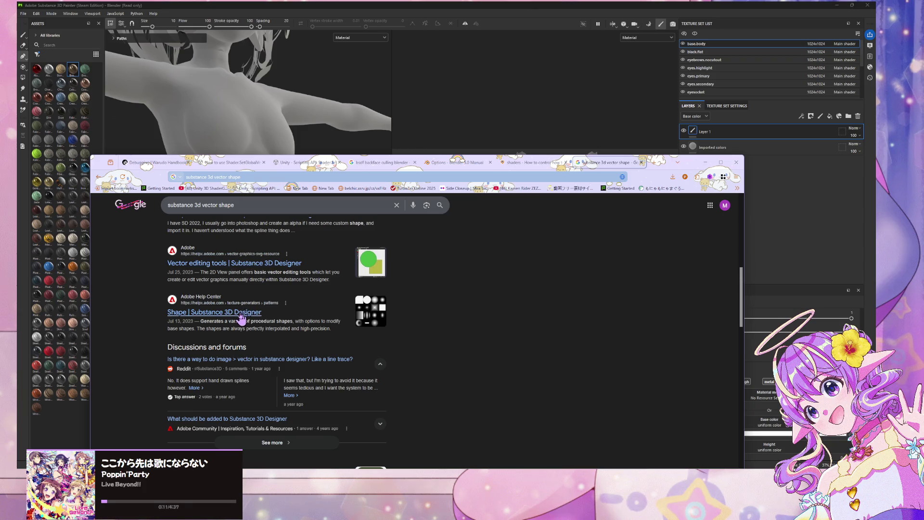
{"action": "middle_click", "coordinate": [241, 314]}
{"action": "middle_click", "coordinate": [259, 271]}
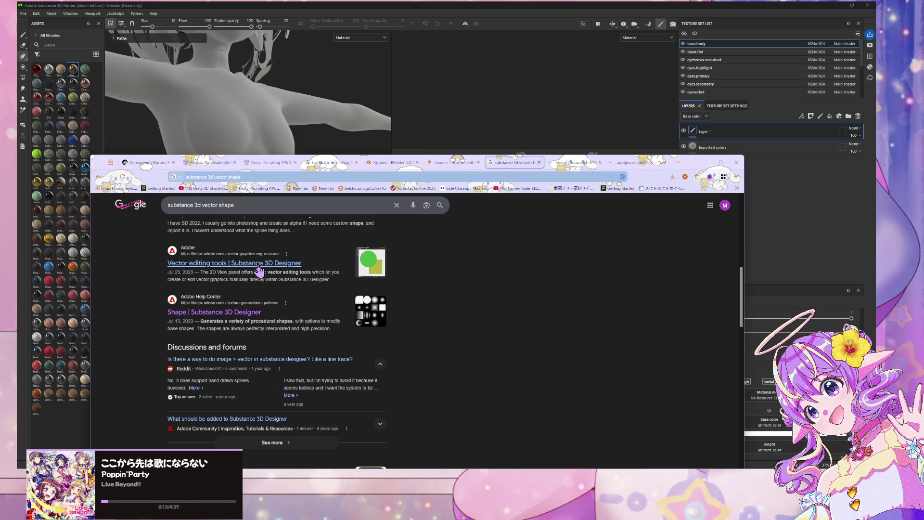
{"action": "left_click", "coordinate": [568, 163]}
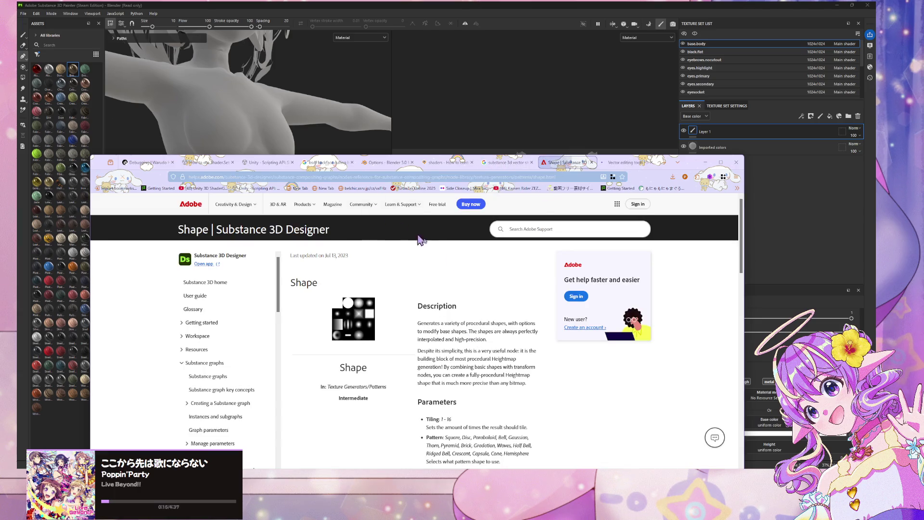
- Skim the Shape help page, then switch to the Vector editing tools page
{"action": "scroll", "coordinate": [481, 270], "scroll_direction": "down", "scroll_amount": 2}
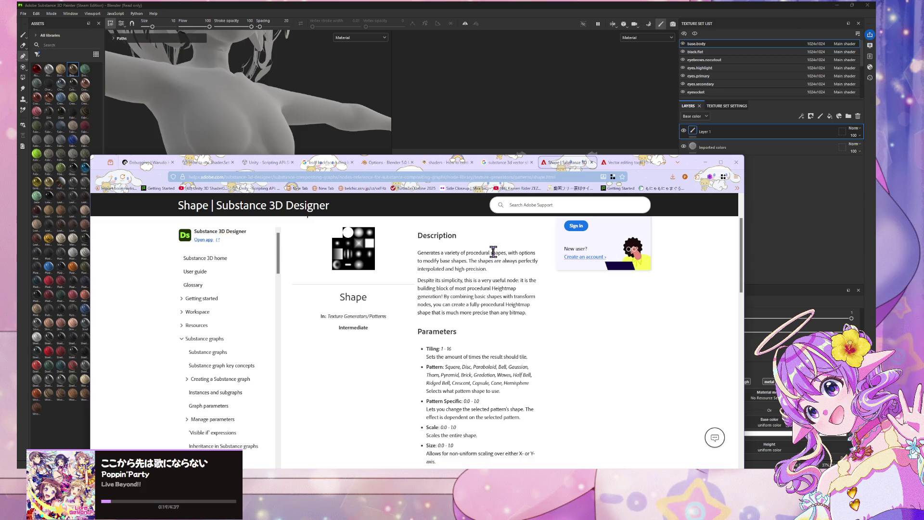
{"action": "scroll", "coordinate": [493, 252], "scroll_direction": "down", "scroll_amount": 10}
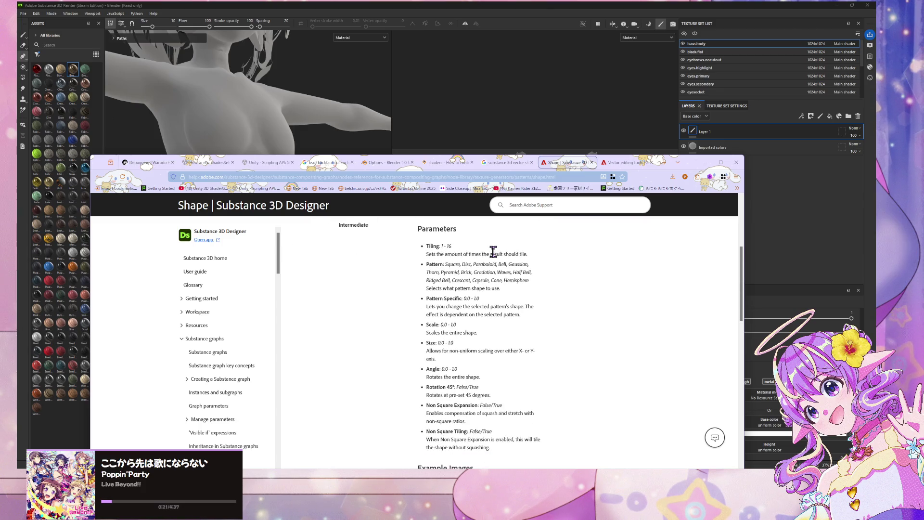
{"action": "scroll", "coordinate": [481, 252], "scroll_direction": "down", "scroll_amount": 5}
{"action": "scroll", "coordinate": [489, 252], "scroll_direction": "up", "scroll_amount": 5}
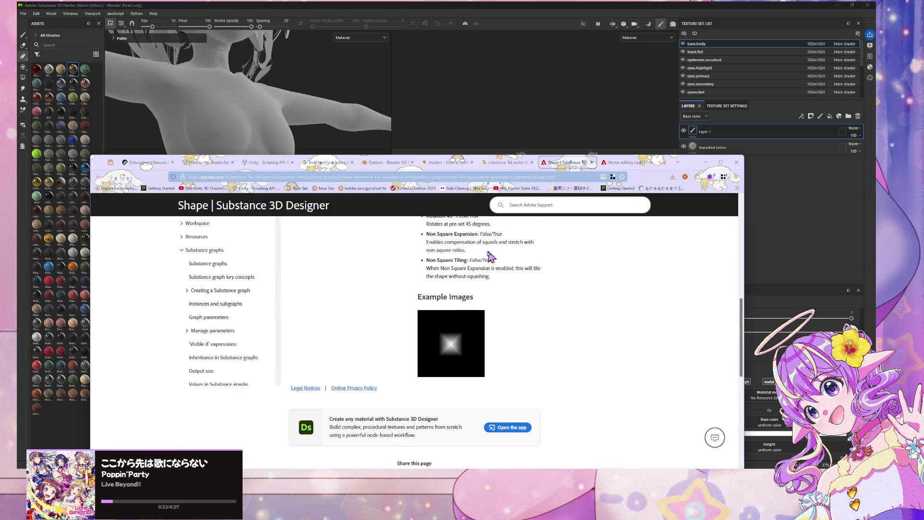
{"action": "left_click", "coordinate": [606, 163]}
{"action": "scroll", "coordinate": [395, 248], "scroll_direction": "down", "scroll_amount": 4}
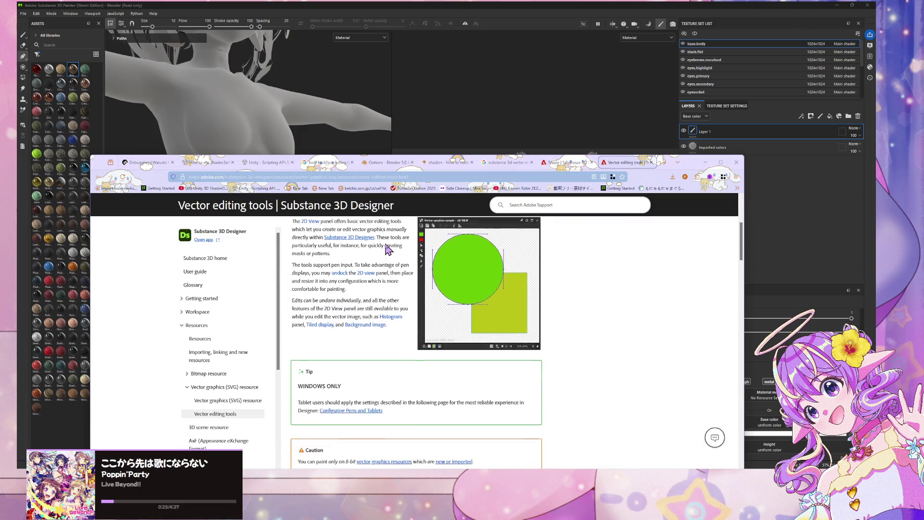
{"action": "scroll", "coordinate": [387, 249], "scroll_direction": "up", "scroll_amount": 2}
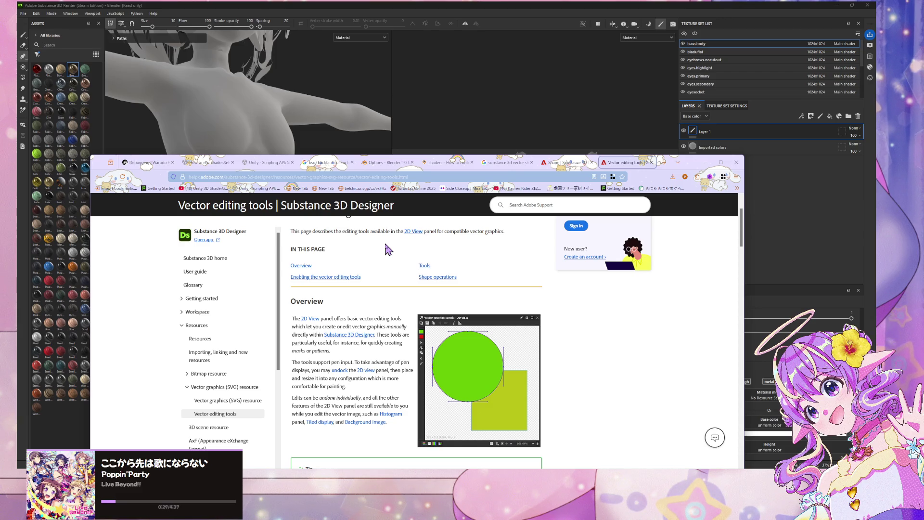
- Scroll through the Shape, Pen, Extrude and Shape operations sections of the article
{"action": "scroll", "coordinate": [388, 249], "scroll_direction": "down", "scroll_amount": 5}
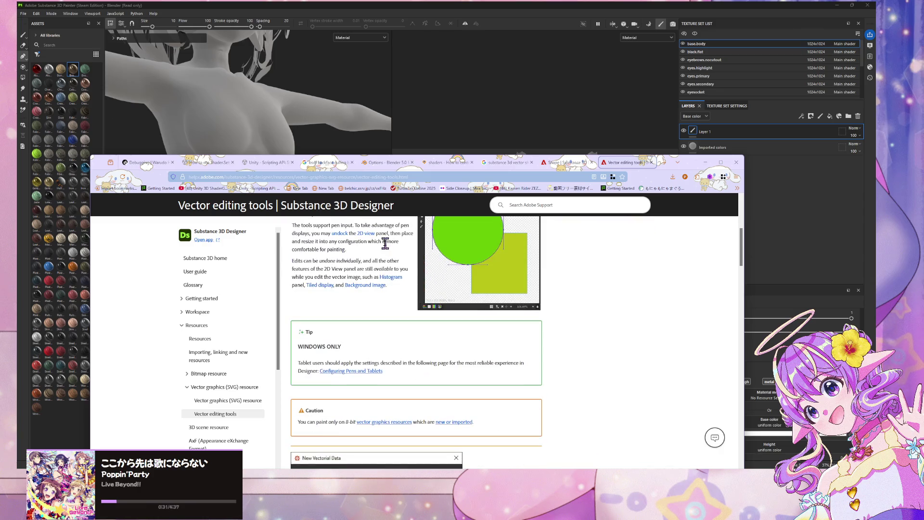
{"action": "scroll", "coordinate": [364, 248], "scroll_direction": "down", "scroll_amount": 3}
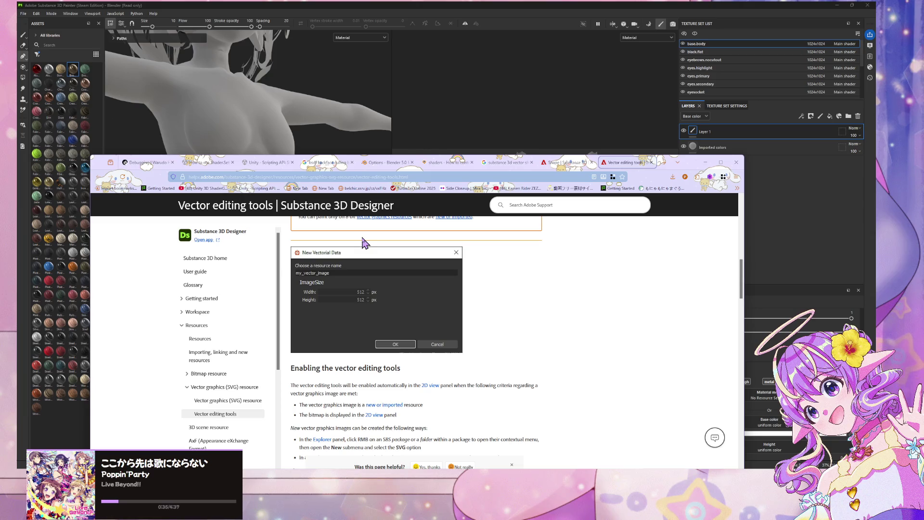
{"action": "scroll", "coordinate": [364, 238], "scroll_direction": "down", "scroll_amount": 4}
{"action": "scroll", "coordinate": [481, 264], "scroll_direction": "down", "scroll_amount": 4}
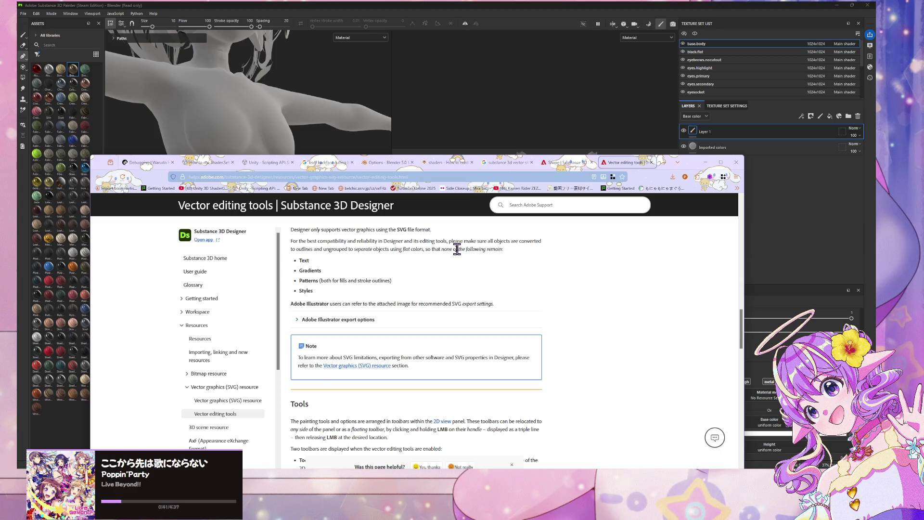
{"action": "scroll", "coordinate": [457, 249], "scroll_direction": "down", "scroll_amount": 8}
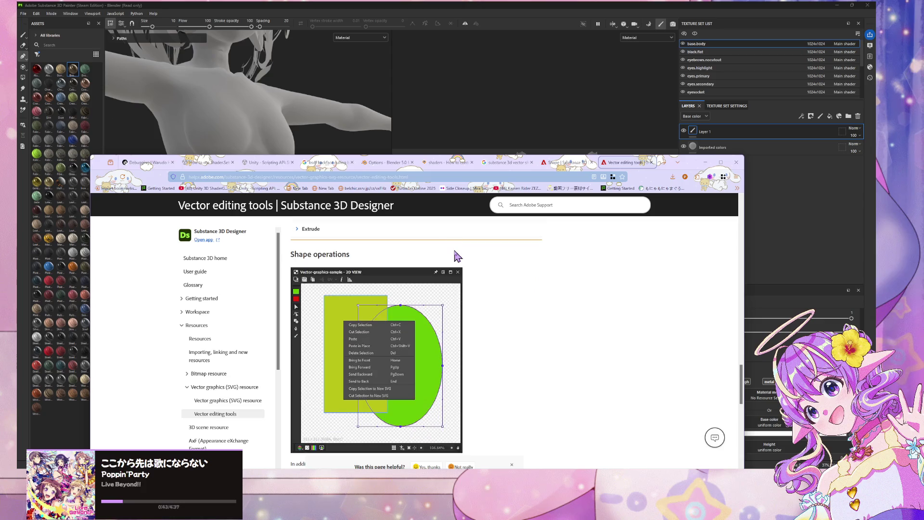
{"action": "scroll", "coordinate": [457, 255], "scroll_direction": "down", "scroll_amount": 6}
{"action": "scroll", "coordinate": [455, 256], "scroll_direction": "up", "scroll_amount": 6}
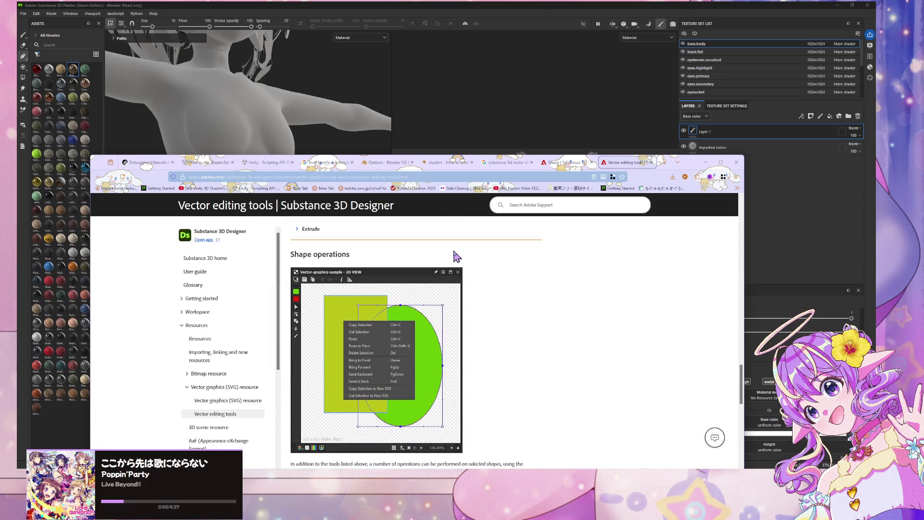
{"action": "scroll", "coordinate": [455, 253], "scroll_direction": "down", "scroll_amount": 1}
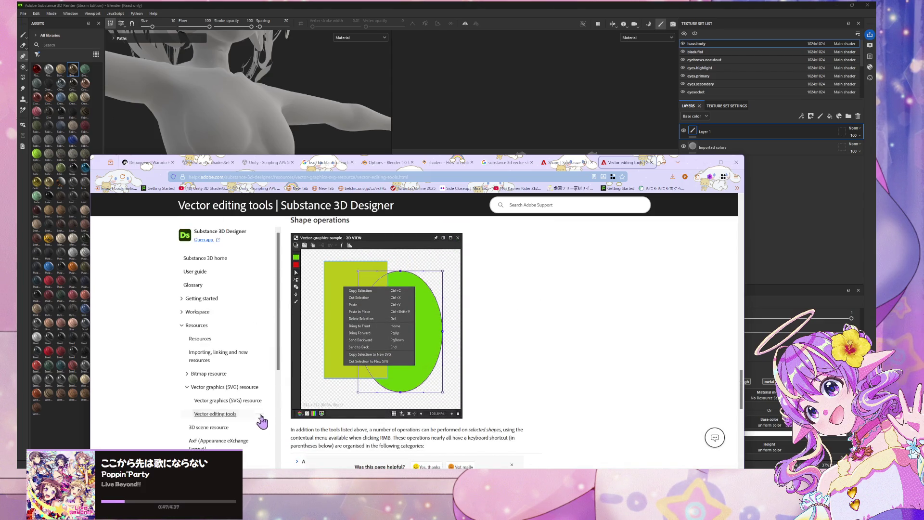
{"action": "scroll", "coordinate": [224, 343], "scroll_direction": "down", "scroll_amount": 2}
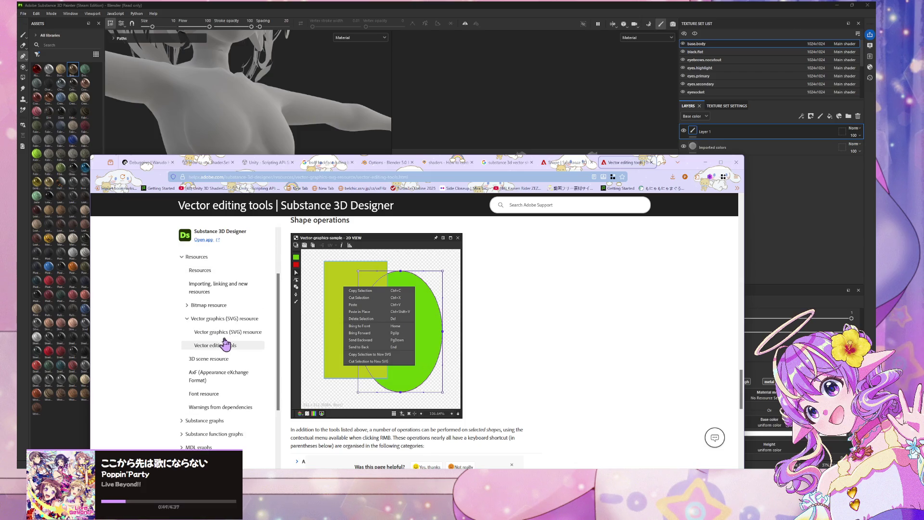
{"action": "scroll", "coordinate": [226, 343], "scroll_direction": "down", "scroll_amount": 2}
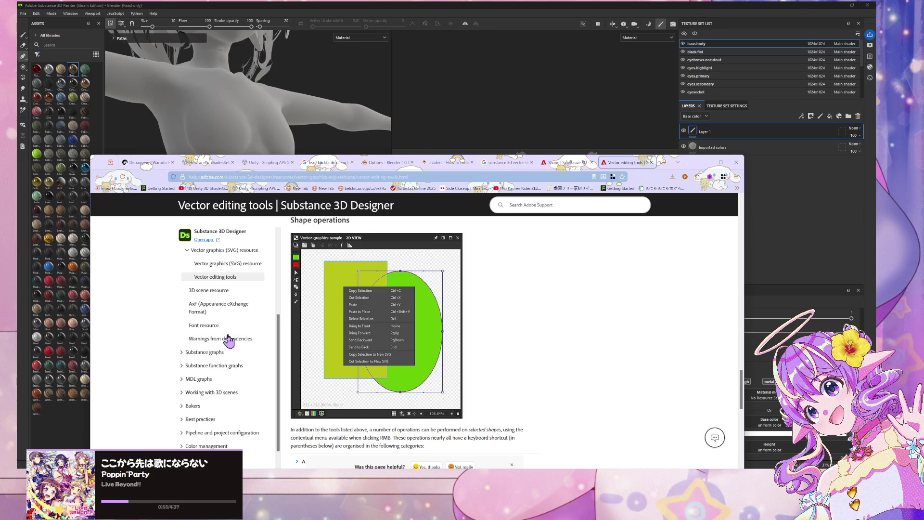
{"action": "scroll", "coordinate": [229, 340], "scroll_direction": "down", "scroll_amount": 1}
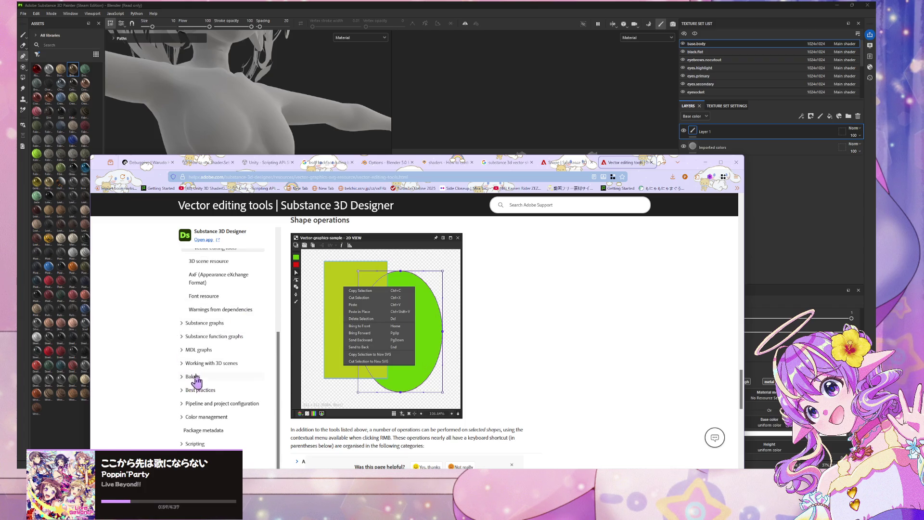
{"action": "scroll", "coordinate": [197, 301], "scroll_direction": "up", "scroll_amount": 3}
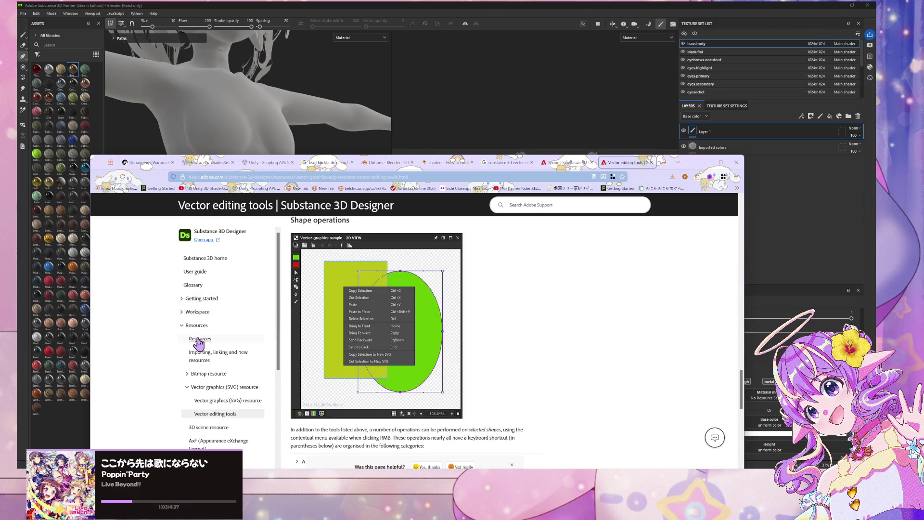
{"action": "scroll", "coordinate": [196, 299], "scroll_direction": "up", "scroll_amount": 1}
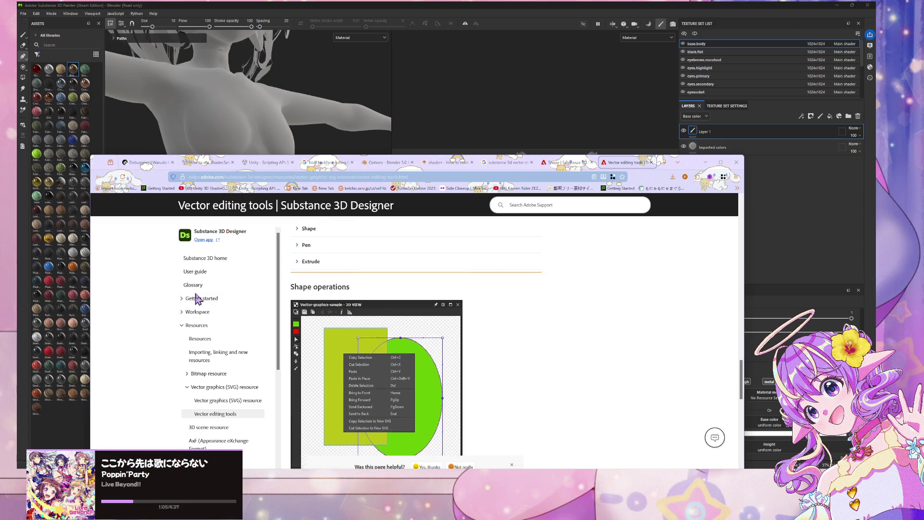
- Open the Substance 3D Designer user guide and expand its Resources and Workspace sections
{"action": "left_click", "coordinate": [213, 261]}
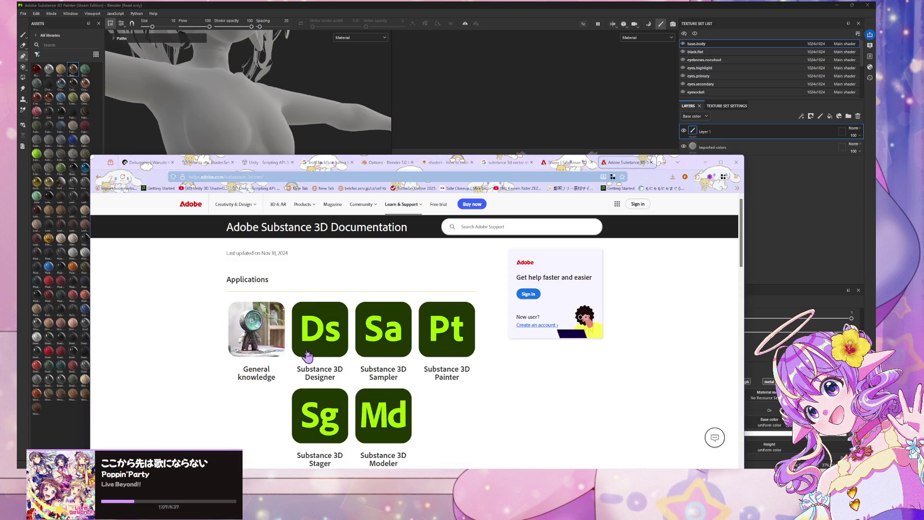
{"action": "scroll", "coordinate": [327, 337], "scroll_direction": "down", "scroll_amount": 2}
{"action": "scroll", "coordinate": [386, 328], "scroll_direction": "up", "scroll_amount": 2}
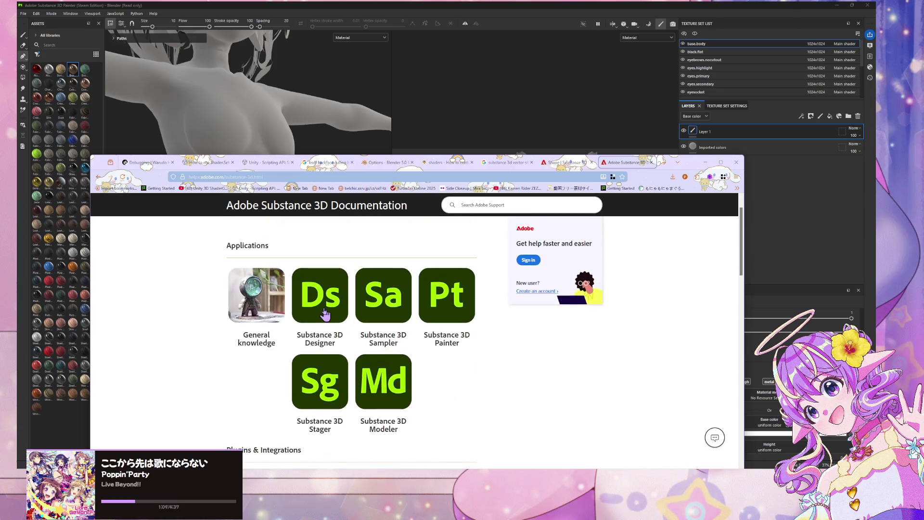
{"action": "left_click", "coordinate": [324, 315]}
{"action": "scroll", "coordinate": [241, 352], "scroll_direction": "down", "scroll_amount": 1}
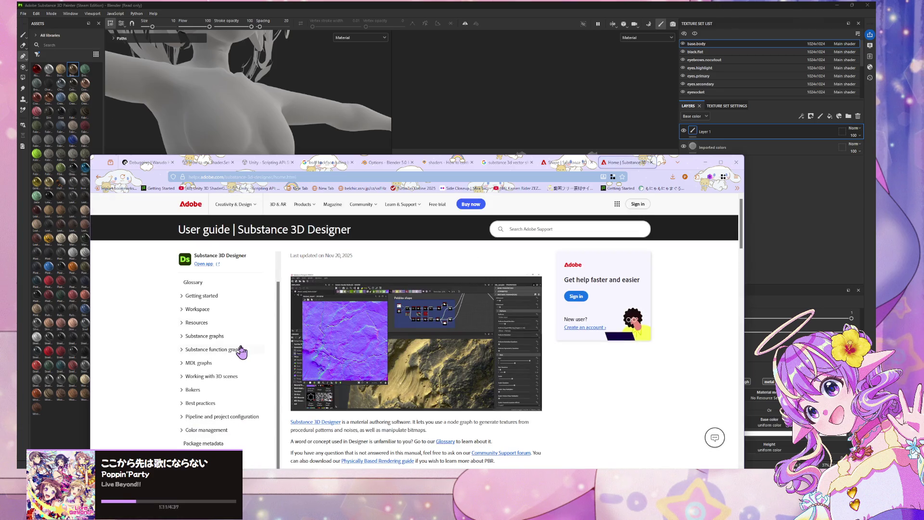
{"action": "scroll", "coordinate": [467, 391], "scroll_direction": "down", "scroll_amount": 2}
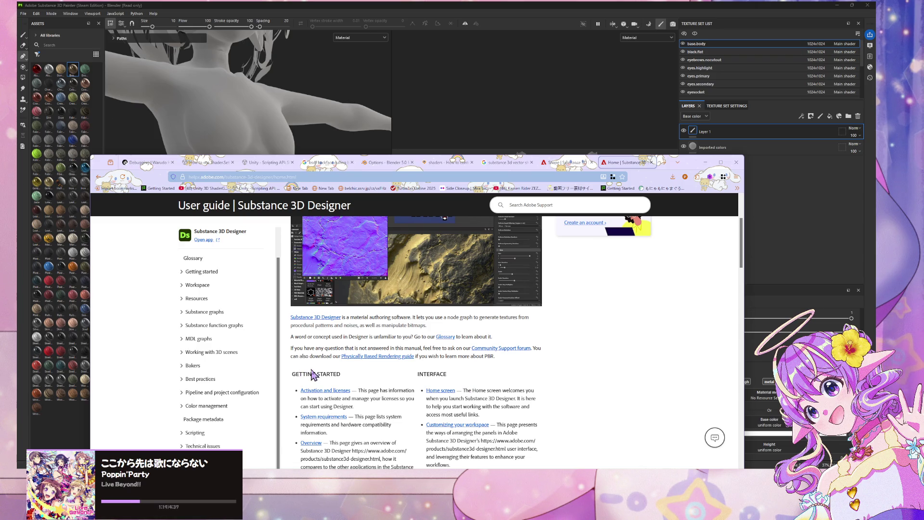
{"action": "scroll", "coordinate": [315, 376], "scroll_direction": "down", "scroll_amount": 5}
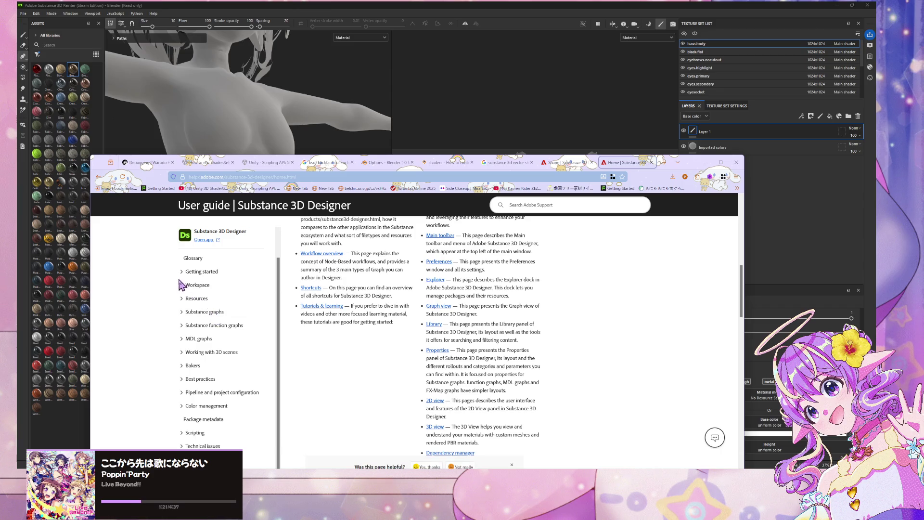
{"action": "left_click", "coordinate": [182, 300]}
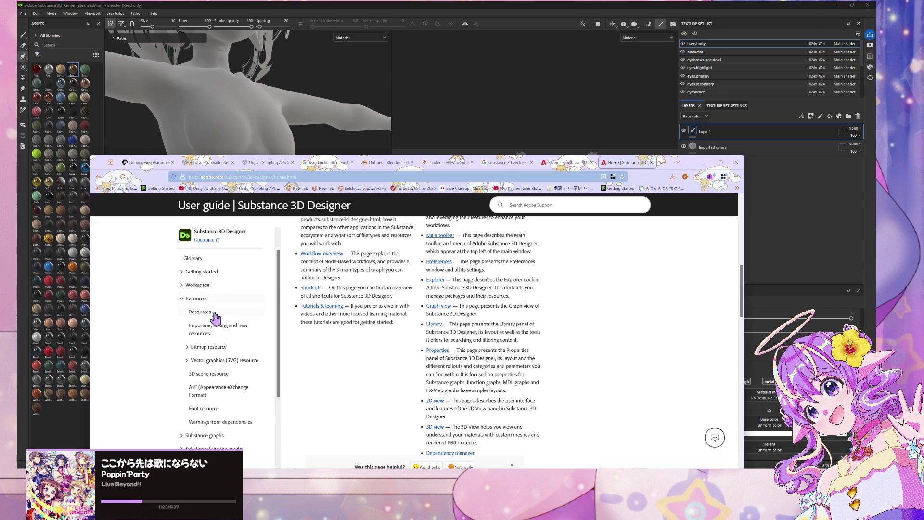
{"action": "left_click", "coordinate": [186, 287]}
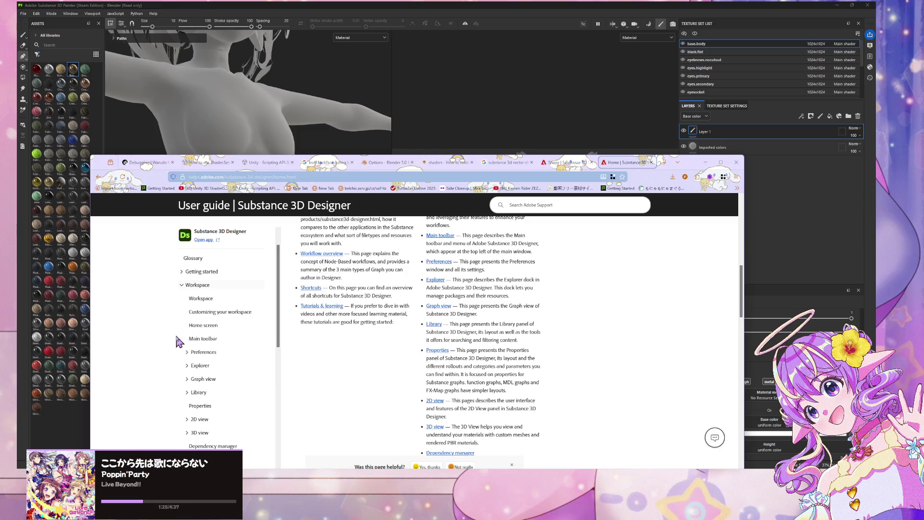
{"action": "scroll", "coordinate": [215, 280], "scroll_direction": "down", "scroll_amount": 2}
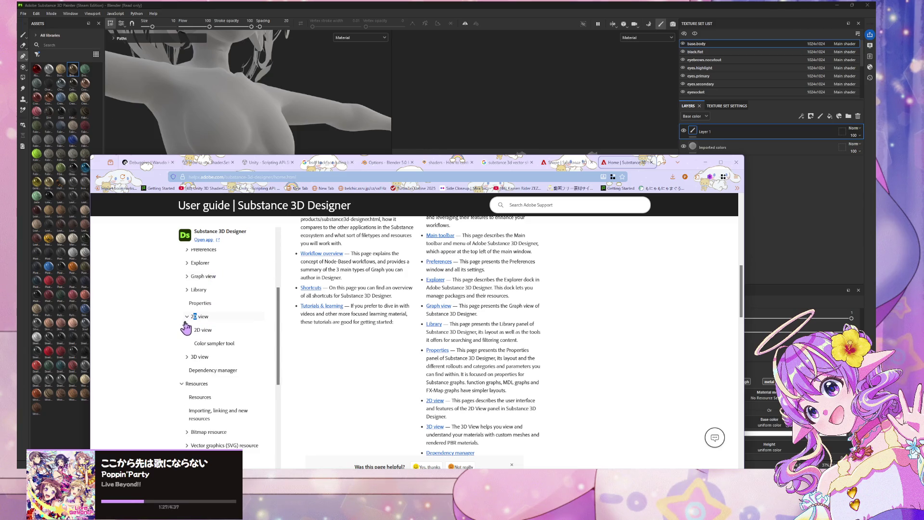
- Open the 2D view and Color sampler tool help pages
{"action": "left_click", "coordinate": [196, 325]}
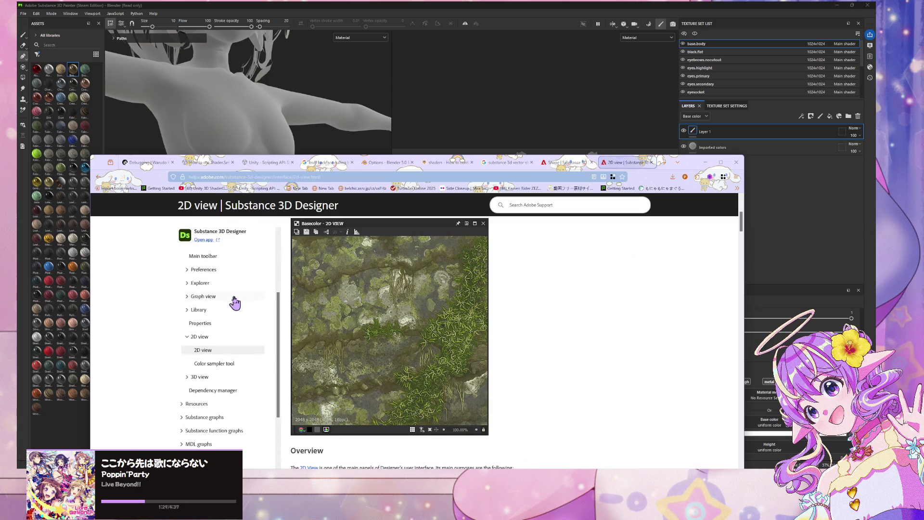
{"action": "scroll", "coordinate": [235, 302], "scroll_direction": "down", "scroll_amount": 1}
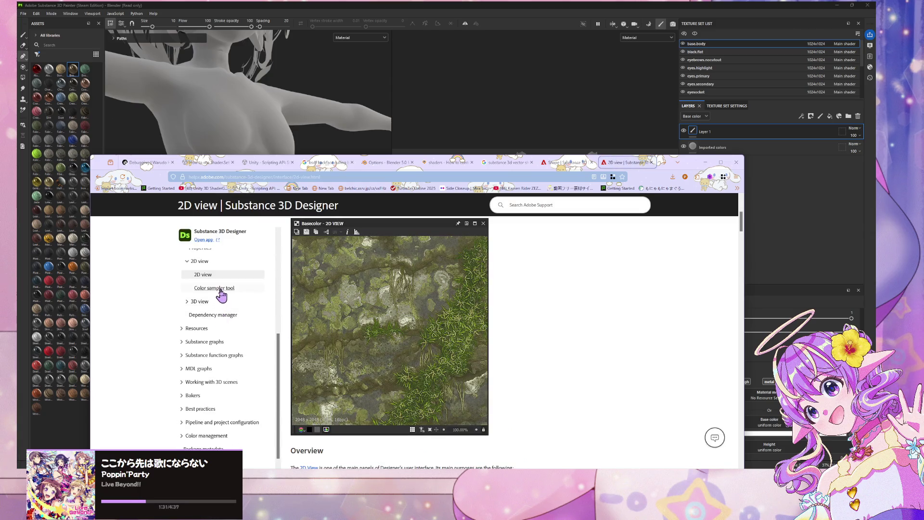
{"action": "left_click", "coordinate": [220, 289]}
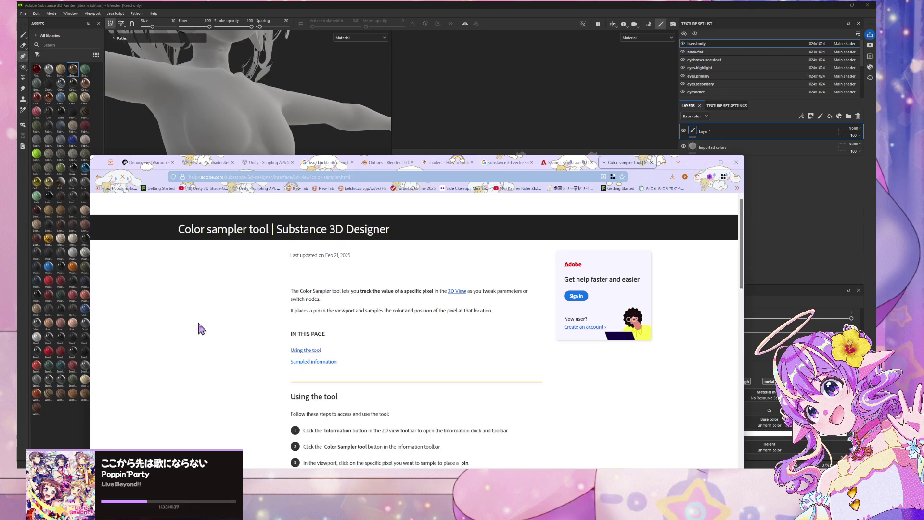
{"action": "scroll", "coordinate": [202, 327], "scroll_direction": "down", "scroll_amount": 2}
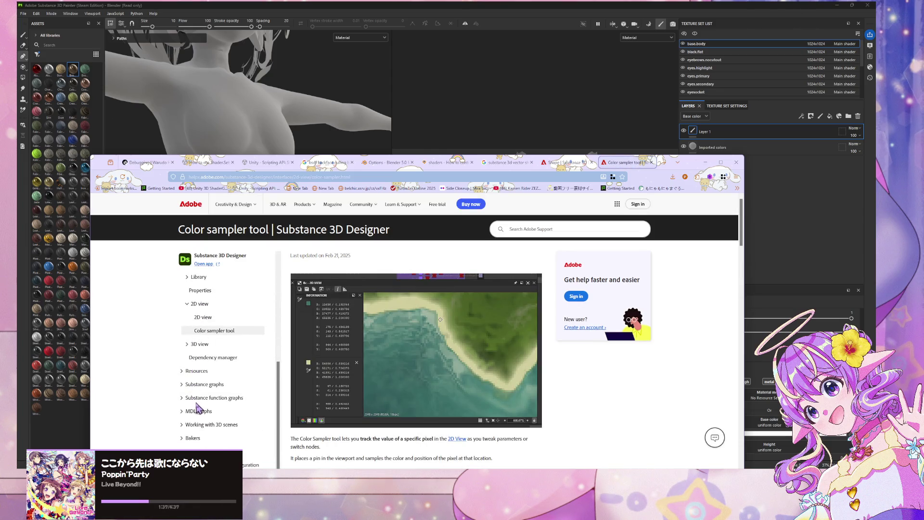
- Expand Working with 3D scenes and read the Overriding scene materials page
{"action": "left_click", "coordinate": [189, 425]}
{"action": "scroll", "coordinate": [227, 366], "scroll_direction": "down", "scroll_amount": 2}
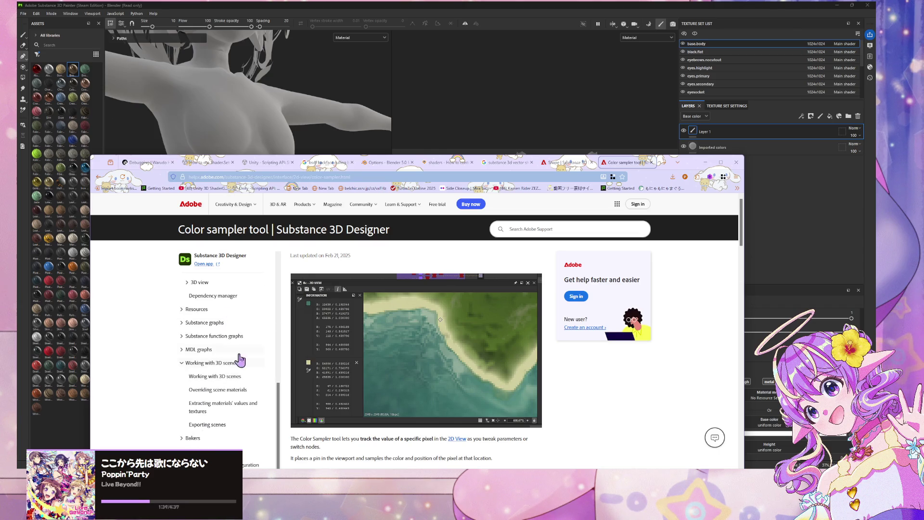
{"action": "left_click", "coordinate": [231, 390]}
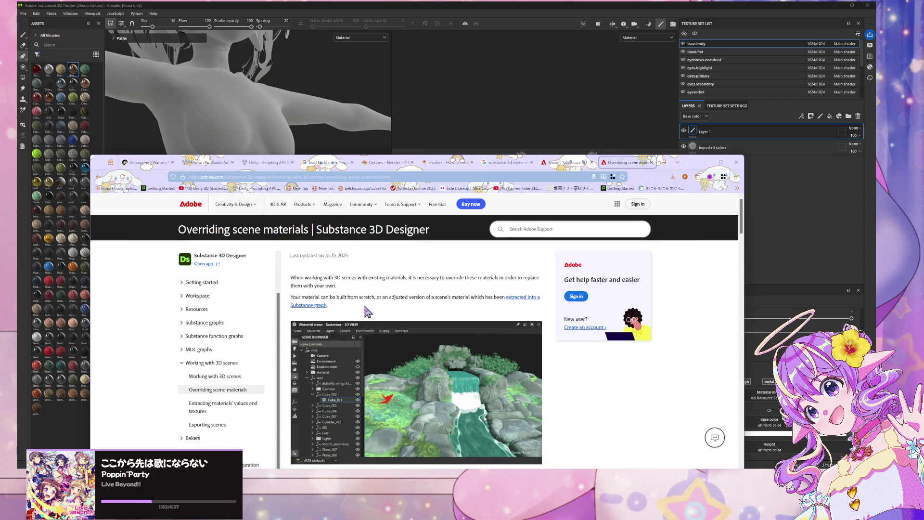
{"action": "scroll", "coordinate": [364, 309], "scroll_direction": "down", "scroll_amount": 3}
{"action": "scroll", "coordinate": [364, 308], "scroll_direction": "up", "scroll_amount": 4}
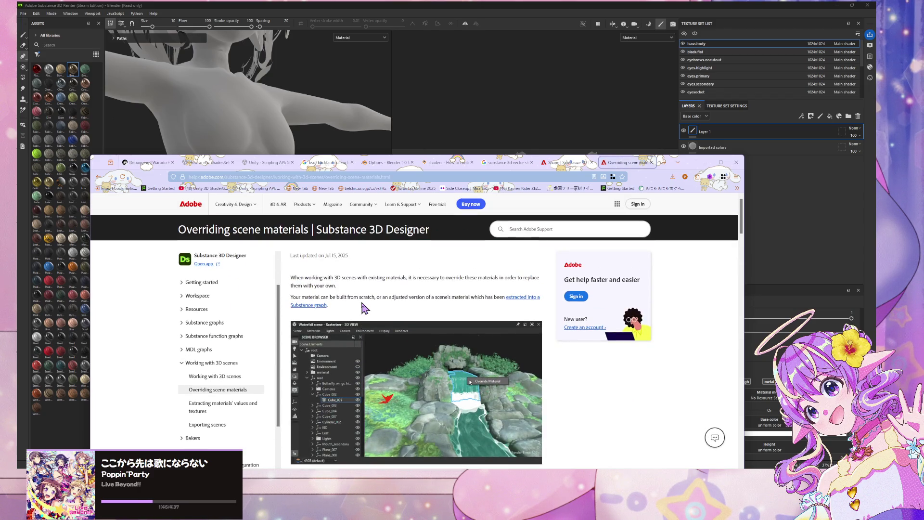
{"action": "scroll", "coordinate": [365, 308], "scroll_direction": "down", "scroll_amount": 5}
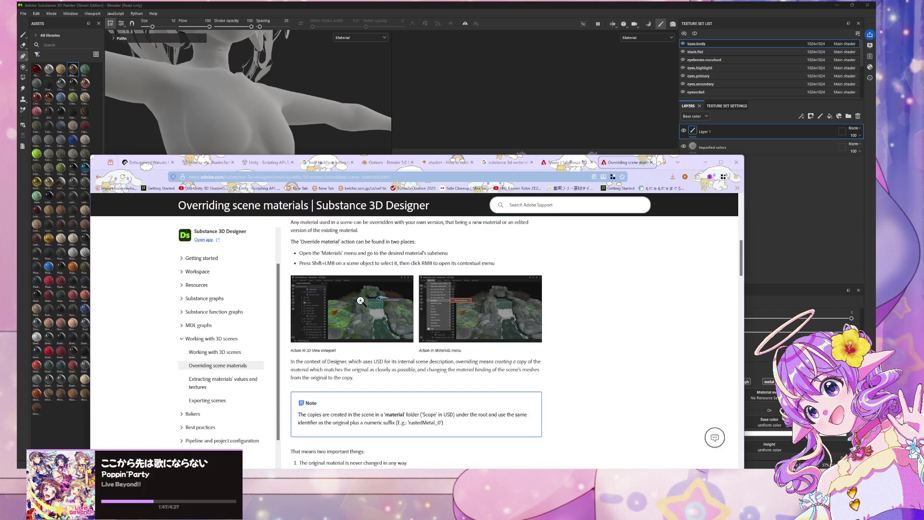
{"action": "scroll", "coordinate": [358, 299], "scroll_direction": "down", "scroll_amount": 3}
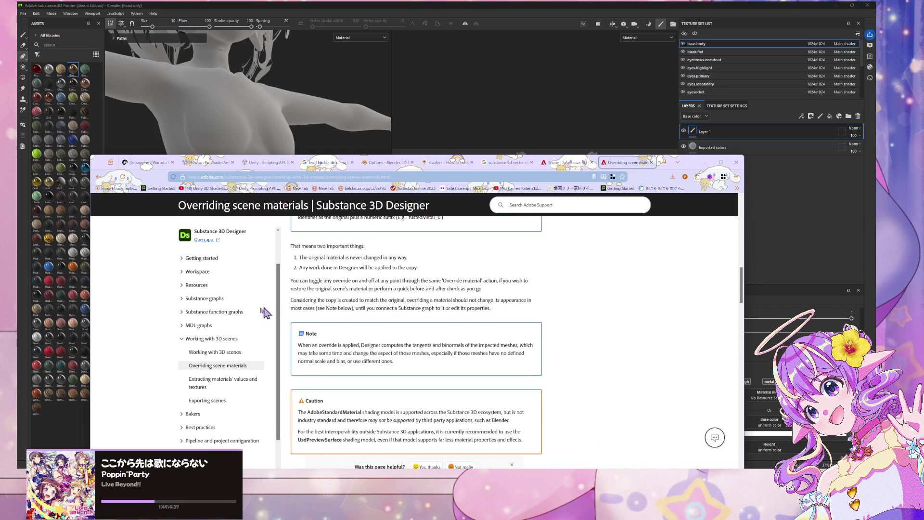
- Change the earlier Google query to 'substance 3d painter' and run it
{"action": "left_click", "coordinate": [575, 163]}
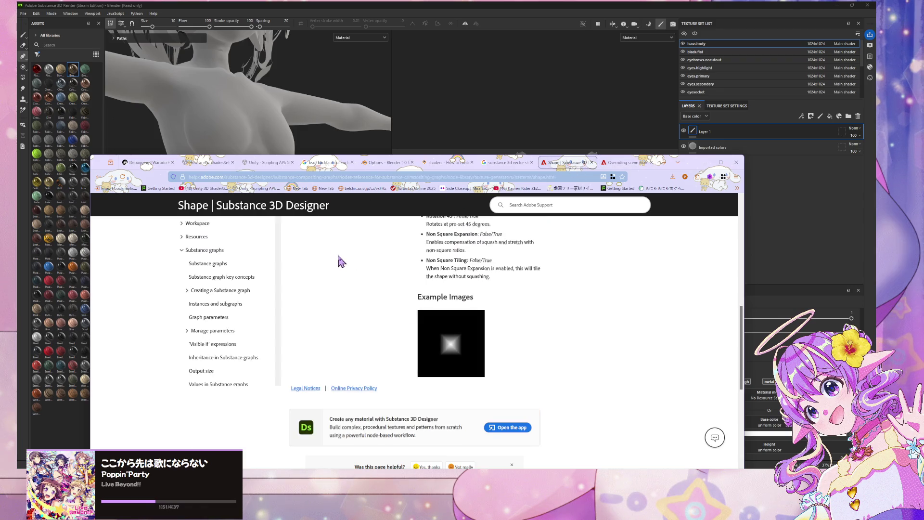
{"action": "scroll", "coordinate": [341, 262], "scroll_direction": "up", "scroll_amount": 10}
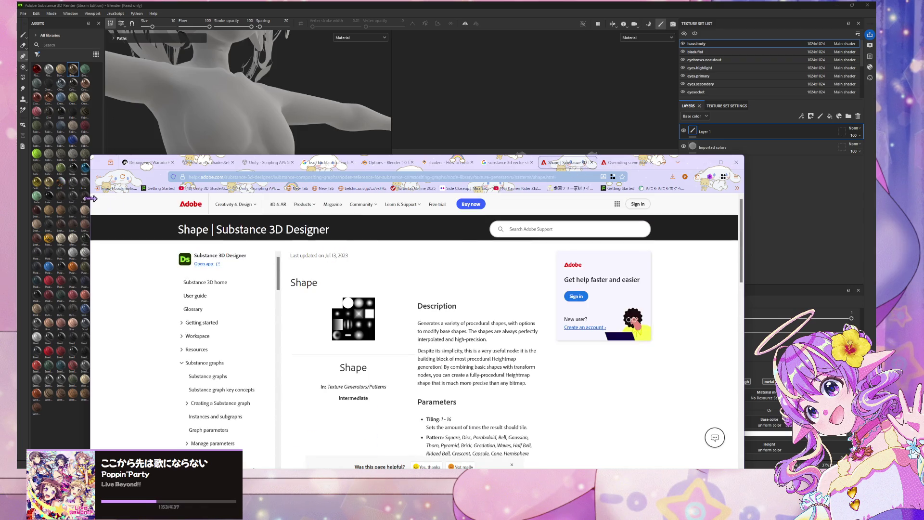
{"action": "left_click", "coordinate": [506, 163]}
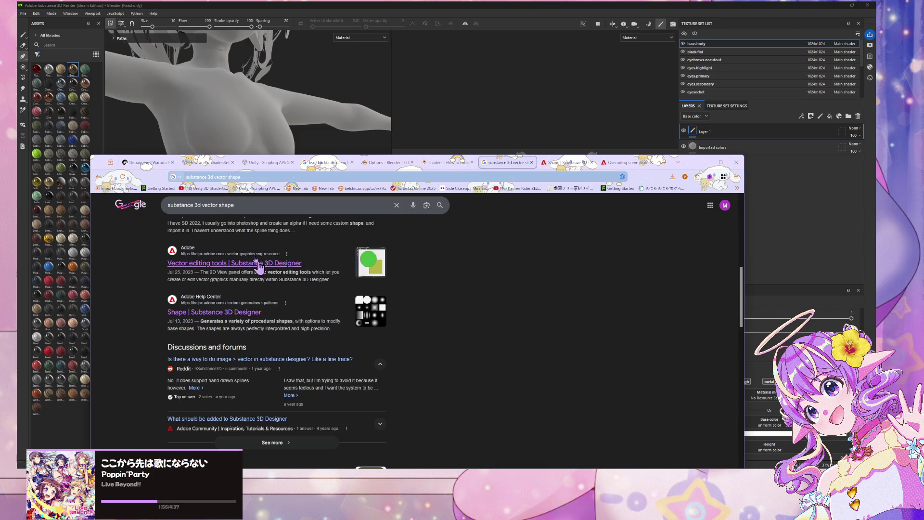
{"action": "left_click", "coordinate": [204, 207]}
{"action": "key", "text": "shift+End"}
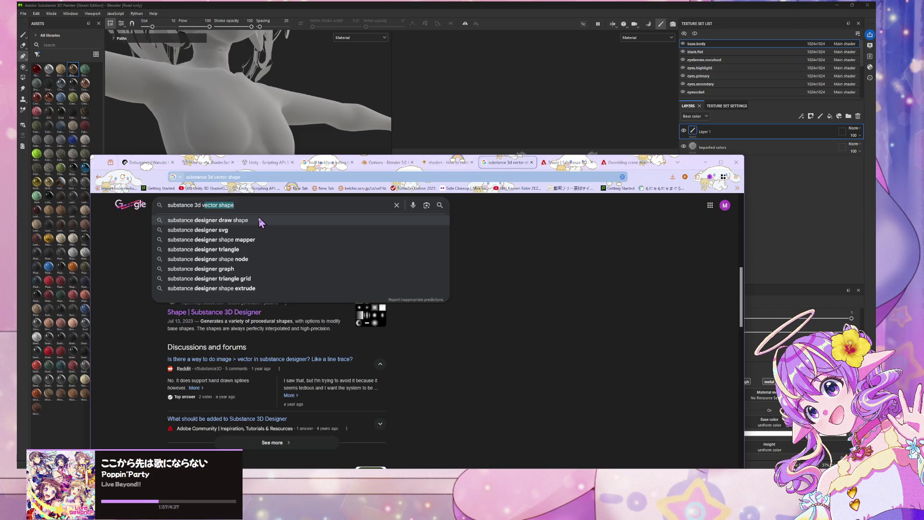
{"action": "key", "text": "BackSpace"}
{"action": "type", "text": "painter"}
{"action": "key", "text": "Return"}
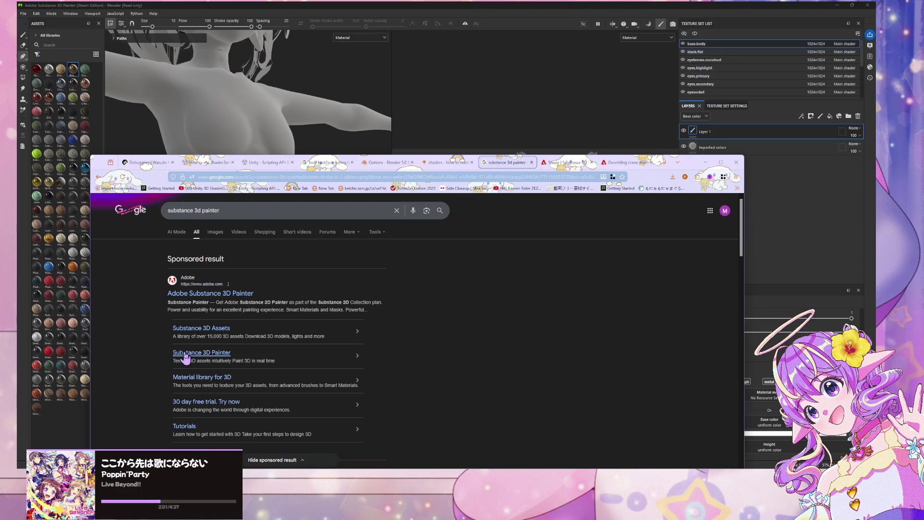
- Open Adobe's Substance 3D Painter product page and scroll through it
{"action": "left_click", "coordinate": [206, 354]}
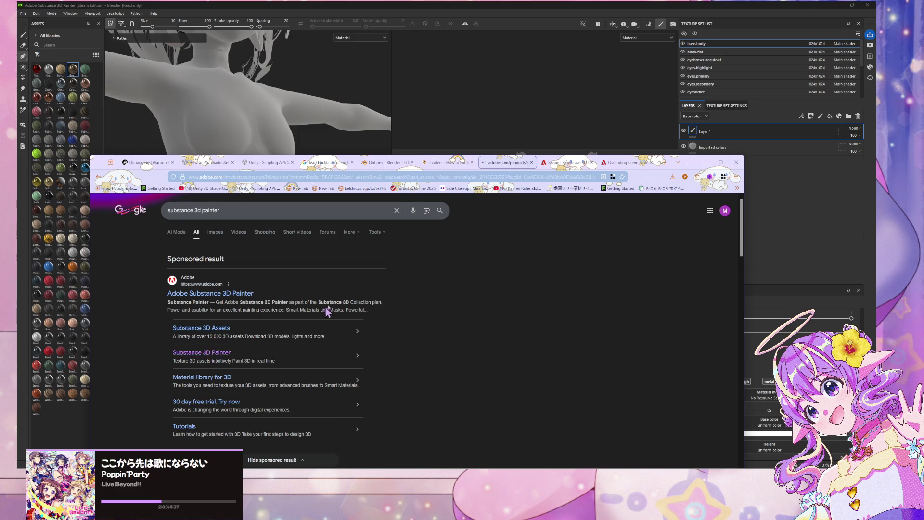
{"action": "scroll", "coordinate": [339, 271], "scroll_direction": "down", "scroll_amount": 10}
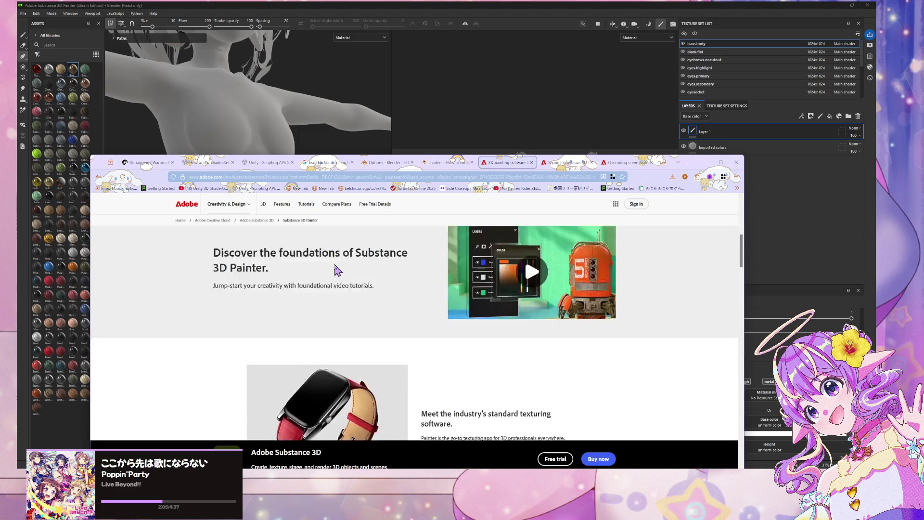
{"action": "scroll", "coordinate": [337, 271], "scroll_direction": "down", "scroll_amount": 5}
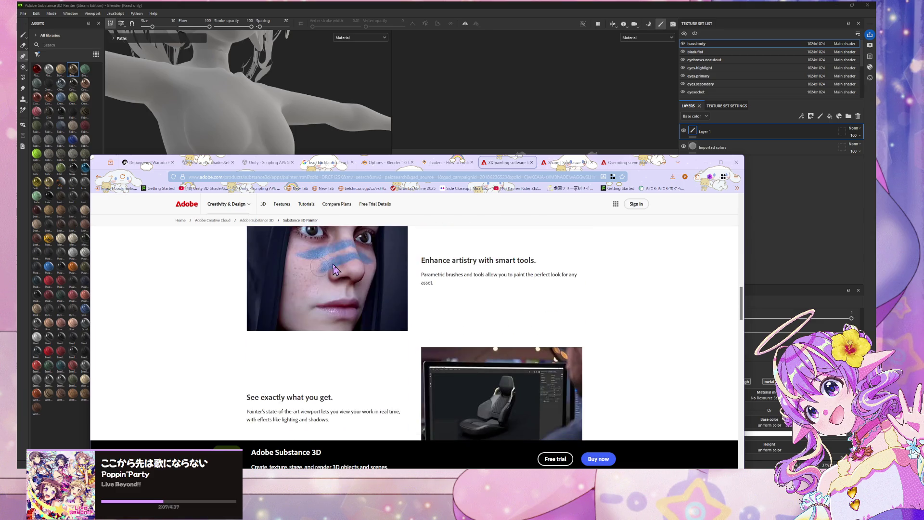
{"action": "scroll", "coordinate": [331, 271], "scroll_direction": "down", "scroll_amount": 5}
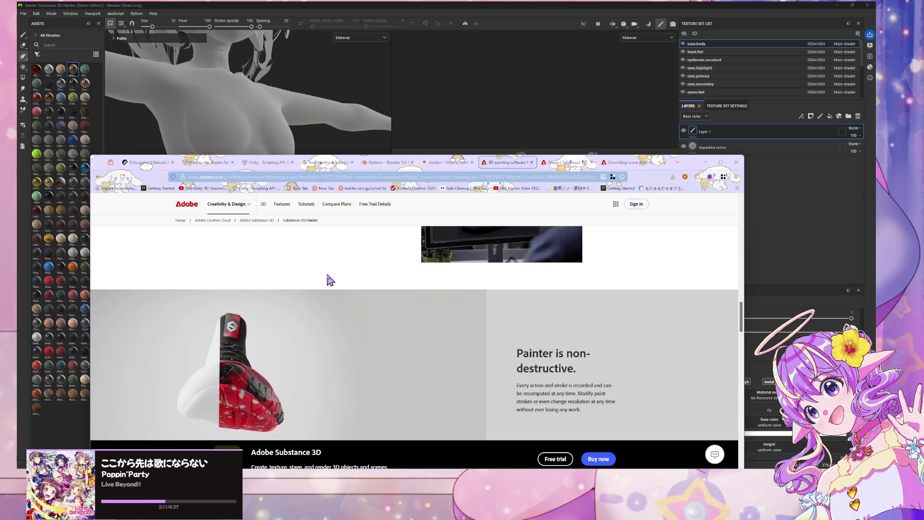
{"action": "scroll", "coordinate": [325, 282], "scroll_direction": "down", "scroll_amount": 3}
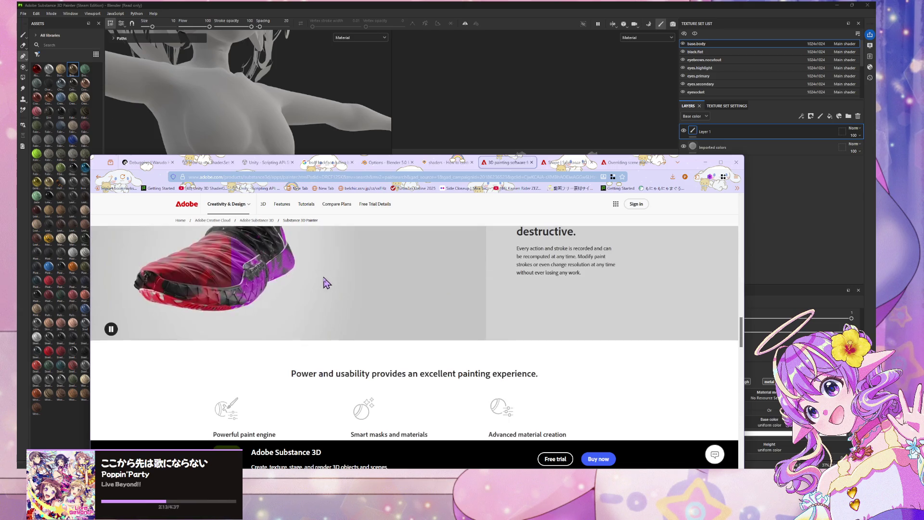
{"action": "scroll", "coordinate": [324, 282], "scroll_direction": "down", "scroll_amount": 3}
{"action": "scroll", "coordinate": [325, 282], "scroll_direction": "down", "scroll_amount": 8}
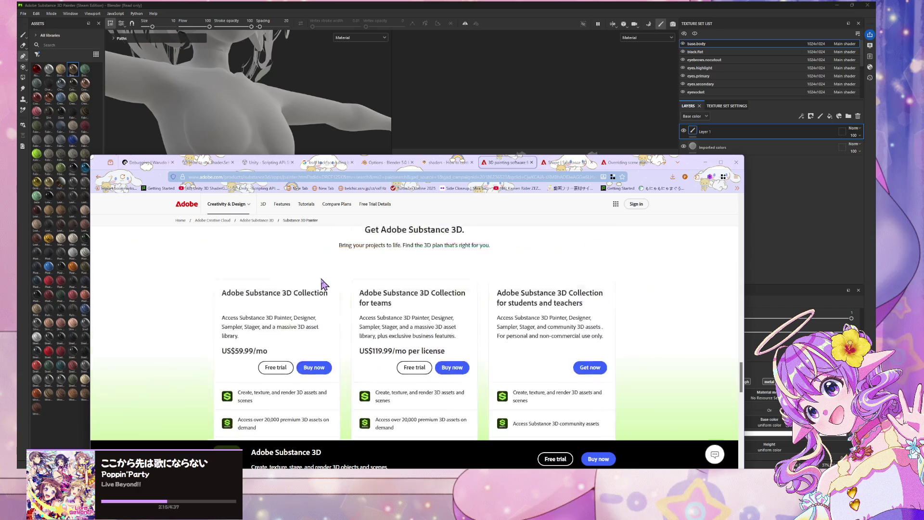
{"action": "scroll", "coordinate": [320, 280], "scroll_direction": "up", "scroll_amount": 2}
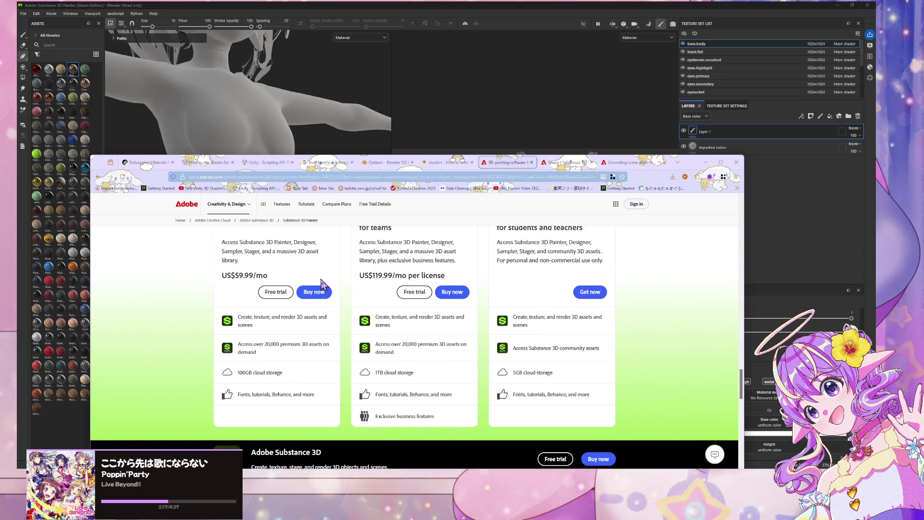
{"action": "scroll", "coordinate": [323, 283], "scroll_direction": "up", "scroll_amount": 3}
{"action": "scroll", "coordinate": [323, 283], "scroll_direction": "up", "scroll_amount": 15}
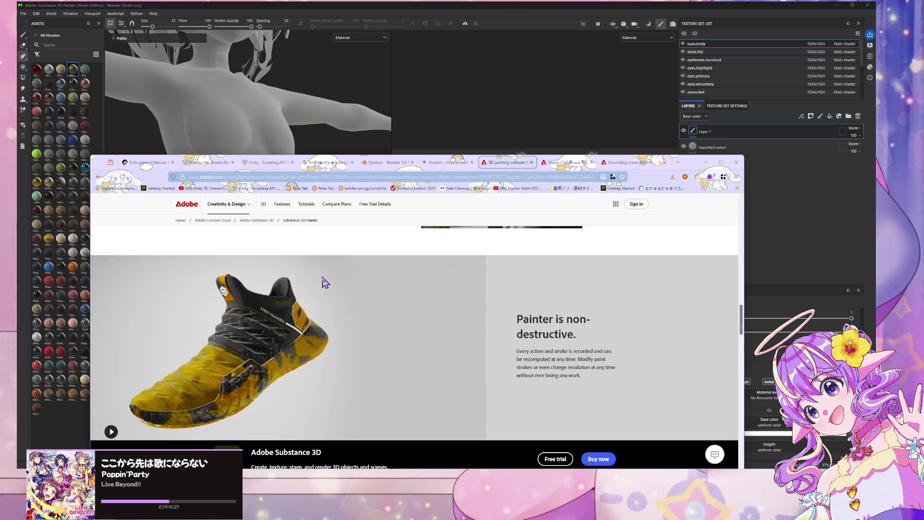
{"action": "scroll", "coordinate": [210, 239], "scroll_direction": "up", "scroll_amount": 4}
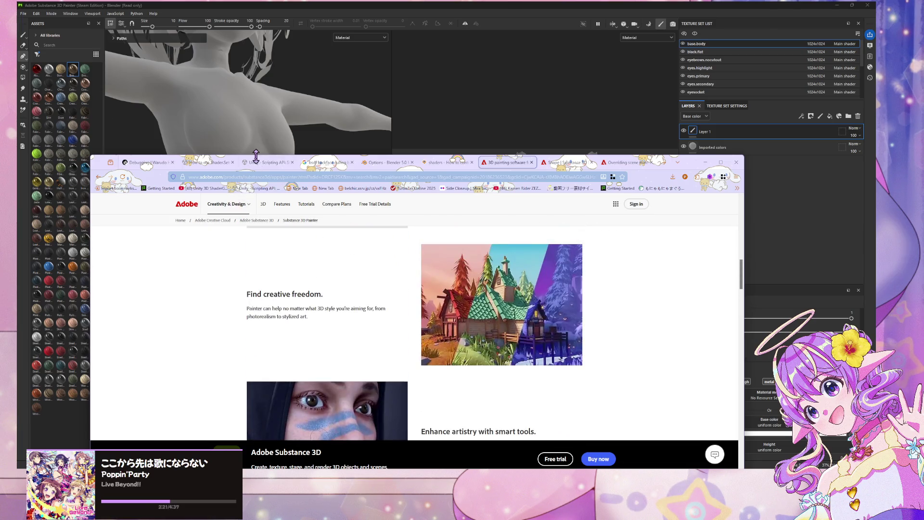
- Search 'substance 3d 2025 painter', open Adobe's Painter page, then return to Painter
{"action": "left_click", "coordinate": [244, 176]}
{"action": "type", "text": "s"}
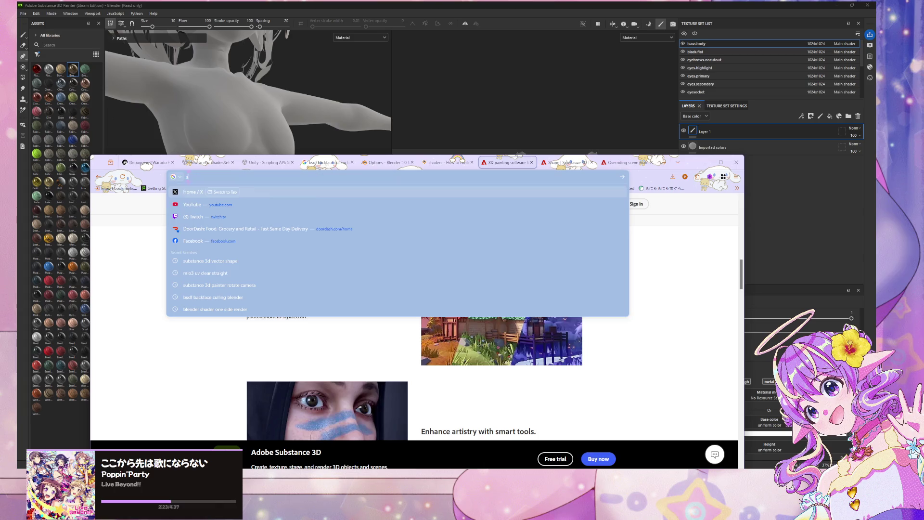
{"action": "type", "text": "u"}
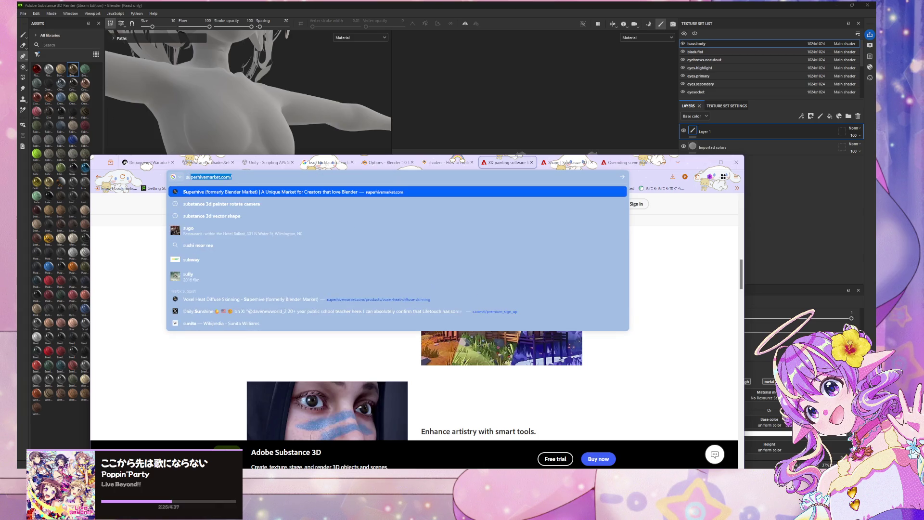
{"action": "type", "text": "bstance 3d 2025"}
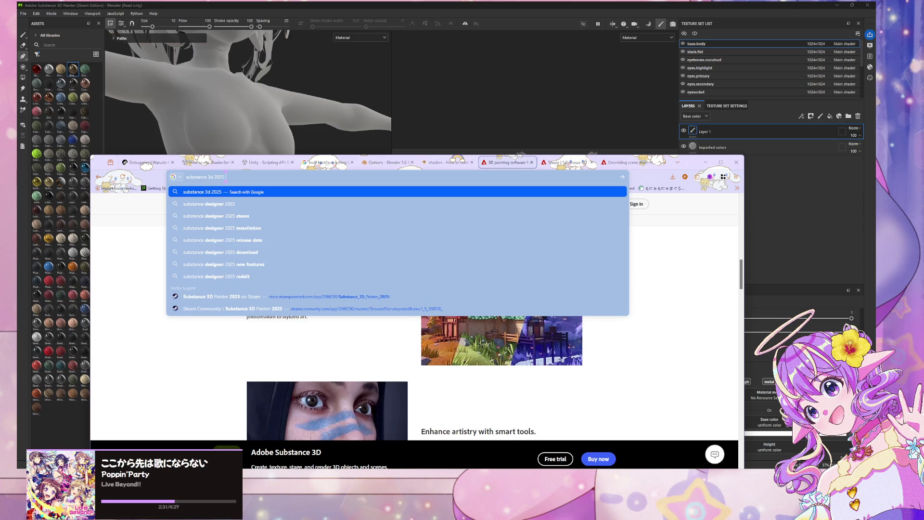
{"action": "type", "text": " painter"}
{"action": "key", "text": "Return"}
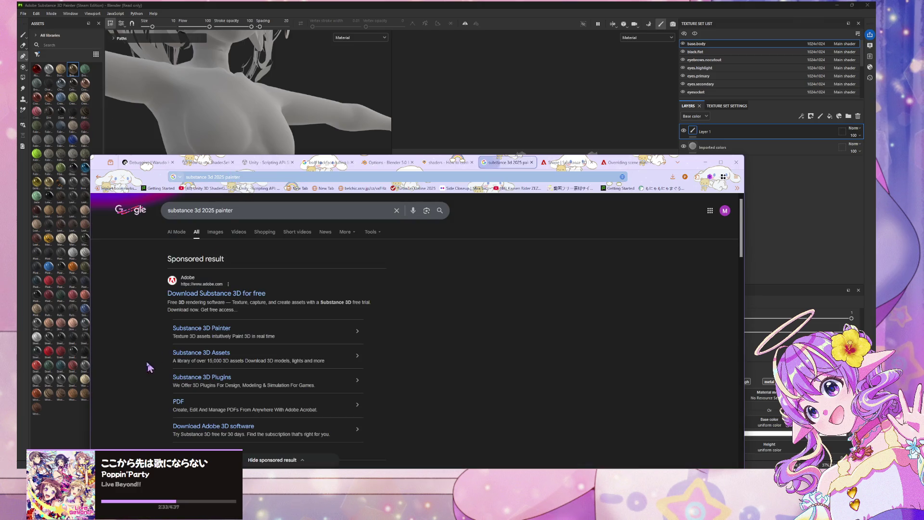
{"action": "scroll", "coordinate": [202, 326], "scroll_direction": "down", "scroll_amount": 1}
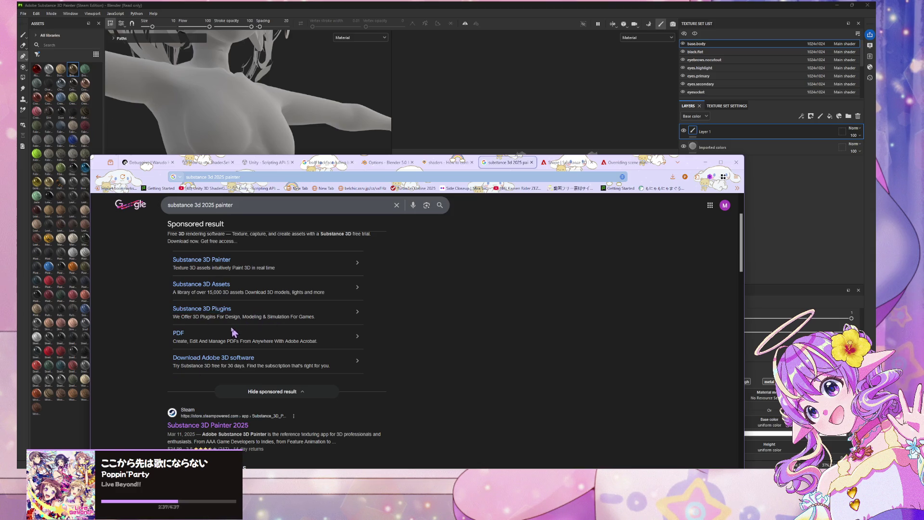
{"action": "left_click", "coordinate": [211, 268]}
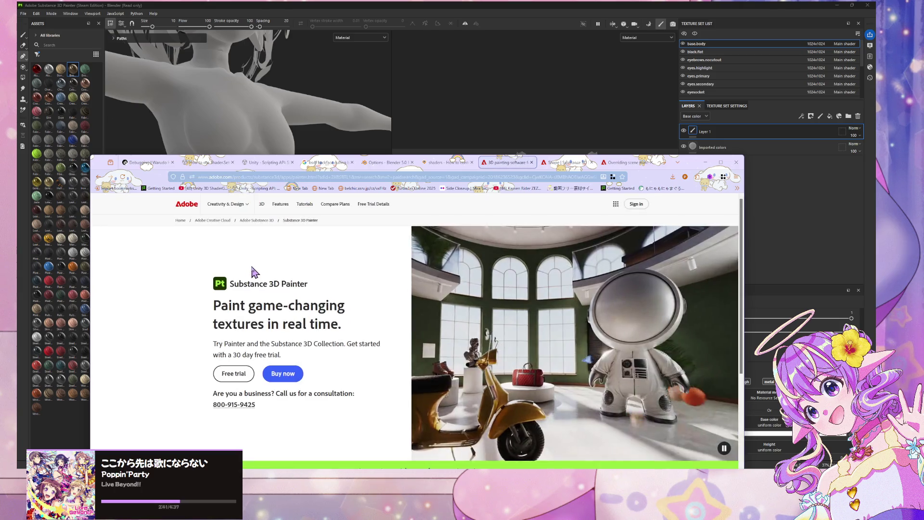
{"action": "scroll", "coordinate": [251, 272], "scroll_direction": "down", "scroll_amount": 3}
{"action": "scroll", "coordinate": [251, 273], "scroll_direction": "up", "scroll_amount": 1}
{"action": "scroll", "coordinate": [402, 445], "scroll_direction": "down", "scroll_amount": 5}
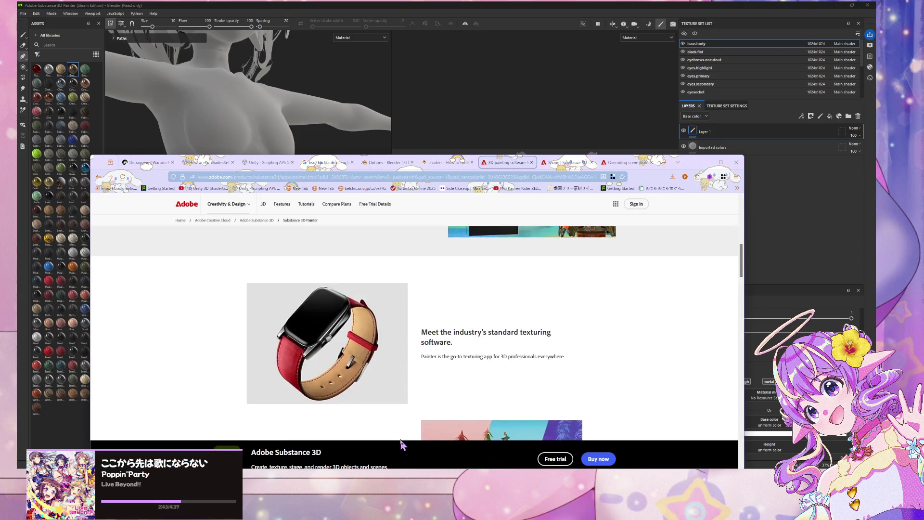
{"action": "left_click", "coordinate": [19, 28]}
{"action": "left_click", "coordinate": [153, 14]}
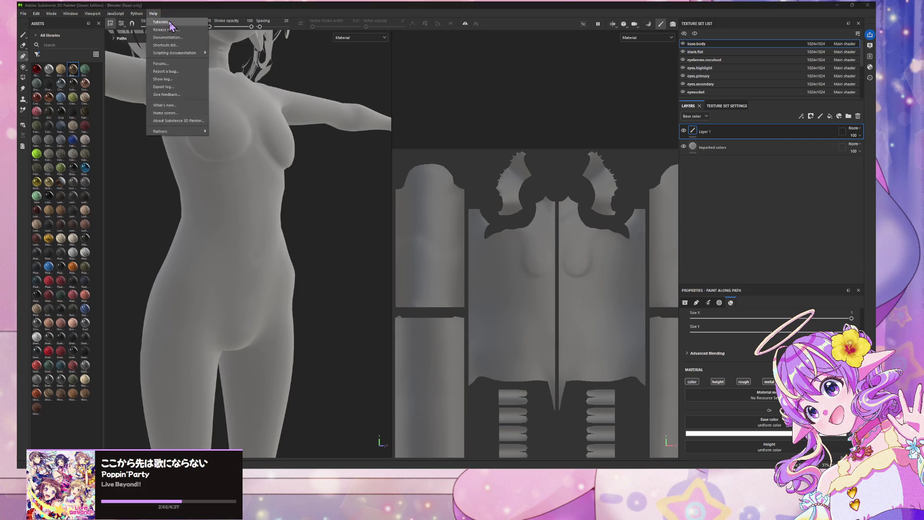
- Open Help > Tutorials and go to page 2 of the Painter tutorial listing
{"action": "left_click", "coordinate": [169, 23]}
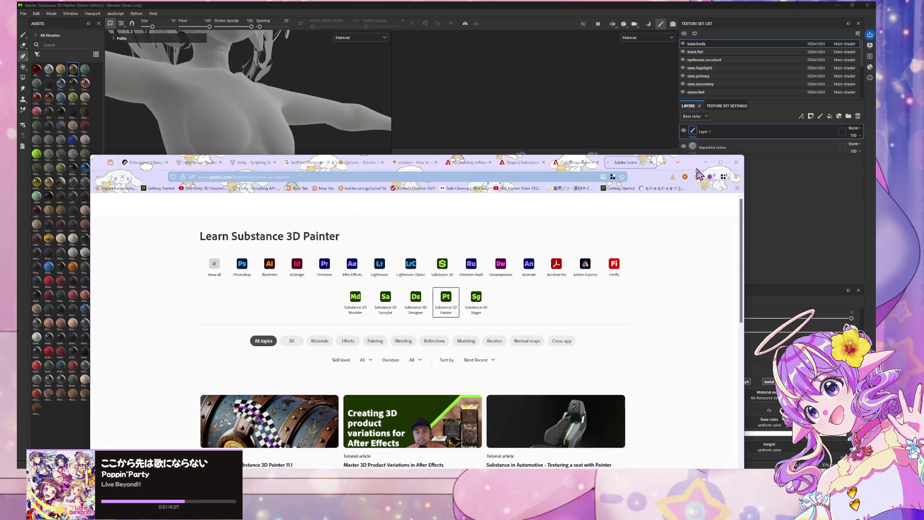
{"action": "left_click_drag", "start_coordinate": [697, 162], "coordinate": [731, 67]}
{"action": "scroll", "coordinate": [574, 185], "scroll_direction": "down", "scroll_amount": 3}
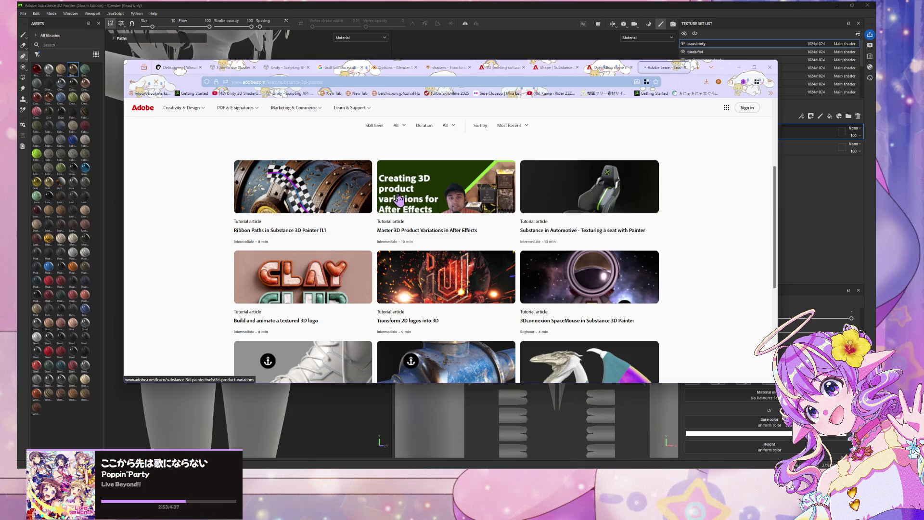
{"action": "scroll", "coordinate": [397, 201], "scroll_direction": "down", "scroll_amount": 2}
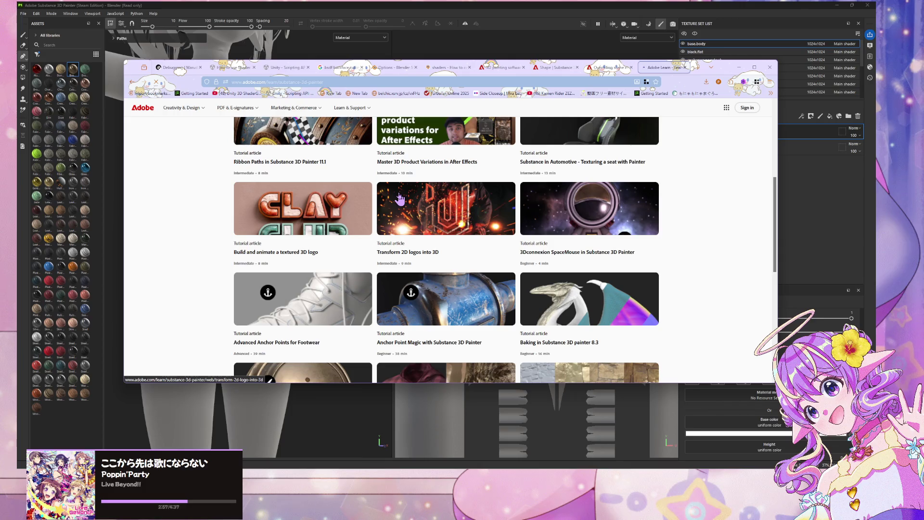
{"action": "scroll", "coordinate": [399, 199], "scroll_direction": "down", "scroll_amount": 3}
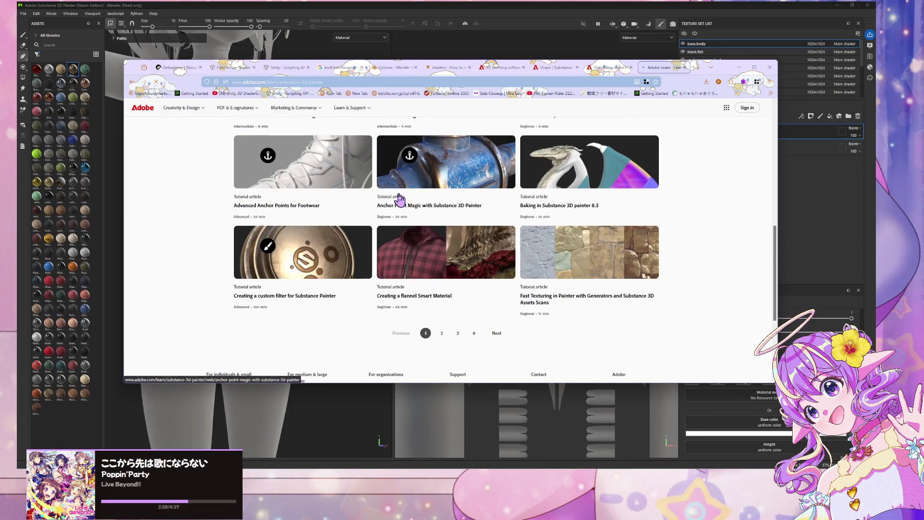
{"action": "left_click", "coordinate": [440, 336]}
- Open the 'Preparing Models for Substance 3D Painter' tutorial
{"action": "scroll", "coordinate": [380, 298], "scroll_direction": "down", "scroll_amount": 3}
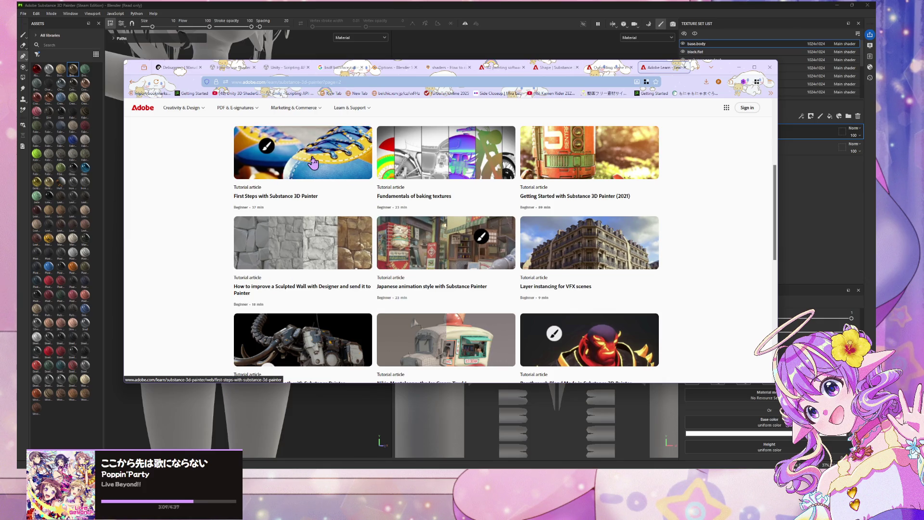
{"action": "scroll", "coordinate": [317, 166], "scroll_direction": "down", "scroll_amount": 2}
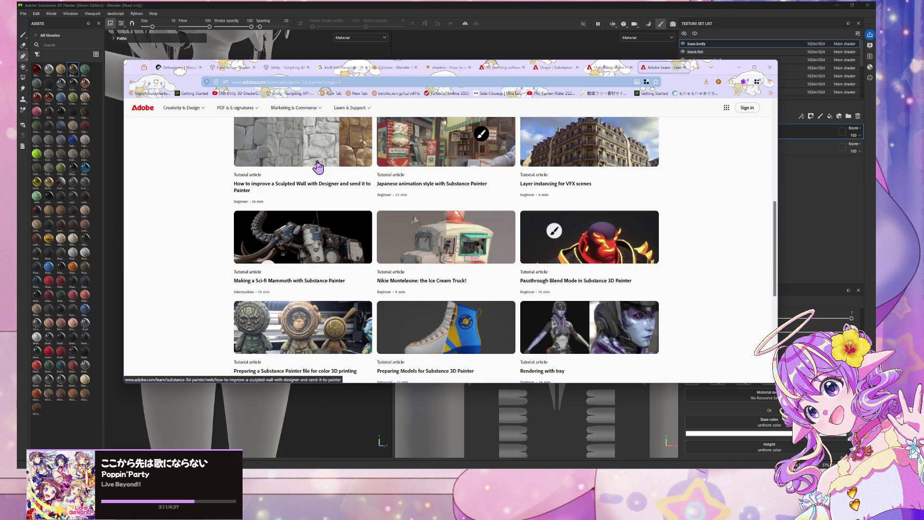
{"action": "scroll", "coordinate": [318, 166], "scroll_direction": "up", "scroll_amount": 1}
{"action": "scroll", "coordinate": [317, 168], "scroll_direction": "down", "scroll_amount": 2}
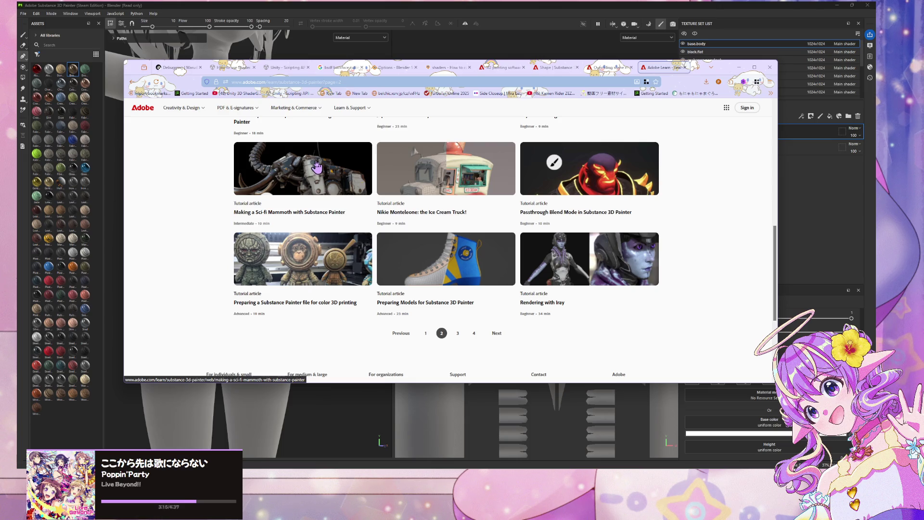
{"action": "left_click", "coordinate": [486, 269]}
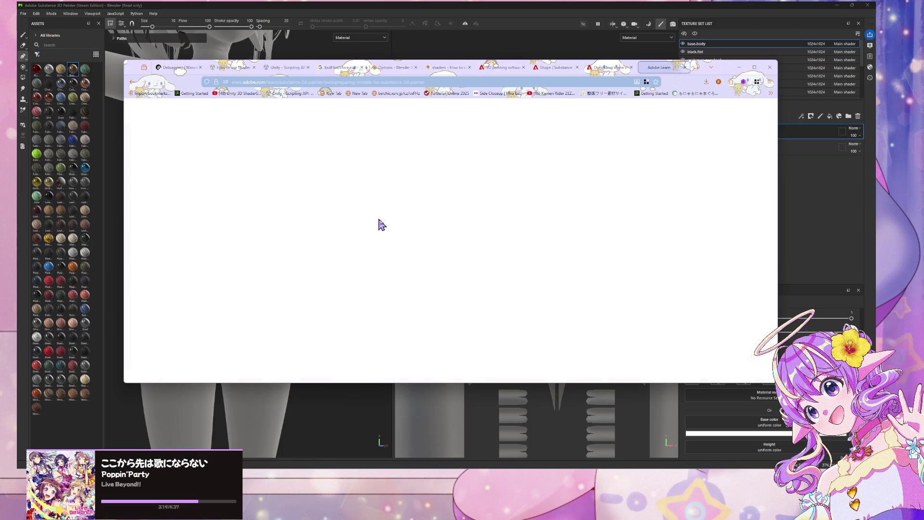
- Start playing the Preparing Models for Substance 3D Painter in Blender tutorial video
{"action": "scroll", "coordinate": [426, 179], "scroll_direction": "down", "scroll_amount": 2}
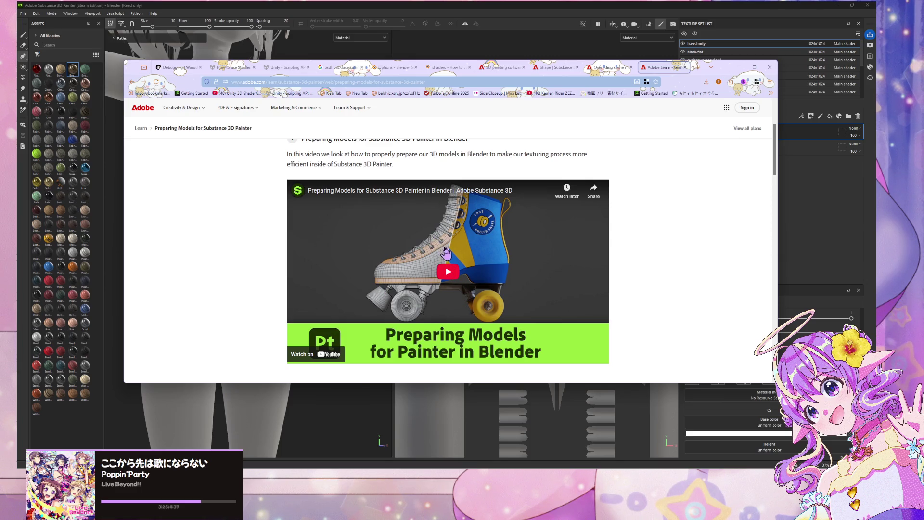
{"action": "scroll", "coordinate": [449, 243], "scroll_direction": "down", "scroll_amount": 5}
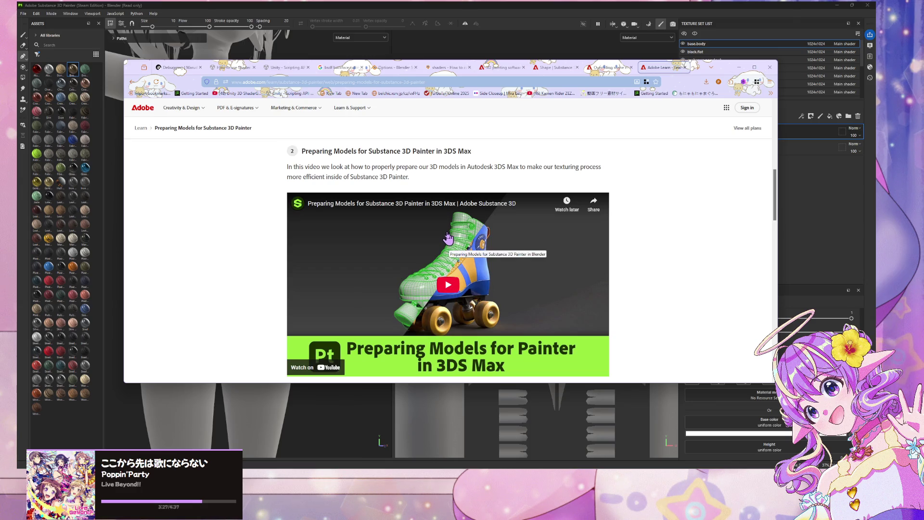
{"action": "scroll", "coordinate": [447, 237], "scroll_direction": "up", "scroll_amount": 5}
{"action": "left_click", "coordinate": [449, 262]}
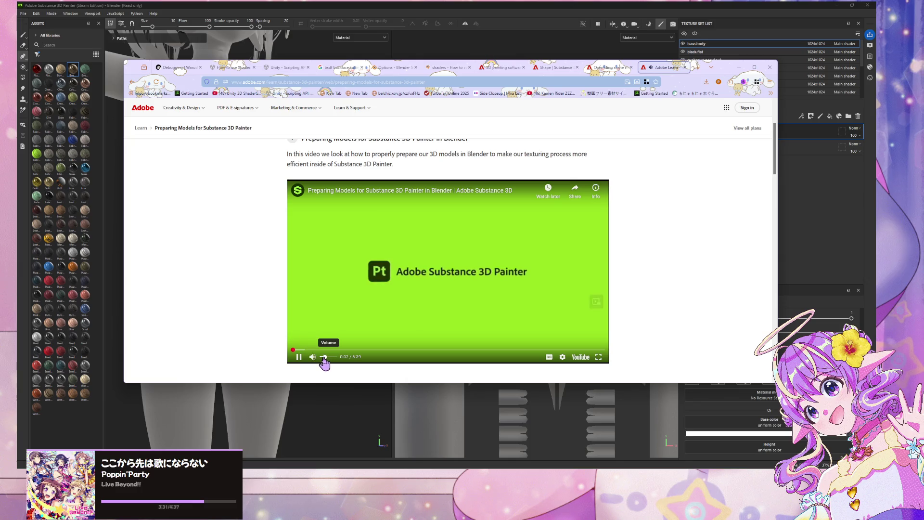
- Skip the video ahead through 0:27, 1:13, 1:34 and 1:57 to the roller-skate model
{"action": "left_click_drag", "start_coordinate": [312, 351], "coordinate": [325, 350]}
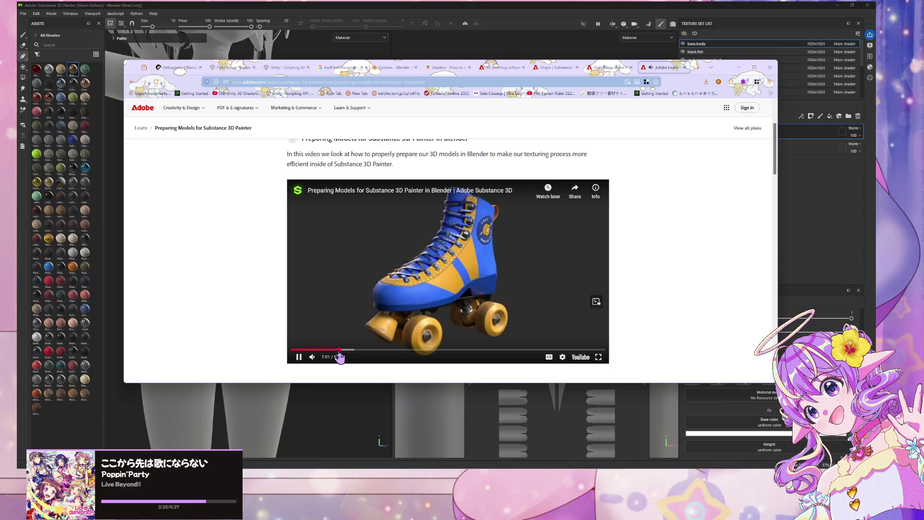
{"action": "left_click", "coordinate": [348, 351]}
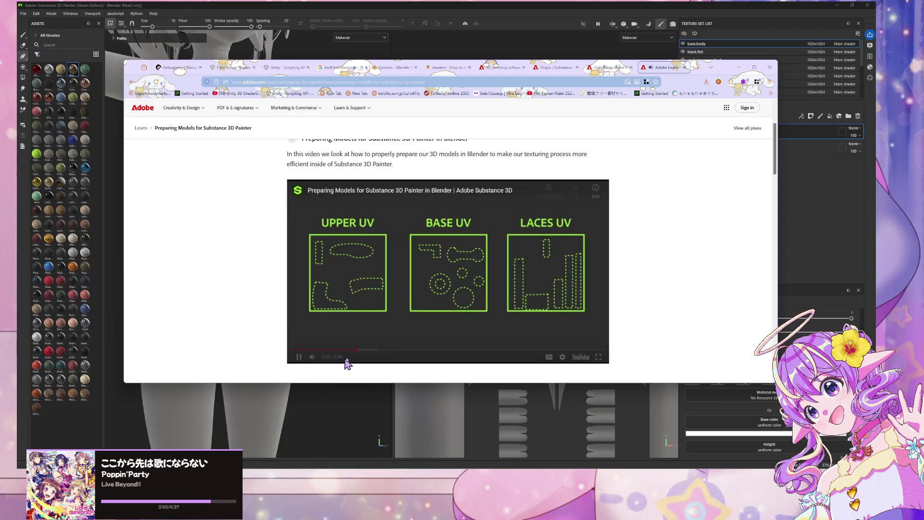
{"action": "left_click", "coordinate": [365, 350]}
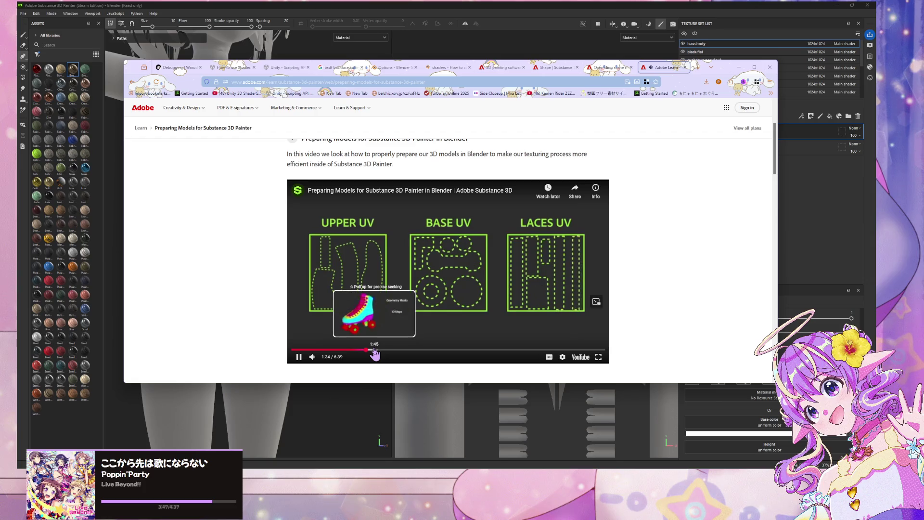
{"action": "left_click", "coordinate": [374, 350]}
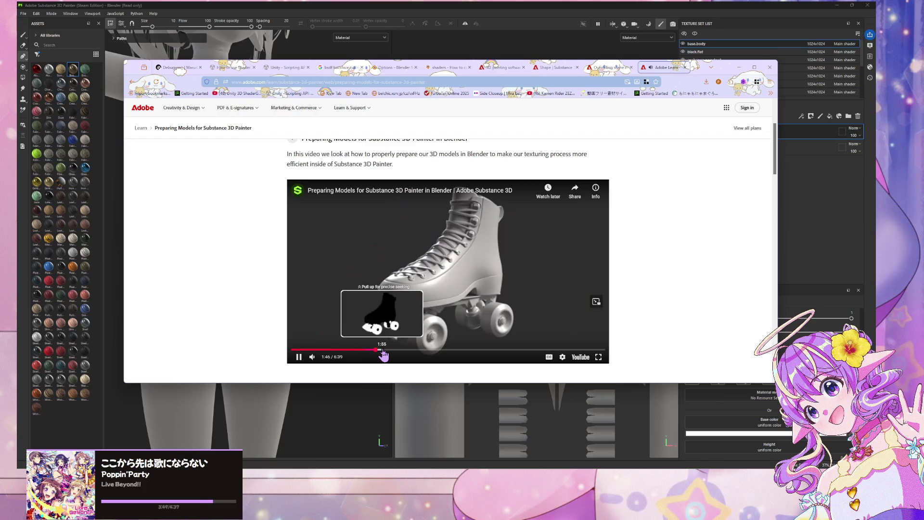
{"action": "left_click", "coordinate": [383, 350]}
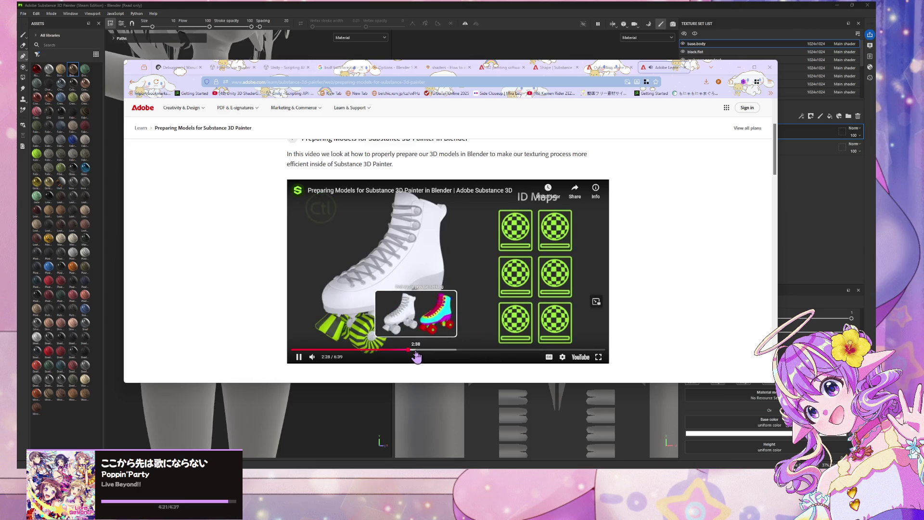
- Jump to 2:38 with captions on, seek to 4:21 and 4:52, and pause near 5:02
{"action": "left_click", "coordinate": [416, 356]}
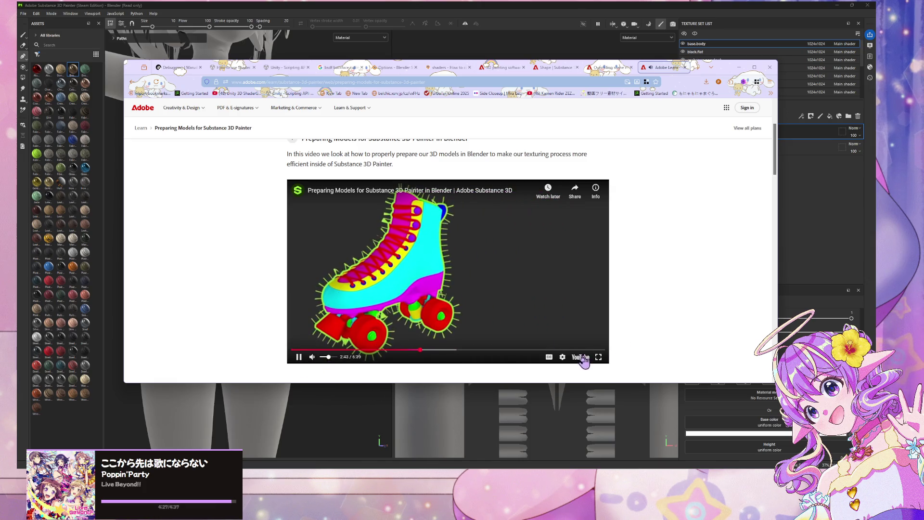
{"action": "left_click", "coordinate": [549, 358]}
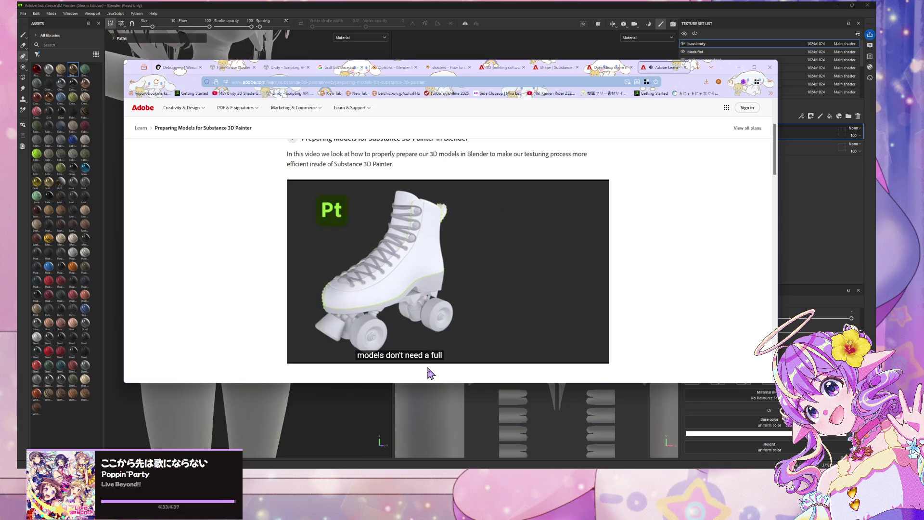
{"action": "mouse_move", "coordinate": [394, 361]}
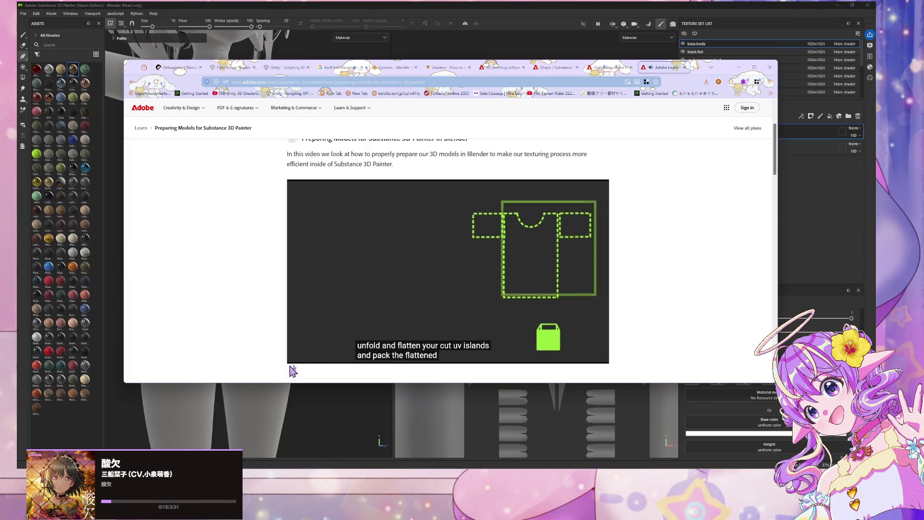
{"action": "mouse_move", "coordinate": [439, 329]}
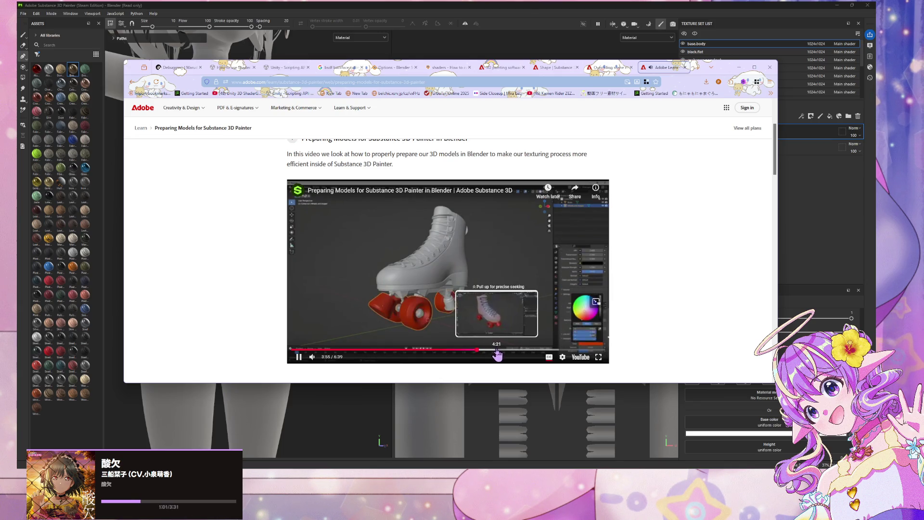
{"action": "left_click", "coordinate": [497, 351]}
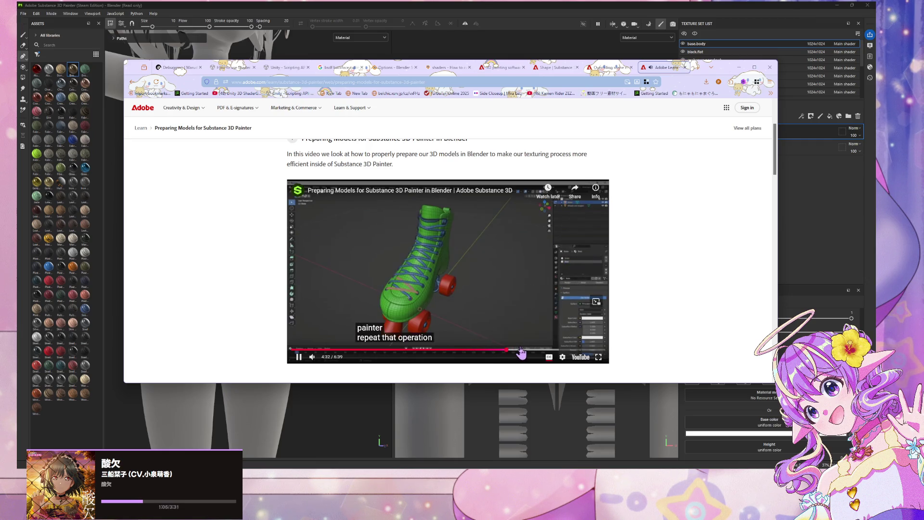
{"action": "left_click", "coordinate": [521, 350]}
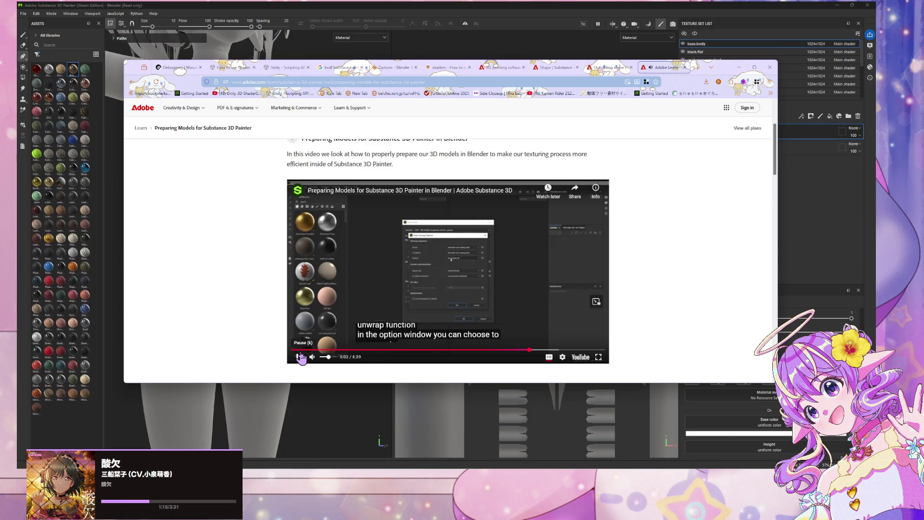
{"action": "left_click", "coordinate": [302, 357]}
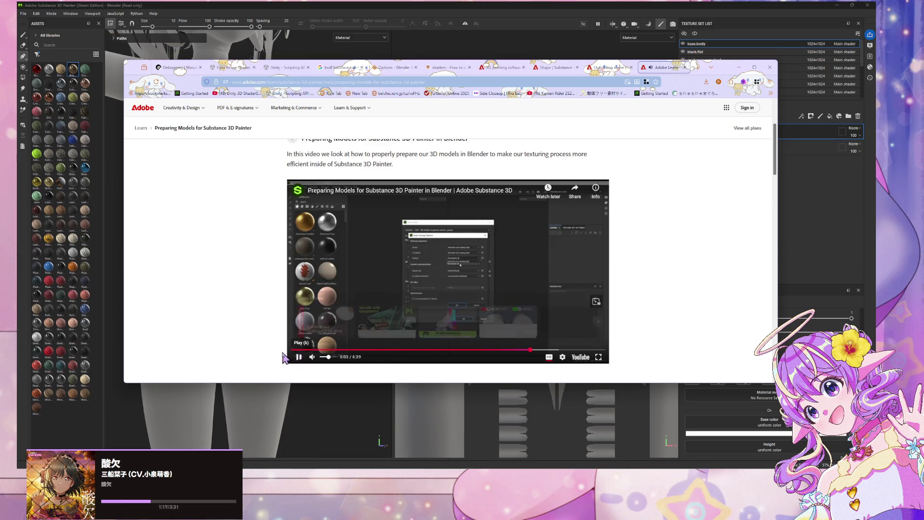
- Start a new Painter project using v25dressv2.001.glb as its mesh
{"action": "left_click", "coordinate": [159, 6]}
{"action": "left_click", "coordinate": [22, 14]}
{"action": "left_click", "coordinate": [28, 21]}
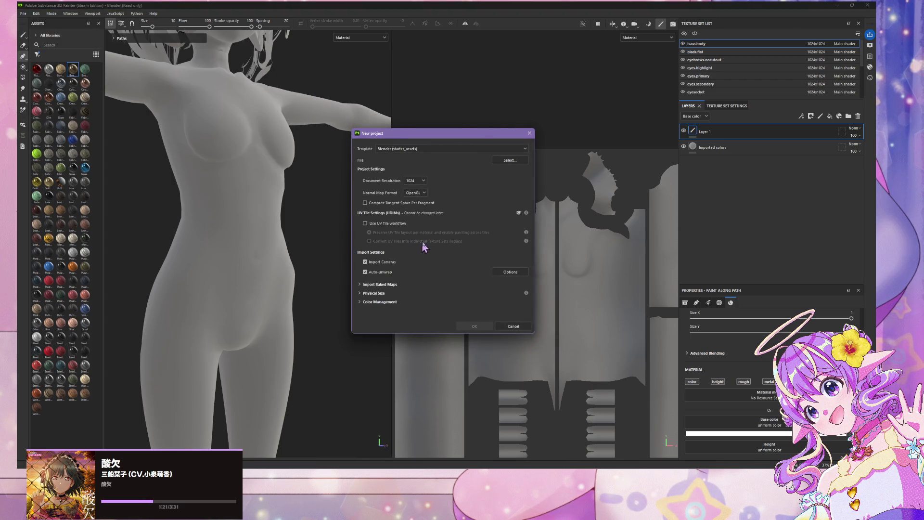
{"action": "left_click", "coordinate": [510, 160]}
{"action": "left_click", "coordinate": [435, 193]}
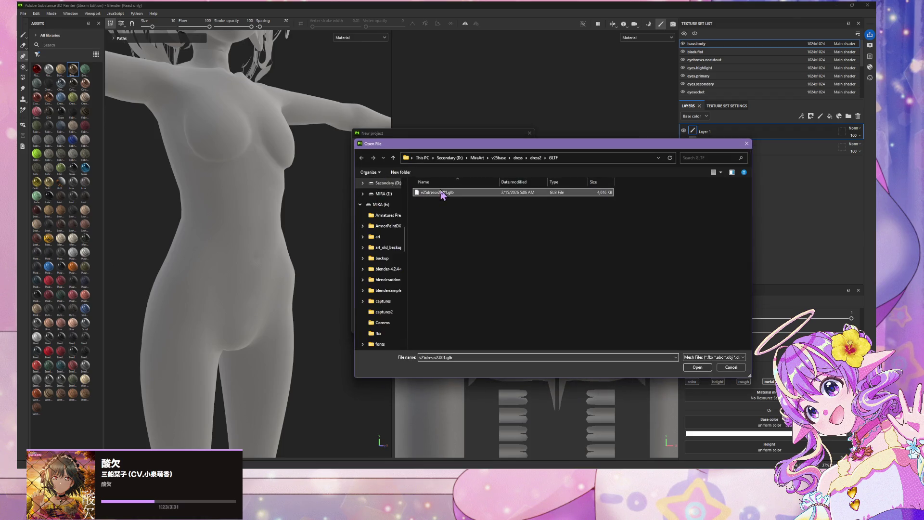
{"action": "double_click", "coordinate": [436, 194]}
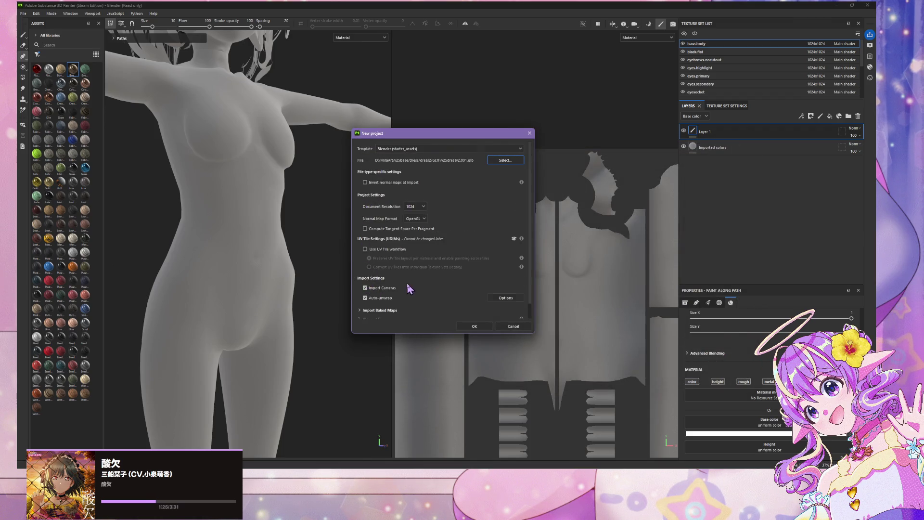
- Enable auto-unwrap with its default settings and confirm the new project
{"action": "scroll", "coordinate": [410, 288], "scroll_direction": "down", "scroll_amount": 1}
{"action": "left_click", "coordinate": [494, 284]}
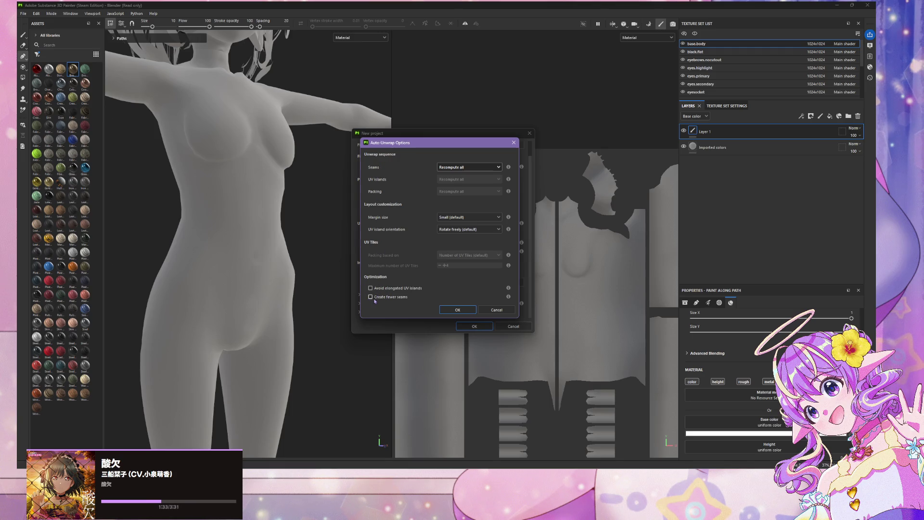
{"action": "left_click", "coordinate": [450, 310]}
{"action": "left_click", "coordinate": [475, 327]}
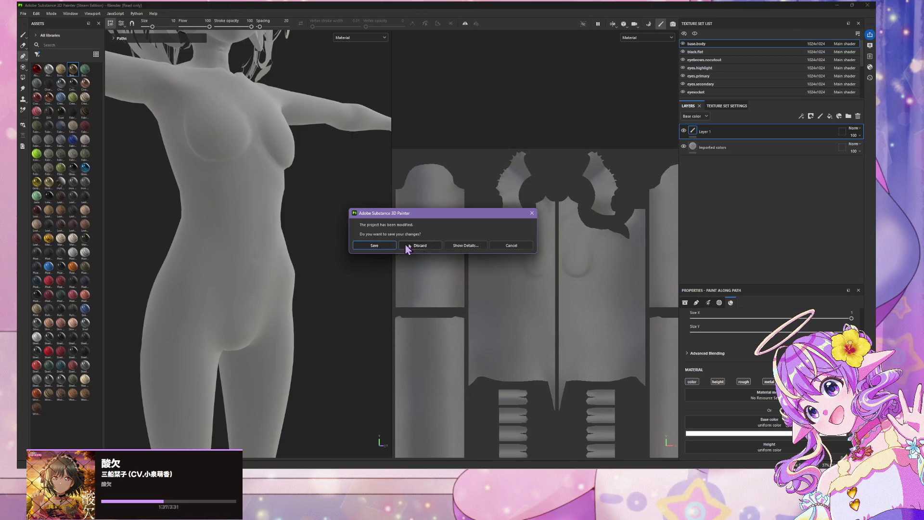
- Discard the old project's changes, maximize Painter, and zoom the 2D and 3D views on the character
{"action": "left_click", "coordinate": [429, 247]}
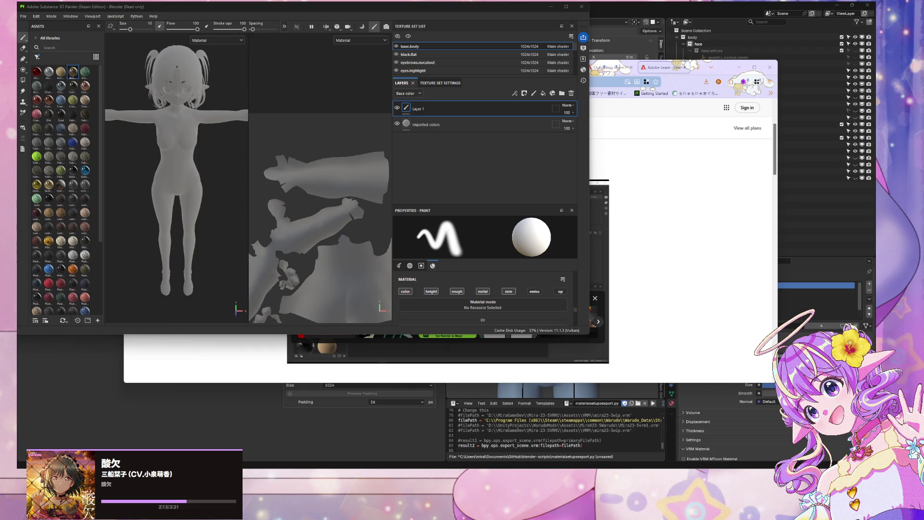
{"action": "left_click", "coordinate": [566, 6]}
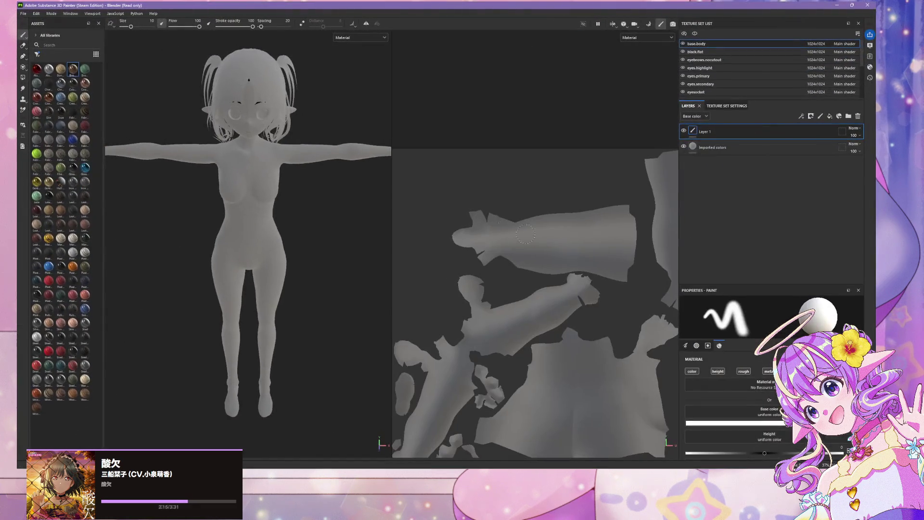
{"action": "scroll", "coordinate": [544, 247], "scroll_direction": "down", "scroll_amount": 3}
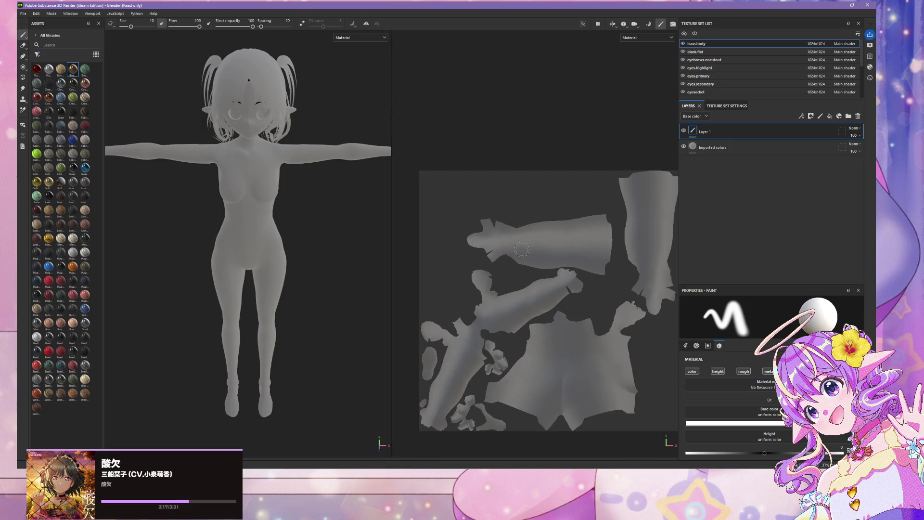
{"action": "scroll", "coordinate": [522, 249], "scroll_direction": "up", "scroll_amount": 2}
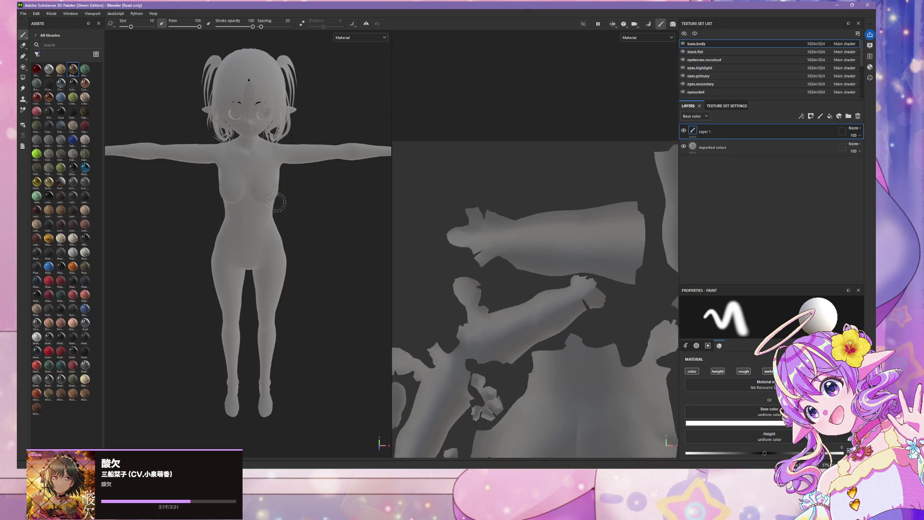
{"action": "scroll", "coordinate": [440, 288], "scroll_direction": "up", "scroll_amount": 2}
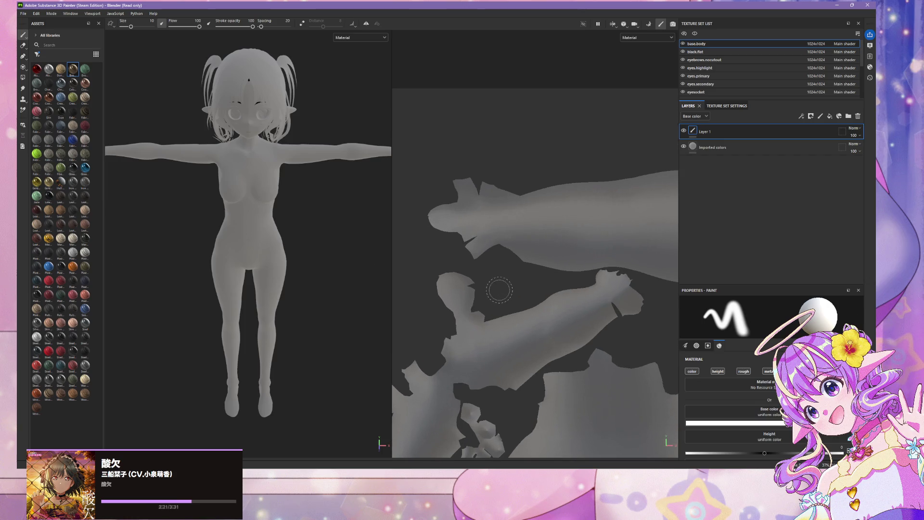
{"action": "scroll", "coordinate": [499, 290], "scroll_direction": "down", "scroll_amount": 2}
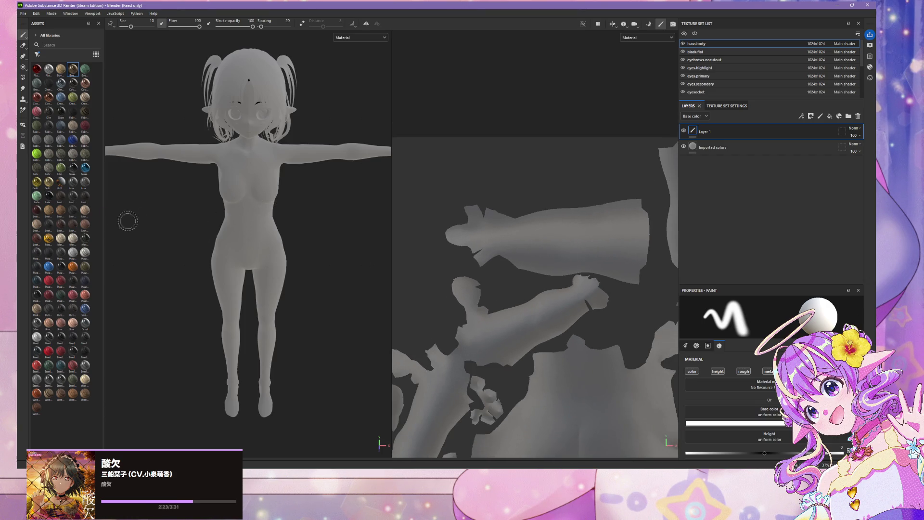
{"action": "scroll", "coordinate": [127, 221], "scroll_direction": "up", "scroll_amount": 3}
{"action": "scroll", "coordinate": [286, 170], "scroll_direction": "down", "scroll_amount": 2}
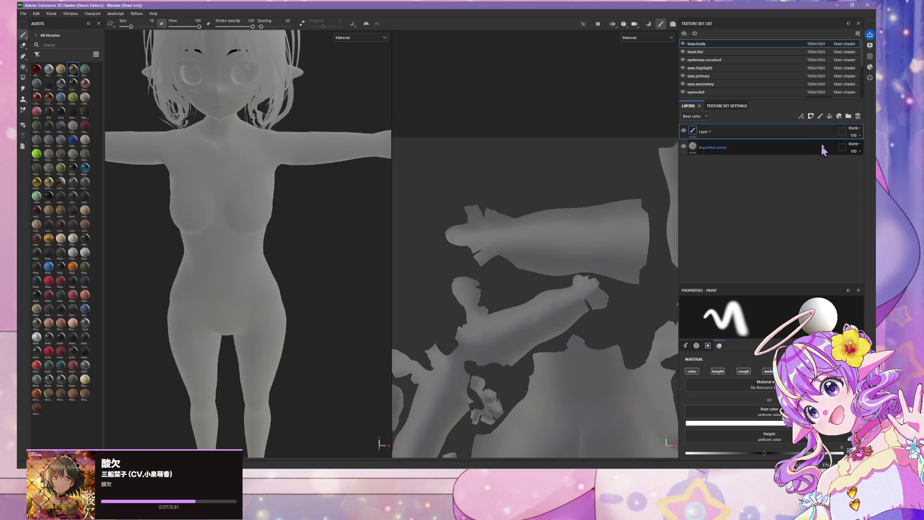
{"action": "left_click", "coordinate": [829, 116]}
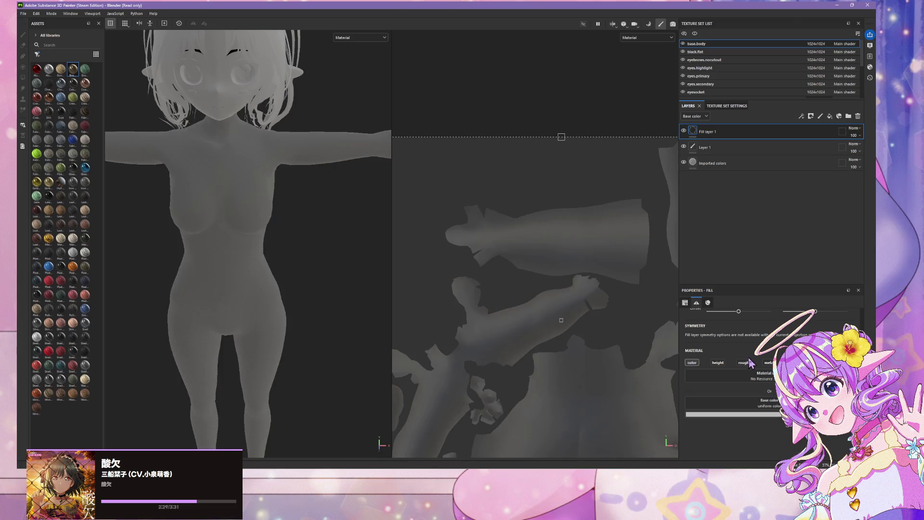
{"action": "left_click", "coordinate": [763, 379]}
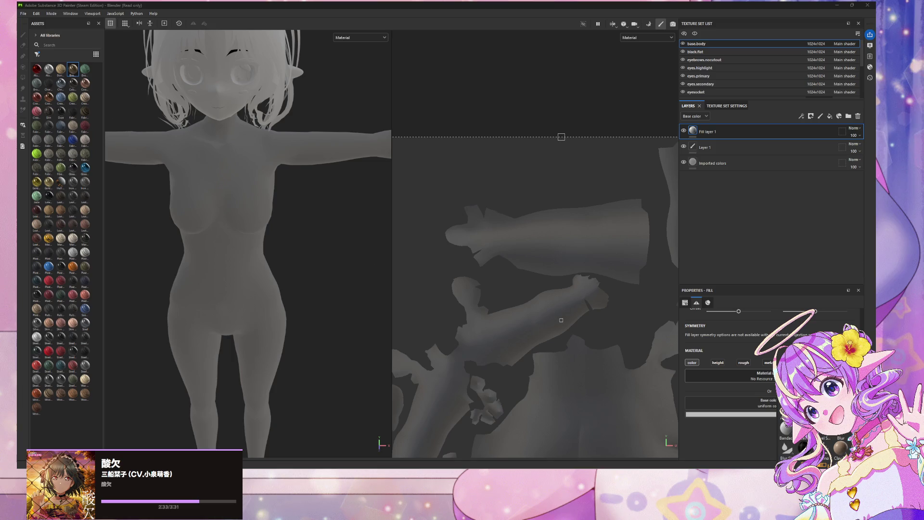
{"action": "left_click", "coordinate": [761, 434]}
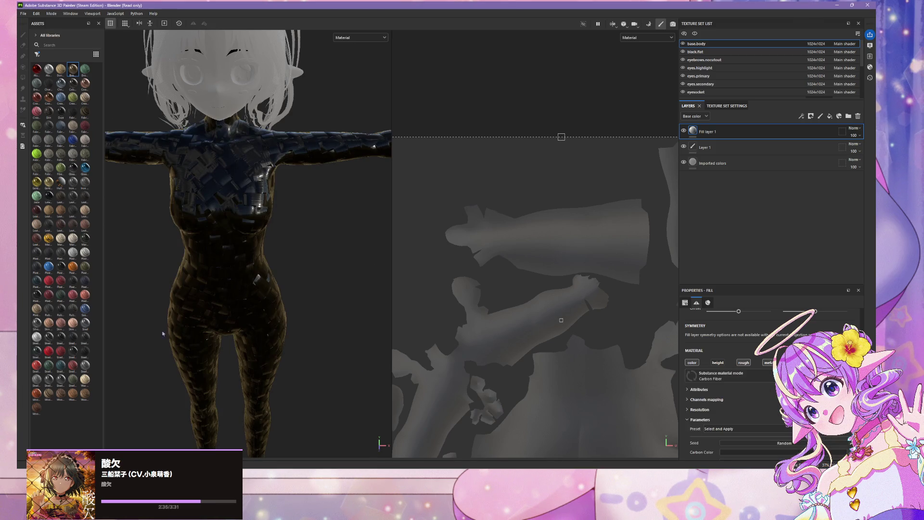
{"action": "scroll", "coordinate": [776, 405], "scroll_direction": "down", "scroll_amount": 1}
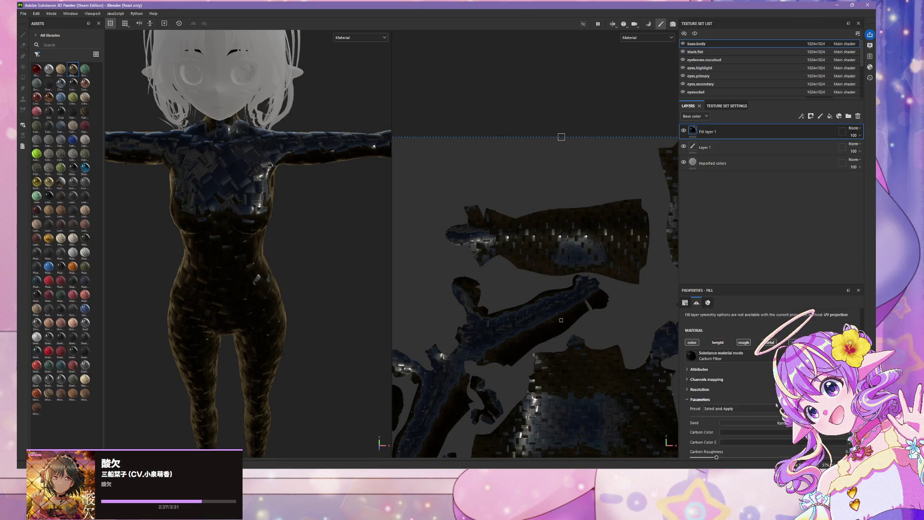
{"action": "scroll", "coordinate": [776, 406], "scroll_direction": "down", "scroll_amount": 4}
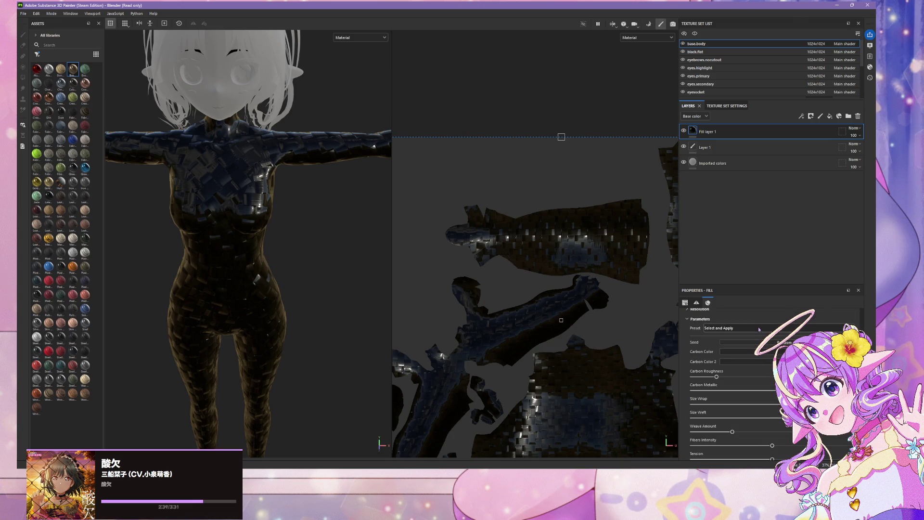
{"action": "scroll", "coordinate": [762, 334], "scroll_direction": "down", "scroll_amount": 2}
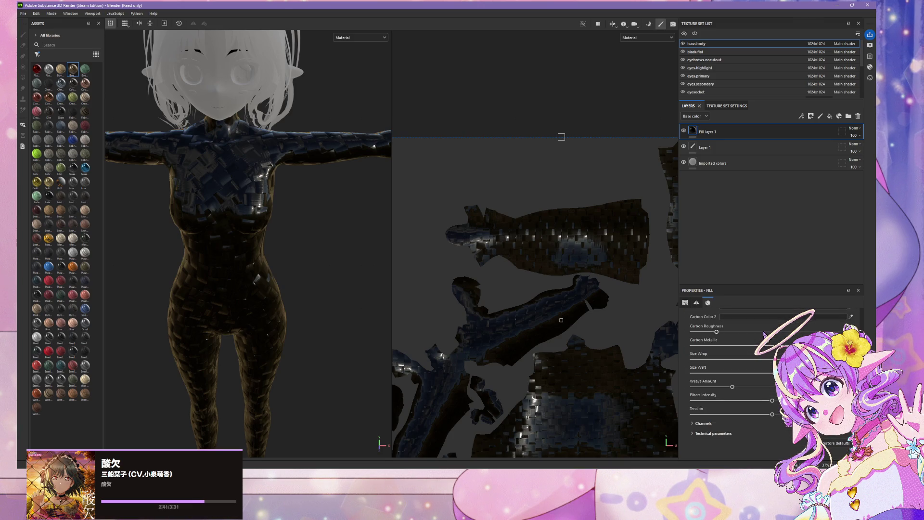
{"action": "scroll", "coordinate": [768, 333], "scroll_direction": "up", "scroll_amount": 10}
{"action": "left_click", "coordinate": [732, 330]}
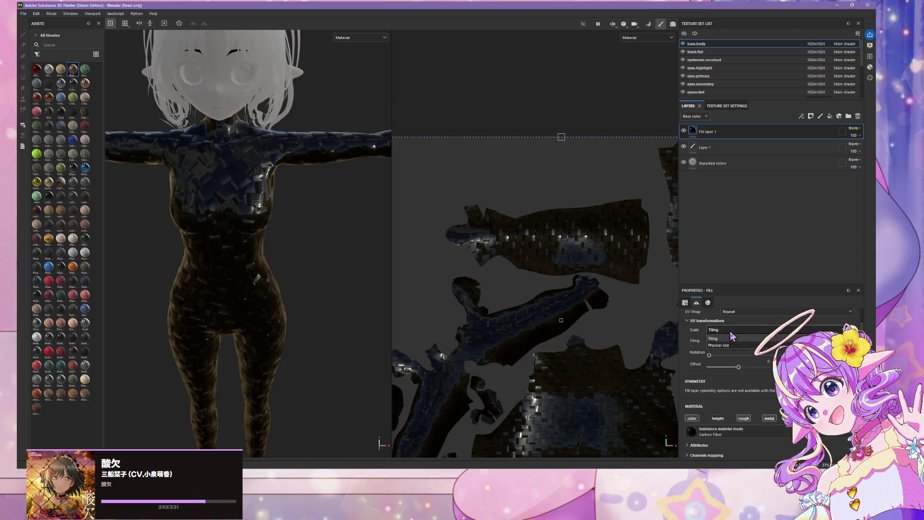
{"action": "left_click", "coordinate": [734, 341]}
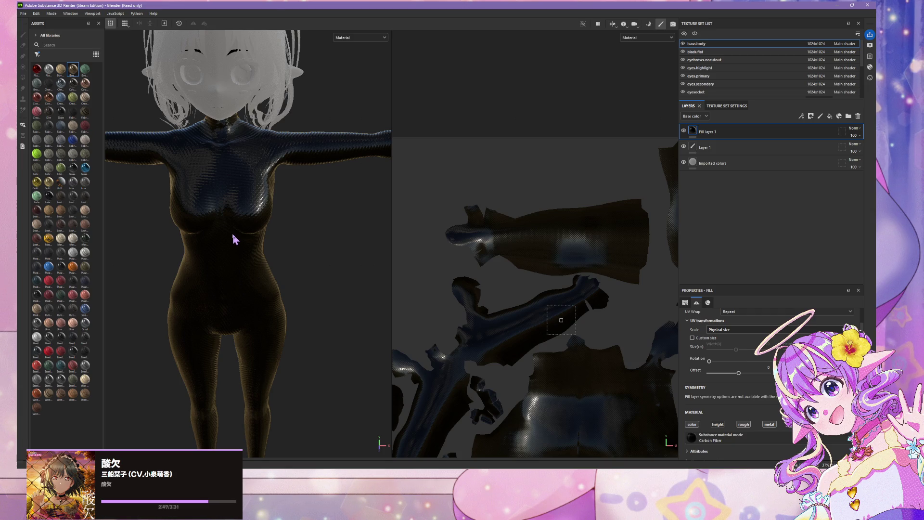
{"action": "scroll", "coordinate": [234, 240], "scroll_direction": "up", "scroll_amount": 2}
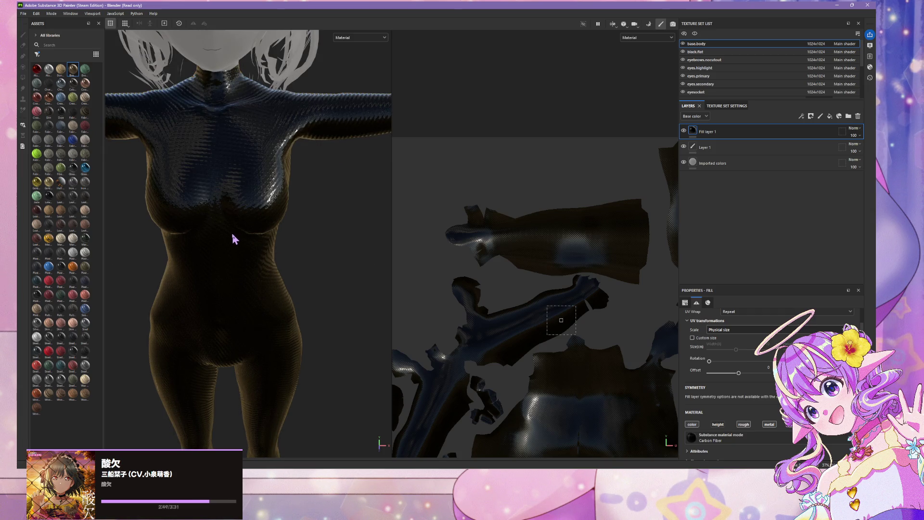
{"action": "scroll", "coordinate": [236, 238], "scroll_direction": "down", "scroll_amount": 5}
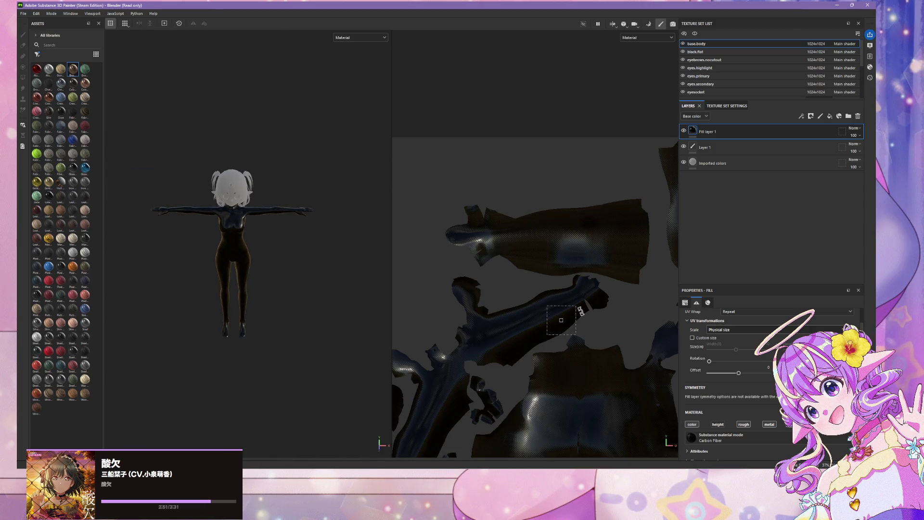
{"action": "scroll", "coordinate": [581, 310], "scroll_direction": "down", "scroll_amount": 2}
{"action": "scroll", "coordinate": [580, 311], "scroll_direction": "up", "scroll_amount": 2}
{"action": "scroll", "coordinate": [580, 313], "scroll_direction": "down", "scroll_amount": 1}
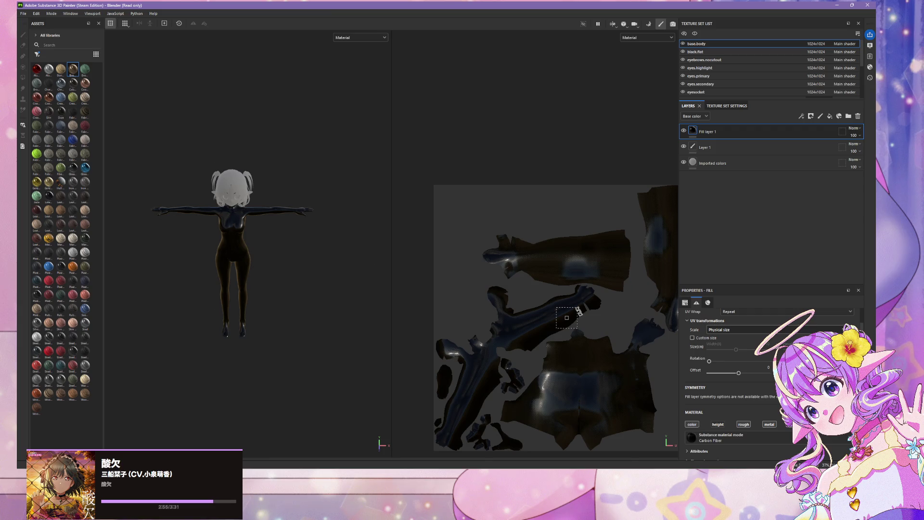
{"action": "scroll", "coordinate": [579, 311], "scroll_direction": "up", "scroll_amount": 2}
{"action": "scroll", "coordinate": [581, 311], "scroll_direction": "up", "scroll_amount": 1}
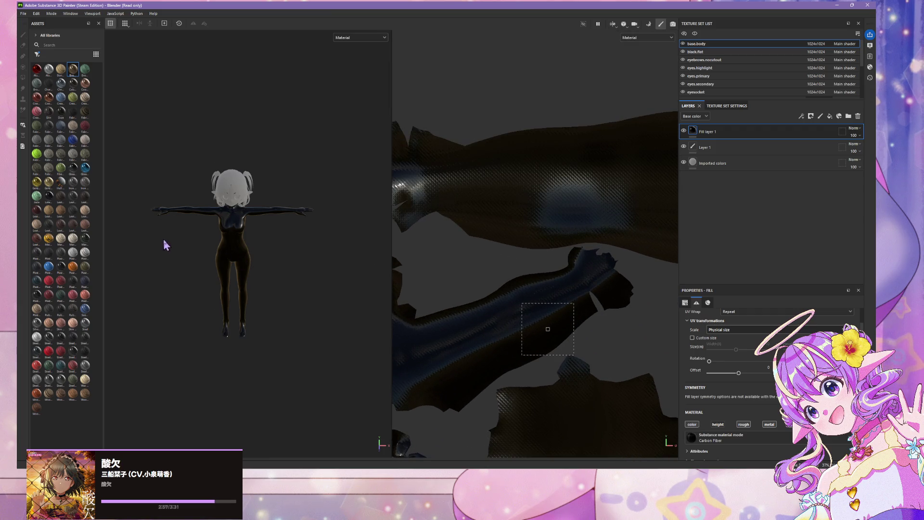
{"action": "scroll", "coordinate": [331, 239], "scroll_direction": "up", "scroll_amount": 5}
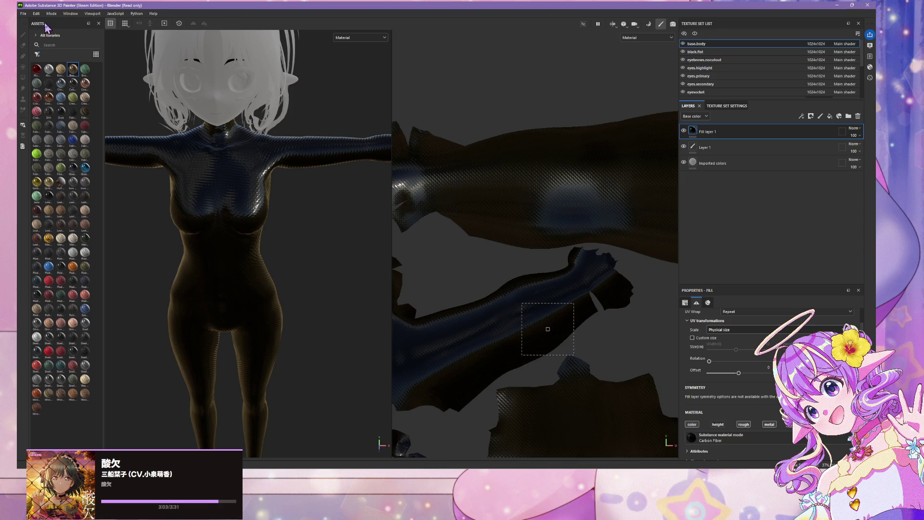
{"action": "left_click", "coordinate": [96, 54]}
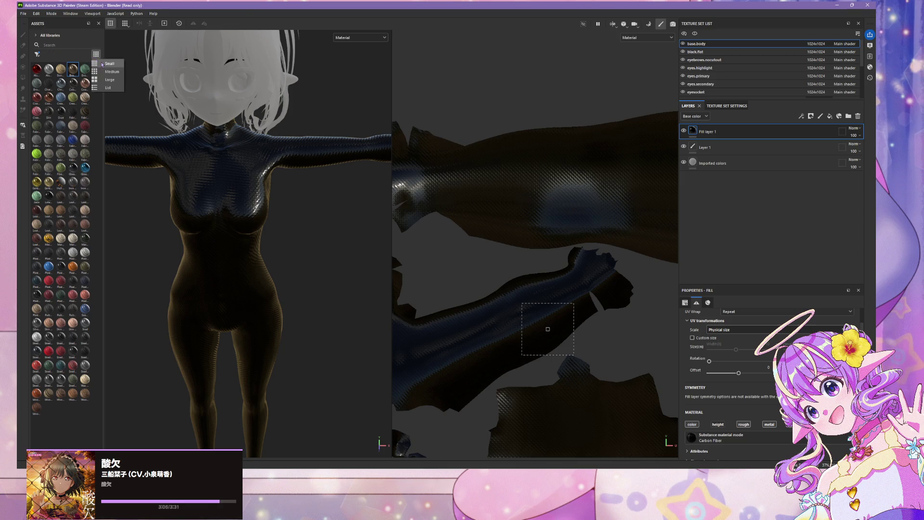
{"action": "left_click", "coordinate": [24, 184]}
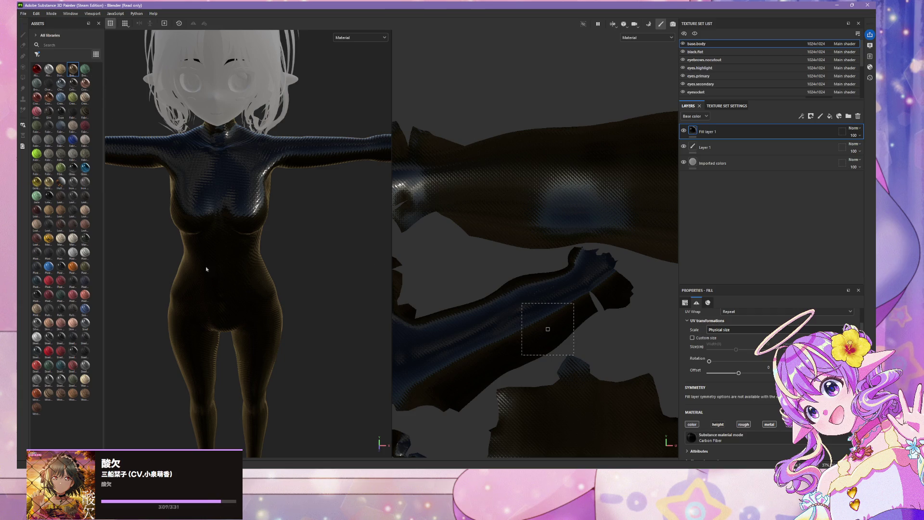
{"action": "scroll", "coordinate": [257, 224], "scroll_direction": "down", "scroll_amount": 5}
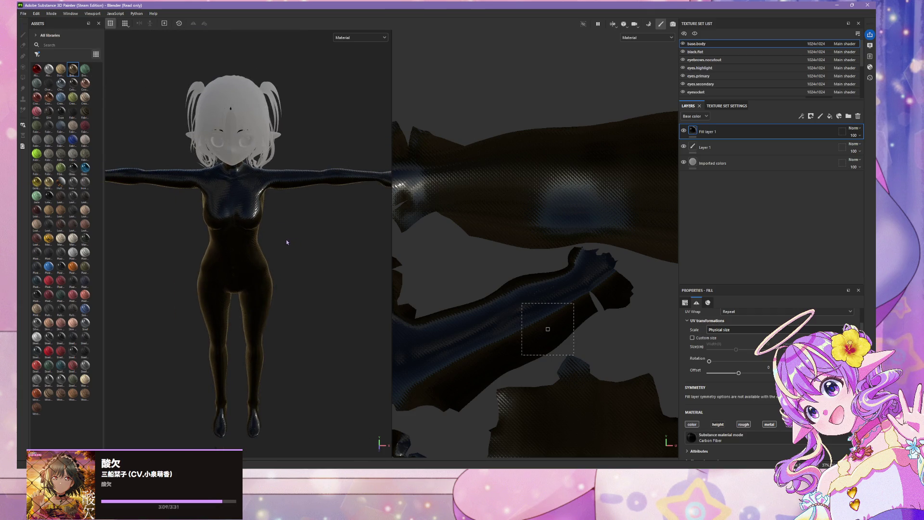
{"action": "scroll", "coordinate": [275, 216], "scroll_direction": "up", "scroll_amount": 2}
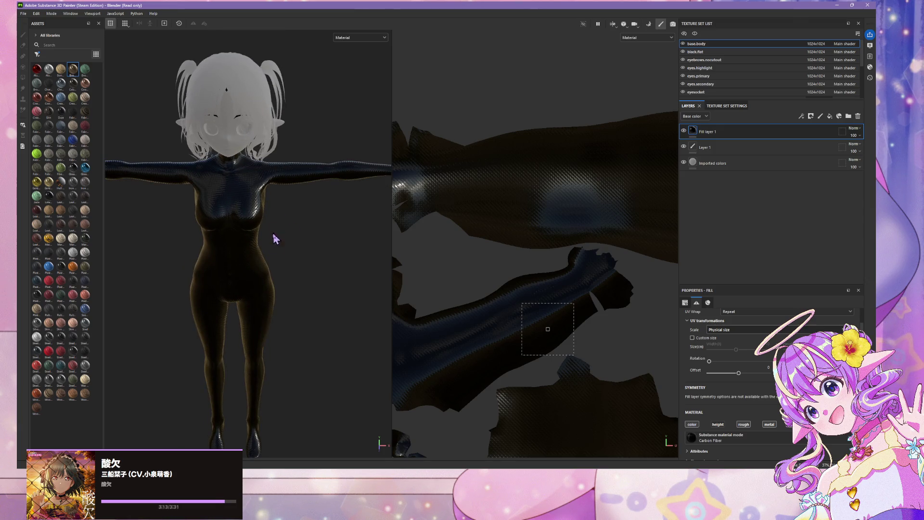
- Orbit to a three-quarter view and inspect the yellow.hair texture set
{"action": "left_click_drag", "start_coordinate": [299, 236], "coordinate": [272, 232], "text": "alt"}
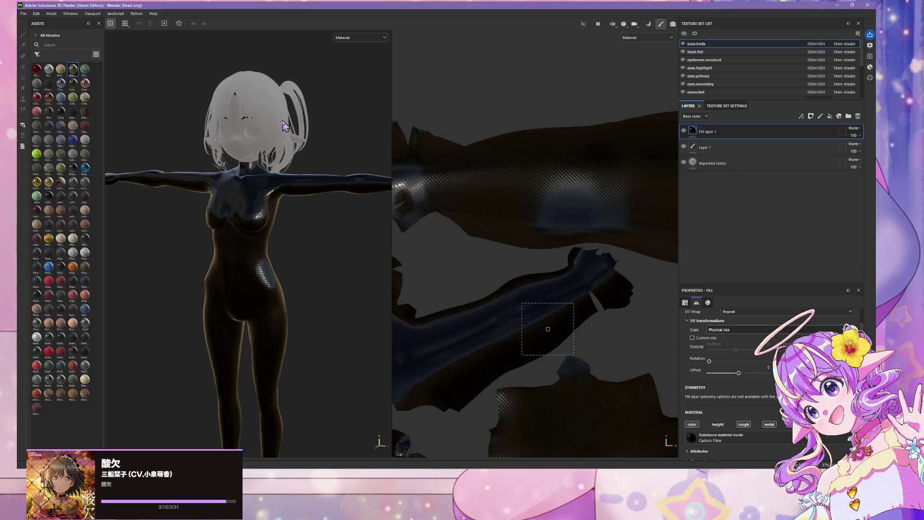
{"action": "scroll", "coordinate": [723, 94], "scroll_direction": "down", "scroll_amount": 5}
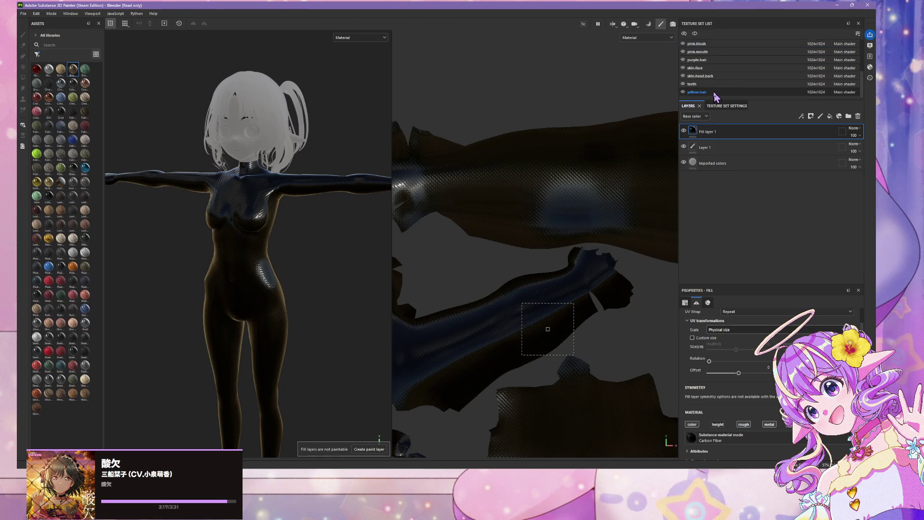
{"action": "left_click", "coordinate": [714, 93]}
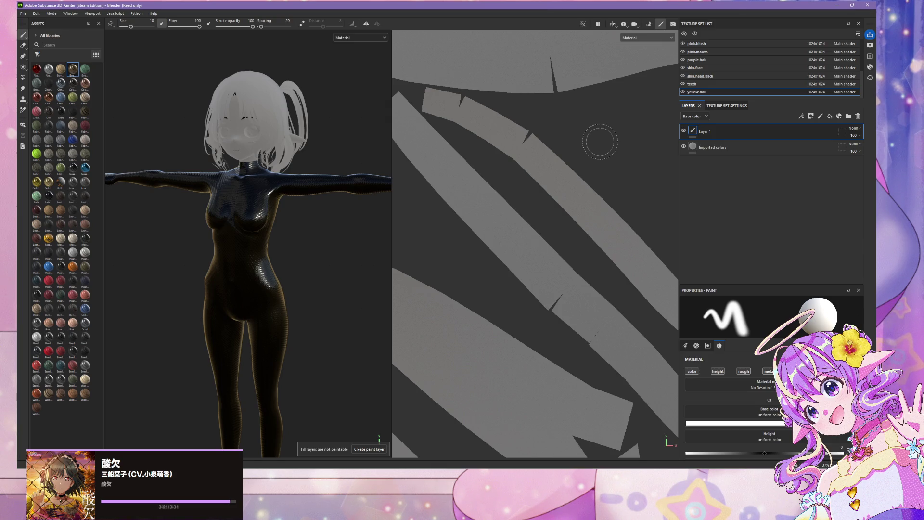
{"action": "mouse_move", "coordinate": [462, 471]}
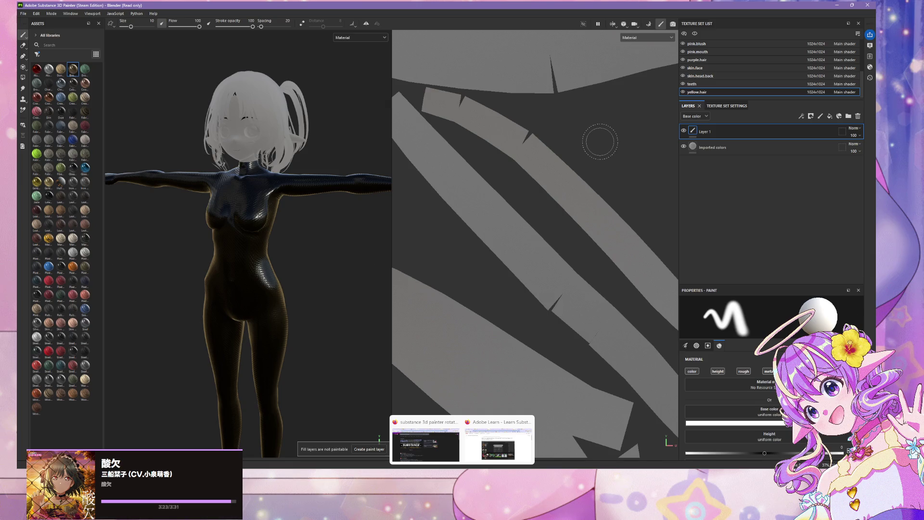
{"action": "scroll", "coordinate": [626, 121], "scroll_direction": "down", "scroll_amount": 3}
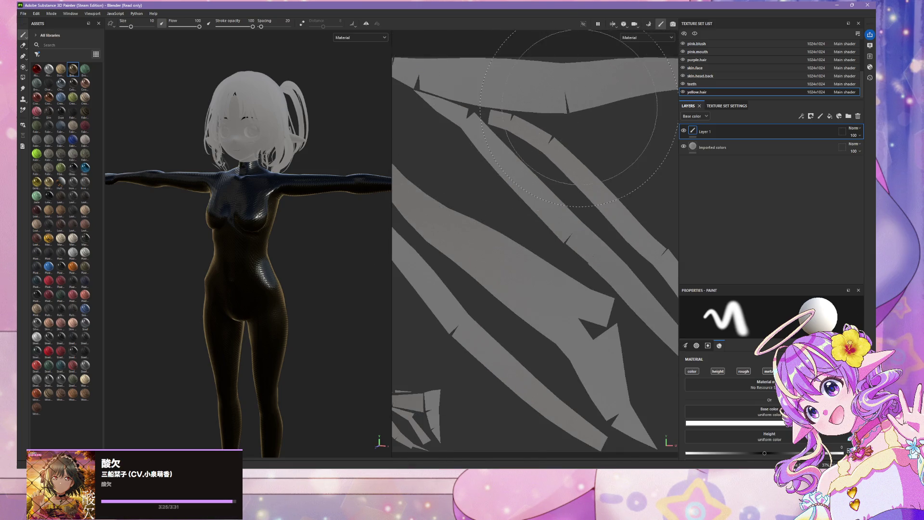
{"action": "scroll", "coordinate": [645, 92], "scroll_direction": "down", "scroll_amount": 3}
{"action": "scroll", "coordinate": [718, 92], "scroll_direction": "up", "scroll_amount": 3}
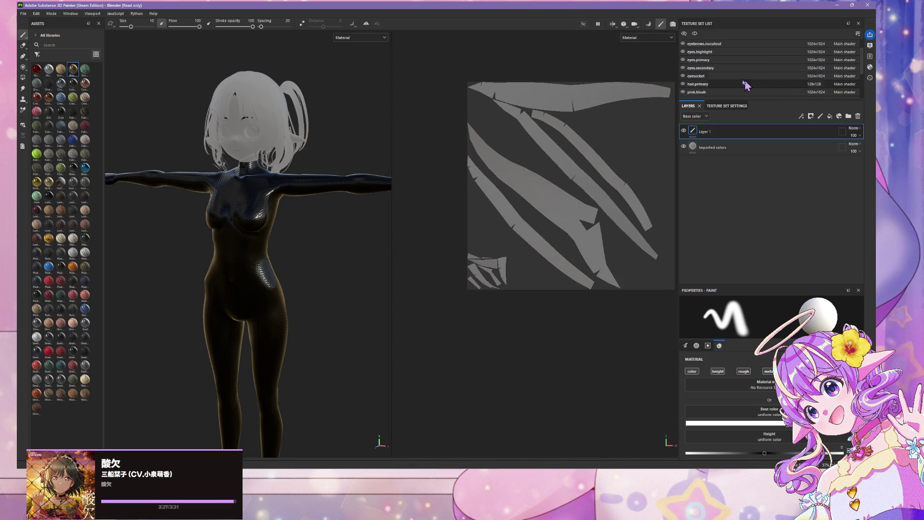
- Switch to the hair.primary texture set and zoom its view
{"action": "left_click", "coordinate": [723, 85]}
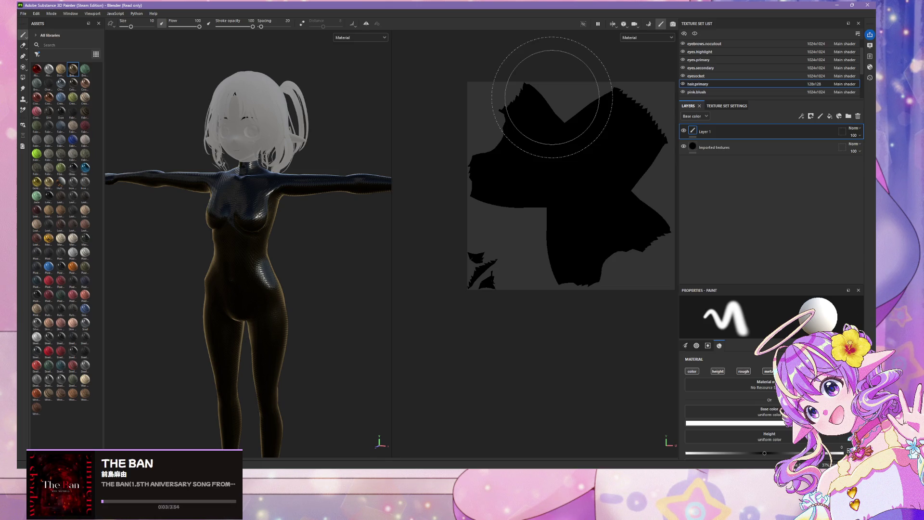
{"action": "scroll", "coordinate": [722, 71], "scroll_direction": "up", "scroll_amount": 2}
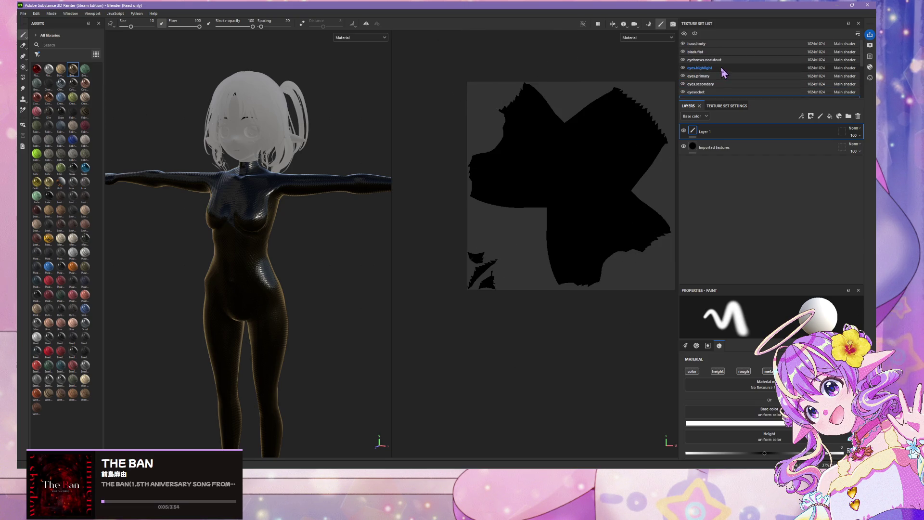
{"action": "scroll", "coordinate": [738, 81], "scroll_direction": "down", "scroll_amount": 5}
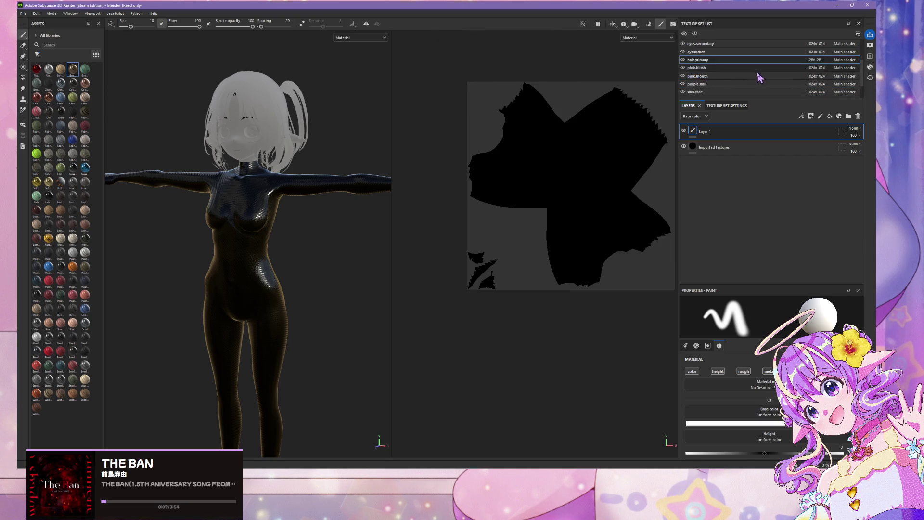
{"action": "scroll", "coordinate": [759, 77], "scroll_direction": "down", "scroll_amount": 3}
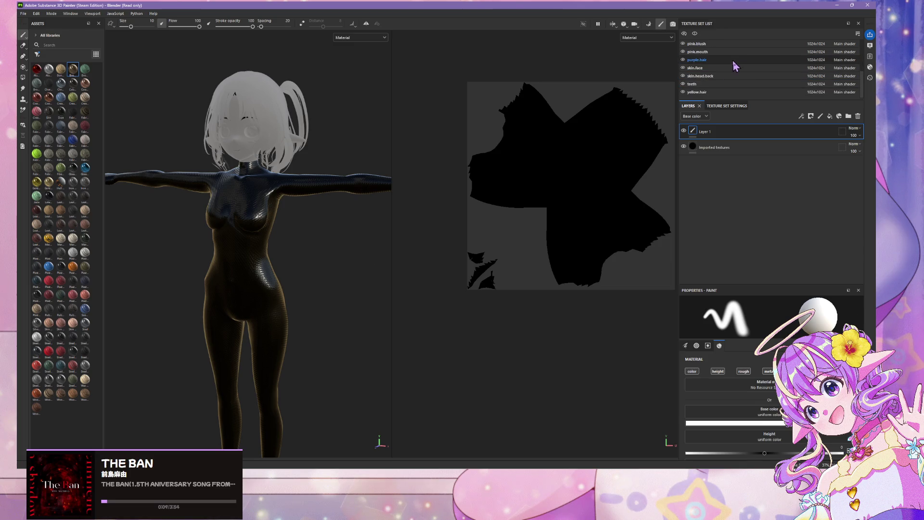
- Select purple.hair and zoom the 2D view to inspect its hair UV islands
{"action": "left_click", "coordinate": [734, 61]}
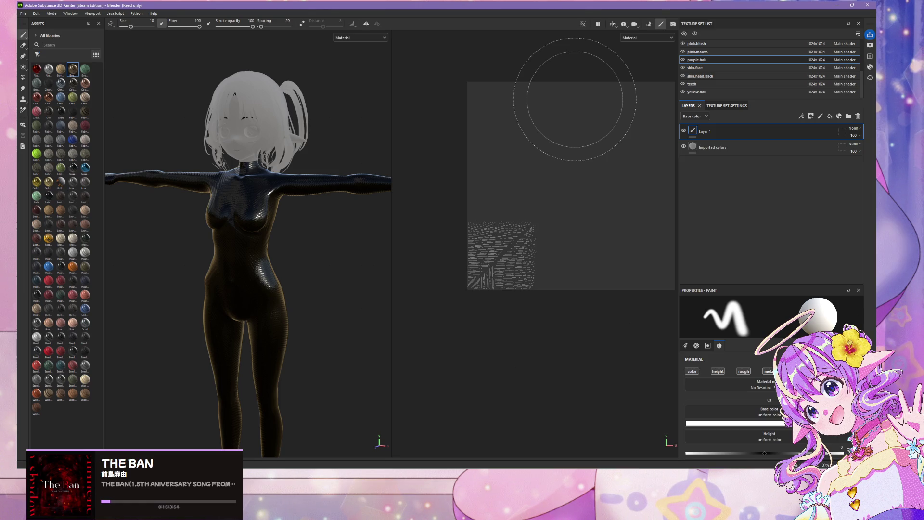
{"action": "scroll", "coordinate": [633, 38], "scroll_direction": "up", "scroll_amount": 3}
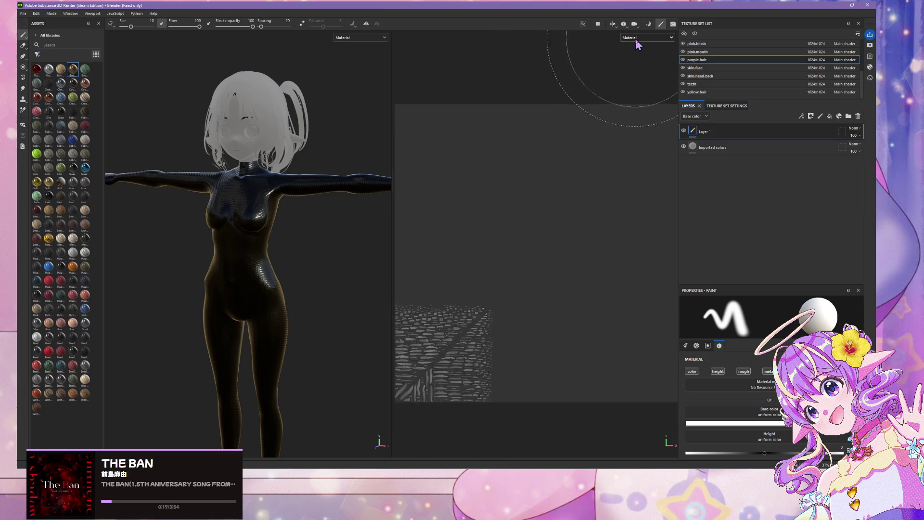
{"action": "scroll", "coordinate": [463, 327], "scroll_direction": "up", "scroll_amount": 5}
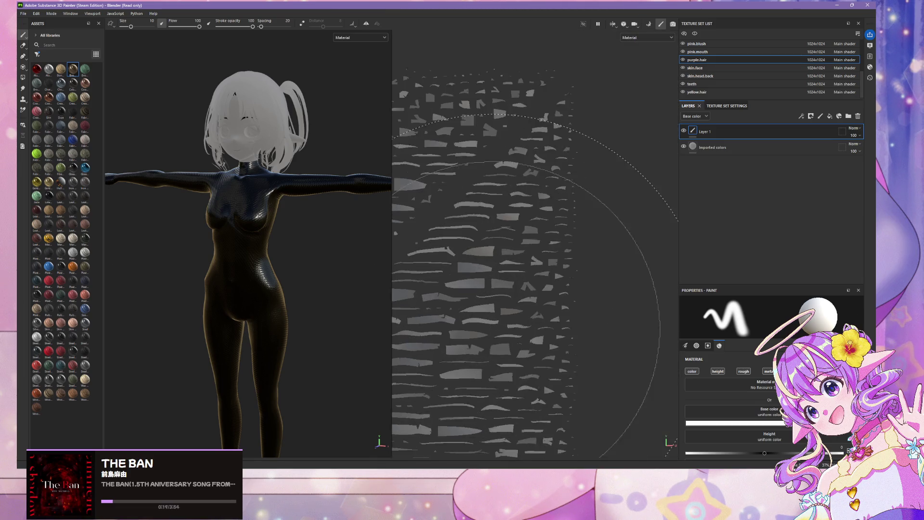
{"action": "scroll", "coordinate": [505, 320], "scroll_direction": "down", "scroll_amount": 5}
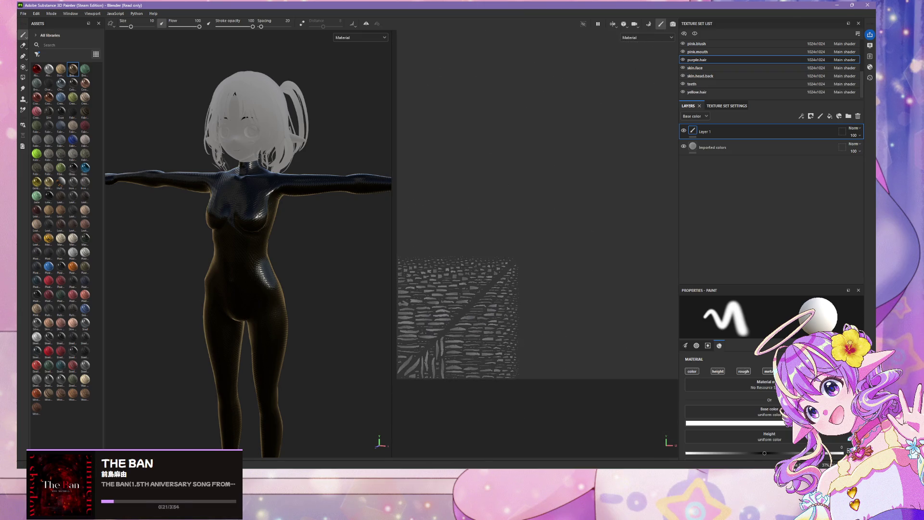
{"action": "scroll", "coordinate": [506, 320], "scroll_direction": "up", "scroll_amount": 4}
{"action": "scroll", "coordinate": [506, 308], "scroll_direction": "up", "scroll_amount": 2}
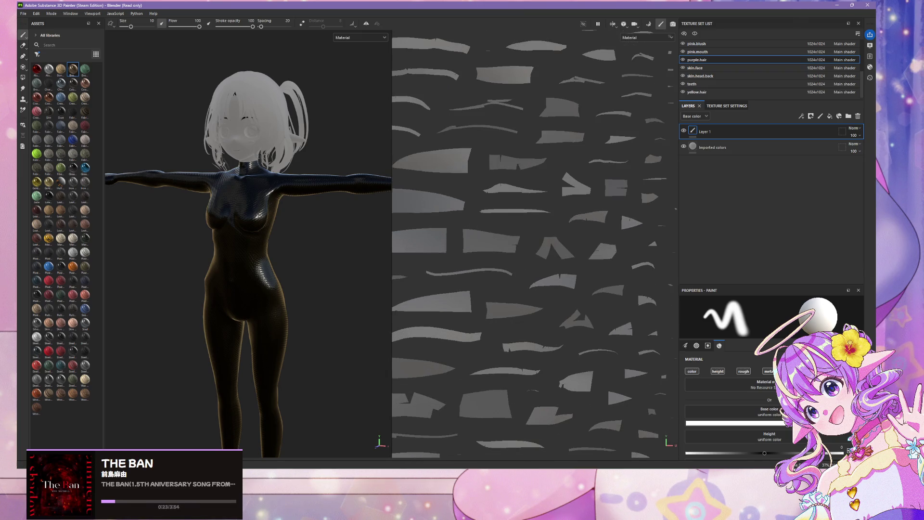
{"action": "scroll", "coordinate": [495, 309], "scroll_direction": "down", "scroll_amount": 6}
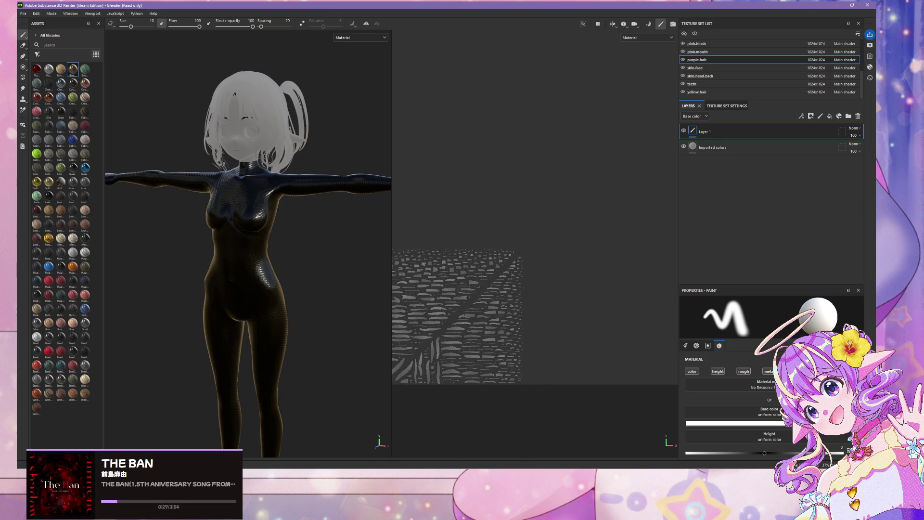
- Bring the browser forward, reposition its window, and select the address bar text
{"action": "left_click", "coordinate": [440, 443]}
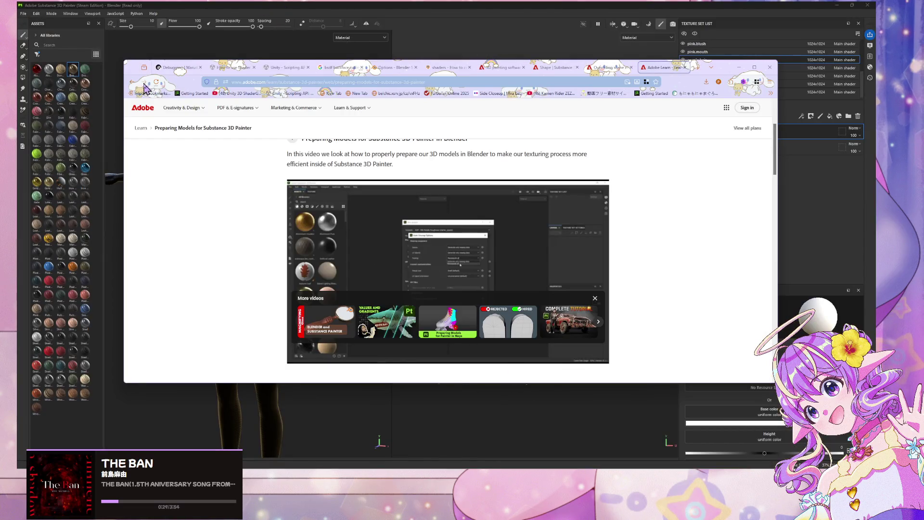
{"action": "left_click_drag", "start_coordinate": [144, 67], "coordinate": [257, 164]}
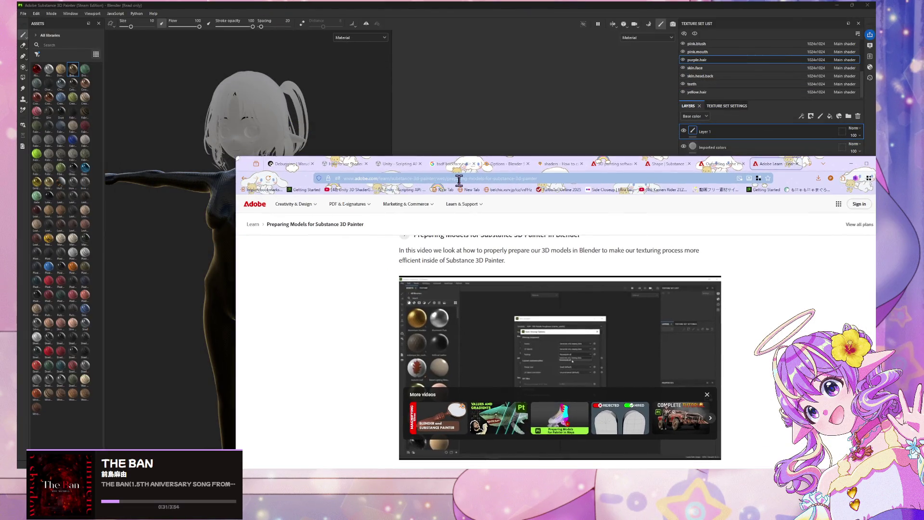
{"action": "left_click", "coordinate": [460, 180]}
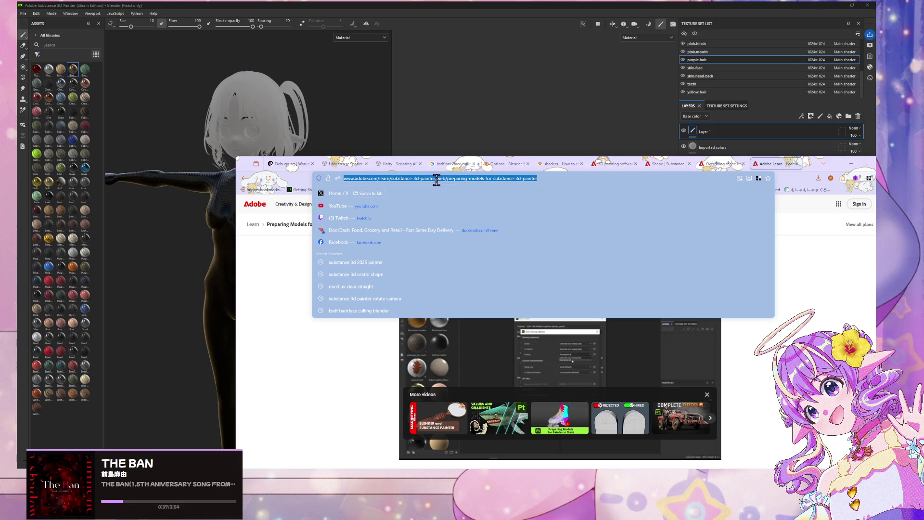
{"action": "left_click", "coordinate": [437, 179]}
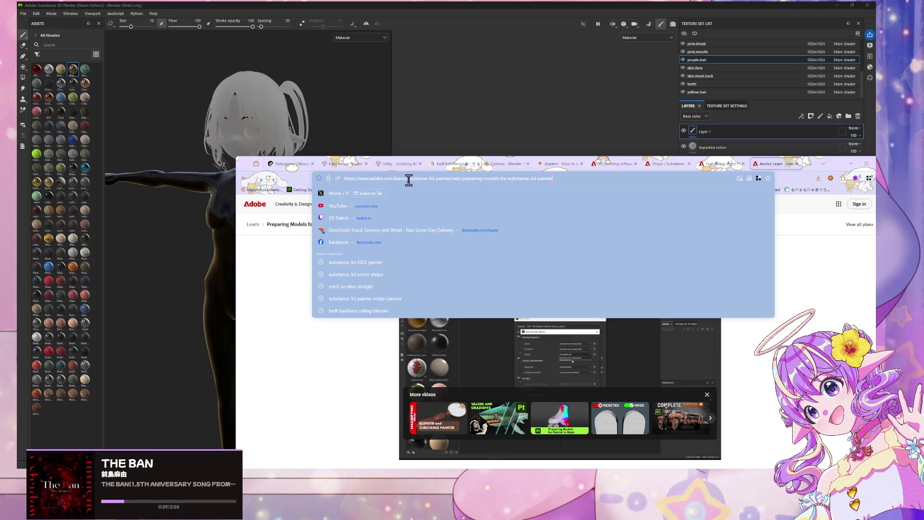
{"action": "left_click_drag", "start_coordinate": [409, 177], "coordinate": [294, 177]}
- Search Google for 'substance 3d painter vector shape', fixing the typo first
{"action": "key", "text": "ctrl+a"}
{"action": "type", "text": "sub"}
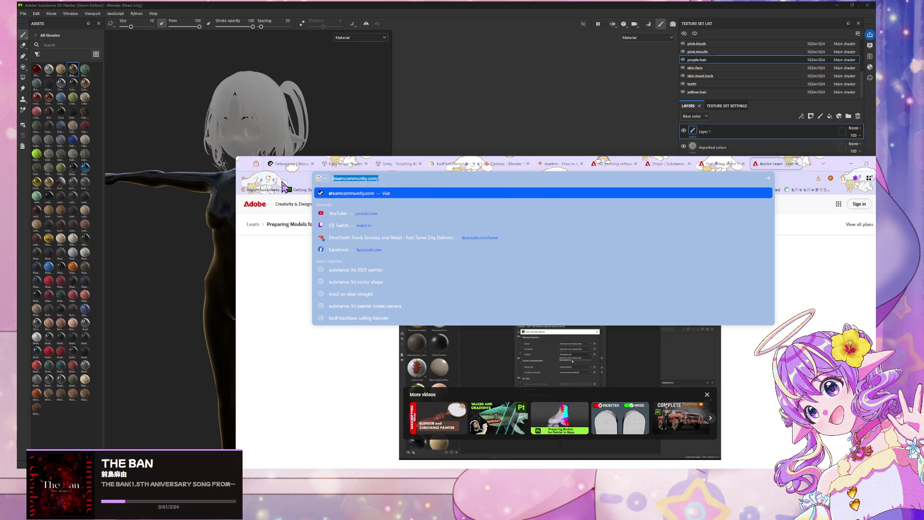
{"action": "type", "text": "sta"}
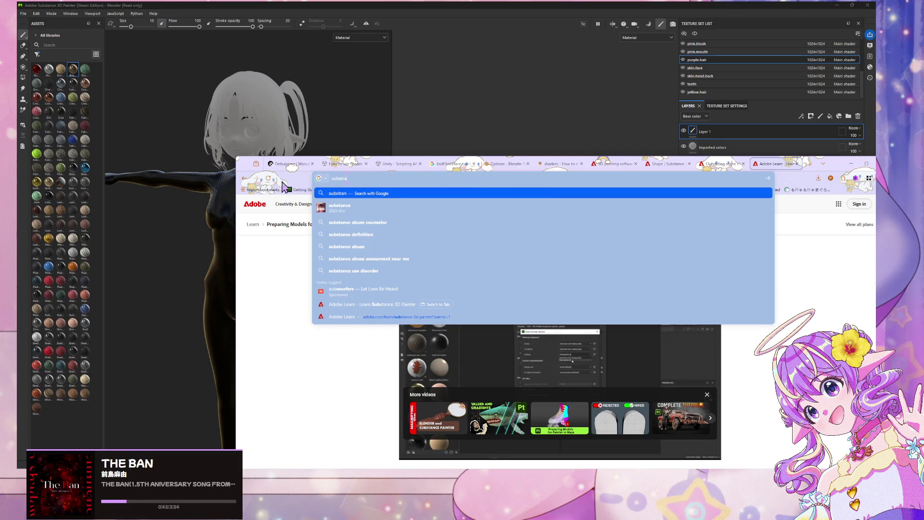
{"action": "type", "text": "nce 3d pa"}
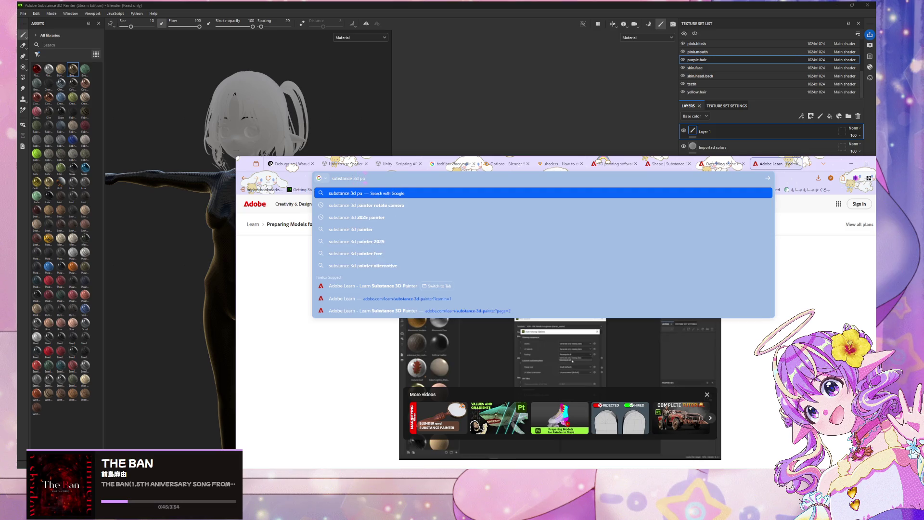
{"action": "type", "text": "inter vector shaep"}
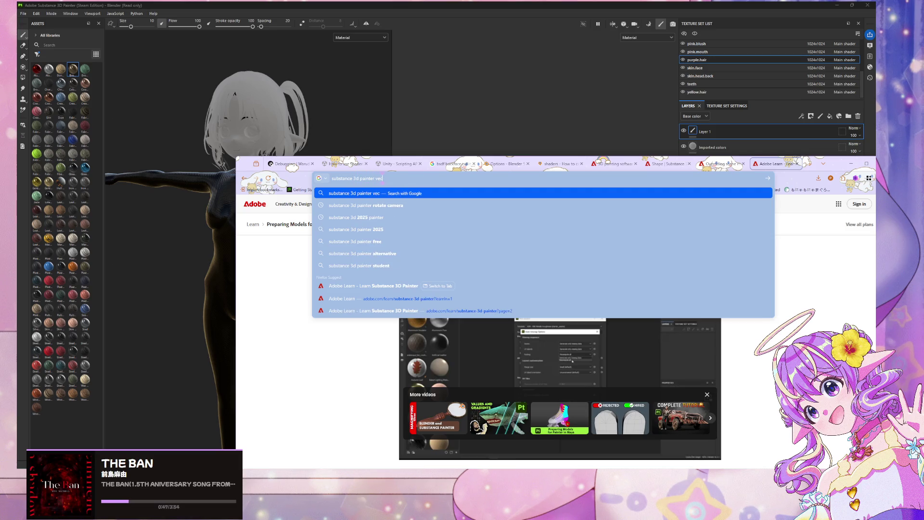
{"action": "key", "text": "BackSpace"}
{"action": "key", "text": "BackSpace"}
{"action": "type", "text": "pe"}
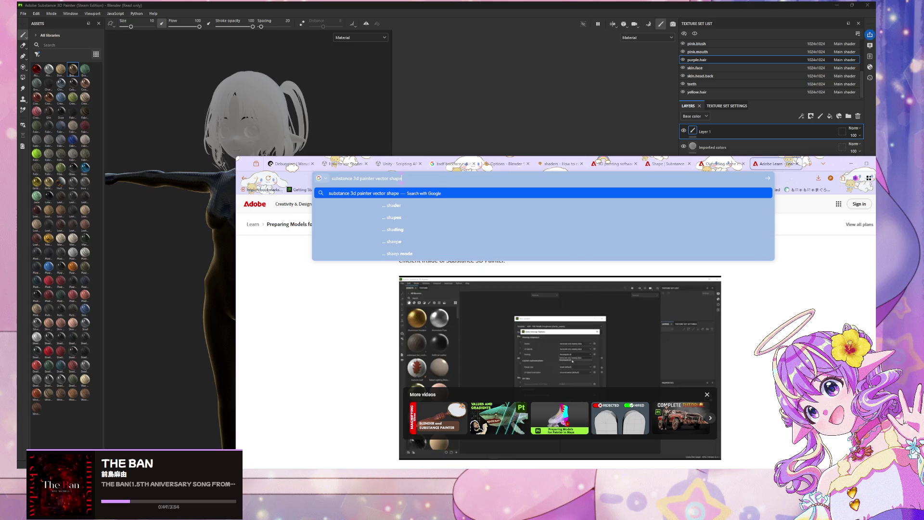
{"action": "key", "text": "Return"}
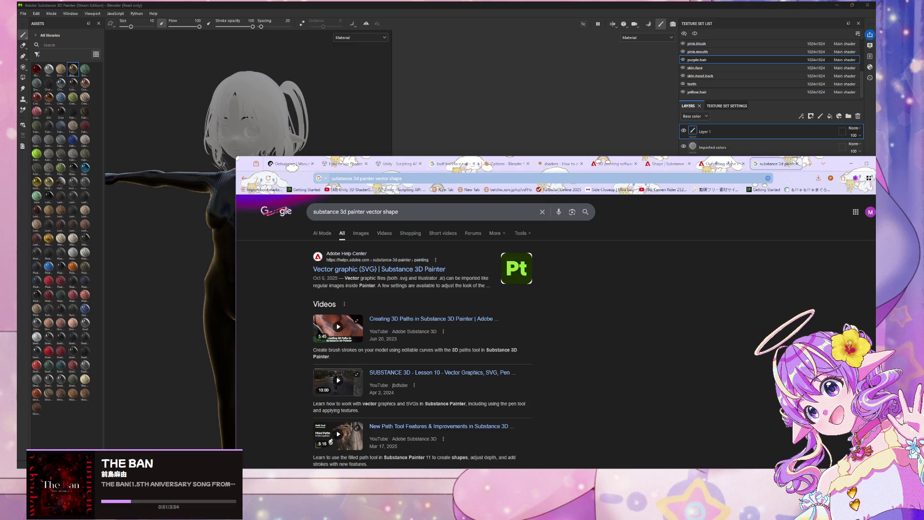
- Open Adobe's Vector graphic (SVG) help page and scroll through its Properties table
{"action": "left_click", "coordinate": [412, 270]}
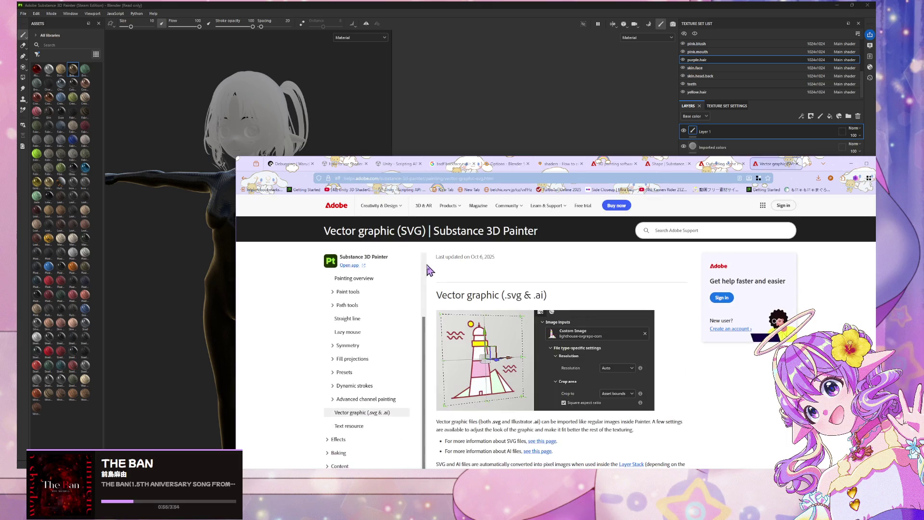
{"action": "scroll", "coordinate": [431, 272], "scroll_direction": "down", "scroll_amount": 3}
{"action": "scroll", "coordinate": [430, 273], "scroll_direction": "down", "scroll_amount": 2}
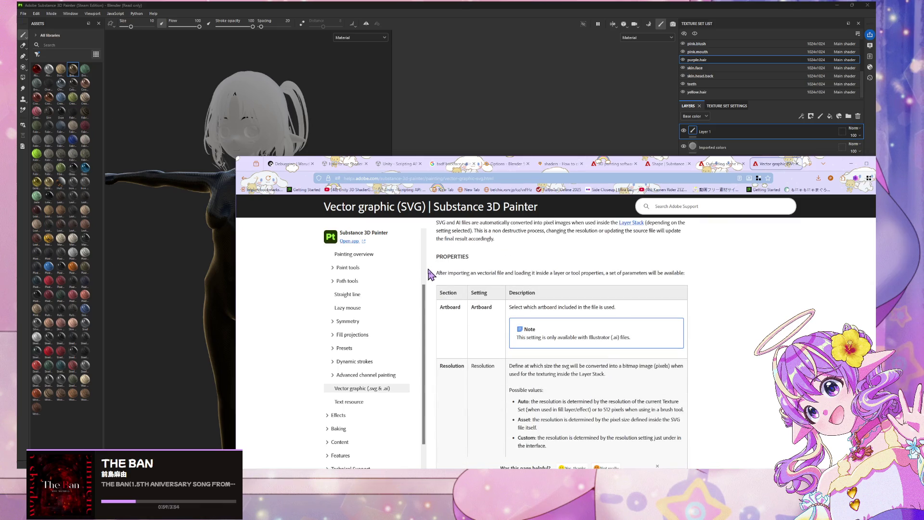
{"action": "scroll", "coordinate": [431, 273], "scroll_direction": "down", "scroll_amount": 5}
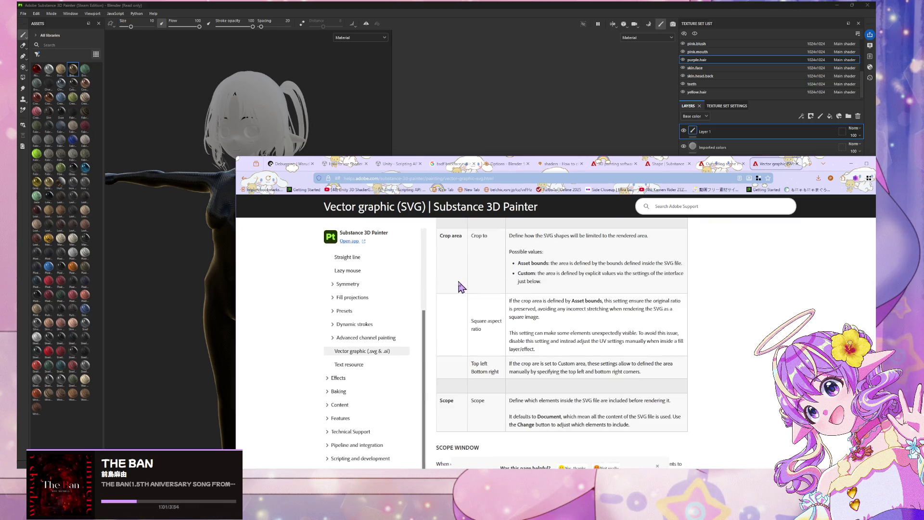
{"action": "scroll", "coordinate": [460, 285], "scroll_direction": "down", "scroll_amount": 5}
{"action": "scroll", "coordinate": [460, 286], "scroll_direction": "down", "scroll_amount": 3}
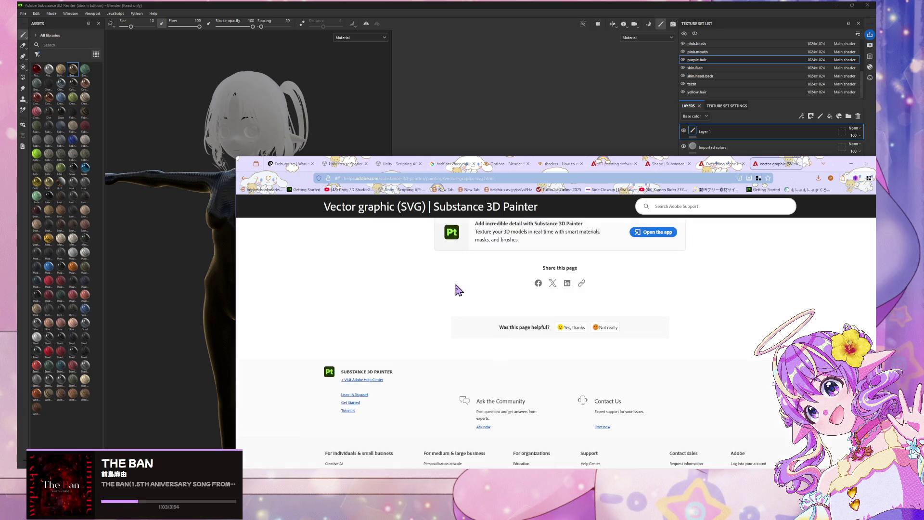
{"action": "scroll", "coordinate": [460, 287], "scroll_direction": "up", "scroll_amount": 3}
{"action": "scroll", "coordinate": [421, 289], "scroll_direction": "up", "scroll_amount": 2}
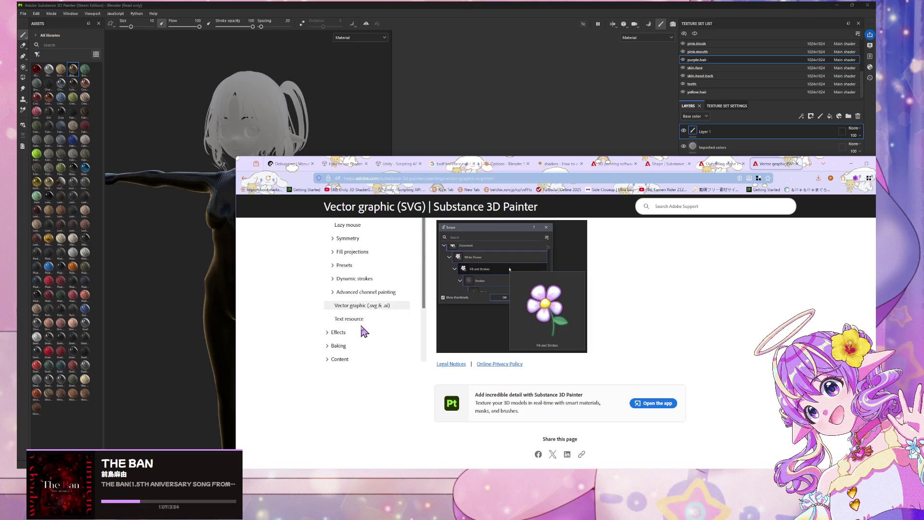
{"action": "scroll", "coordinate": [371, 288], "scroll_direction": "up", "scroll_amount": 1}
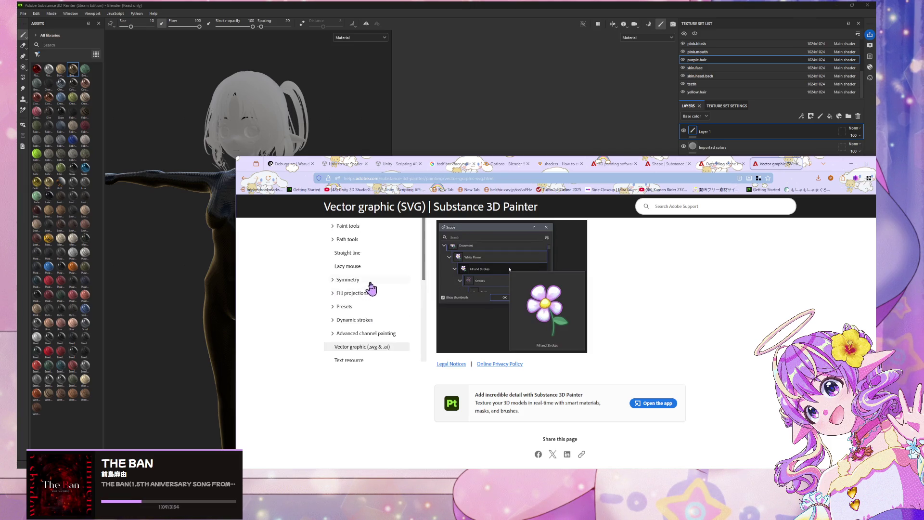
{"action": "scroll", "coordinate": [373, 288], "scroll_direction": "up", "scroll_amount": 3}
{"action": "scroll", "coordinate": [377, 290], "scroll_direction": "down", "scroll_amount": 3}
{"action": "scroll", "coordinate": [450, 306], "scroll_direction": "down", "scroll_amount": 3}
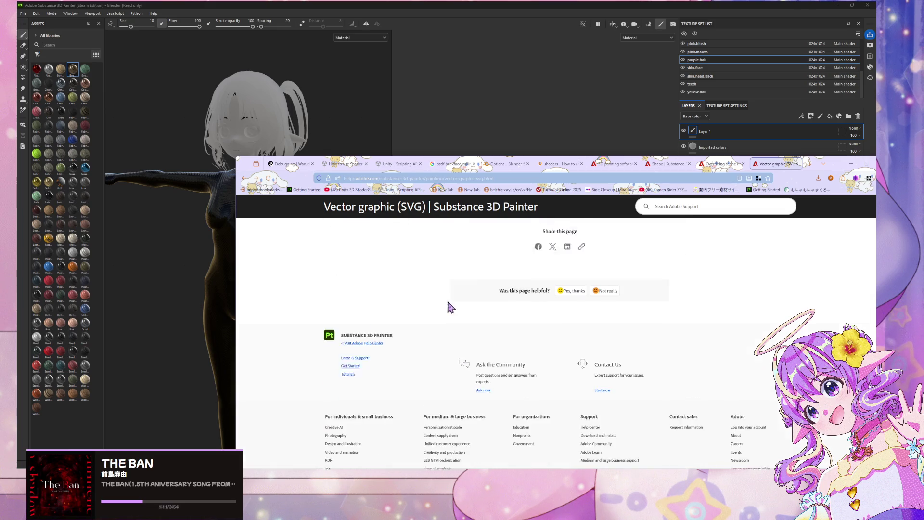
{"action": "scroll", "coordinate": [450, 307], "scroll_direction": "down", "scroll_amount": 1}
{"action": "key", "text": "alt+Tab"}
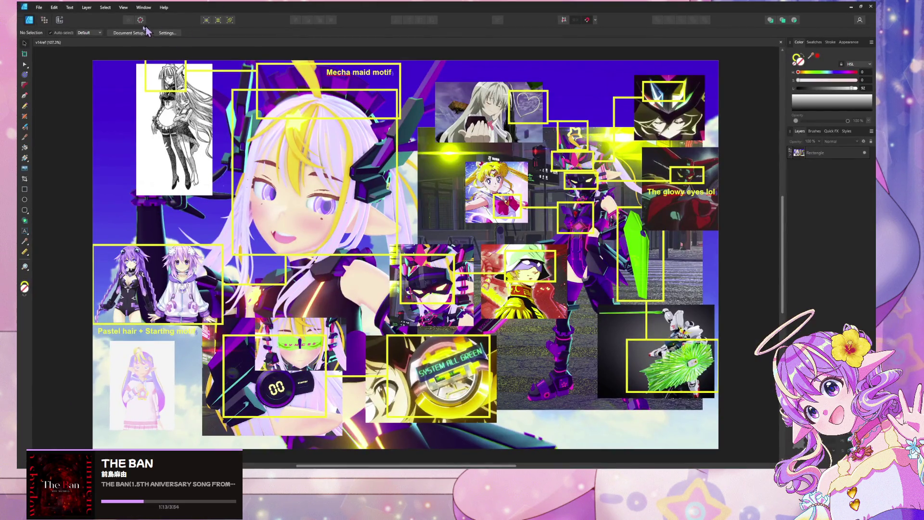
- Close the mood board and open the recent logo2024.afdesign document
{"action": "key", "text": "ctrl+w"}
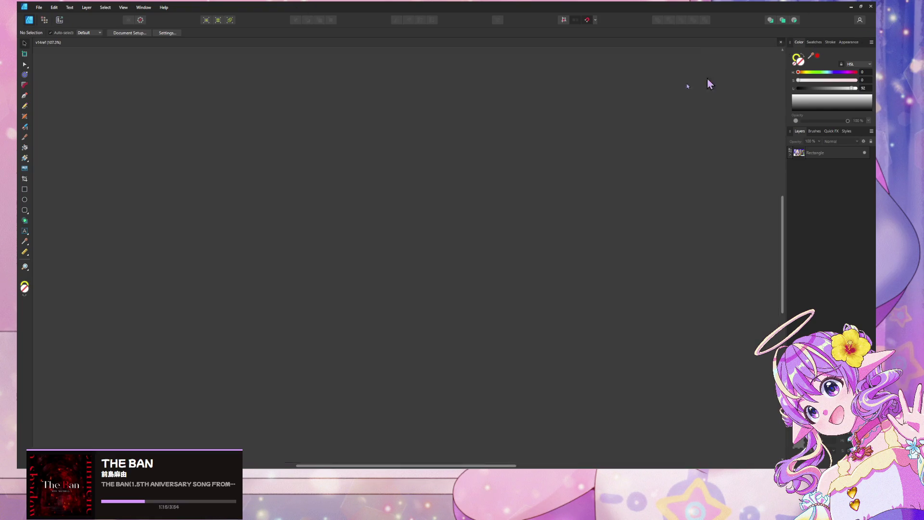
{"action": "left_click", "coordinate": [39, 7]}
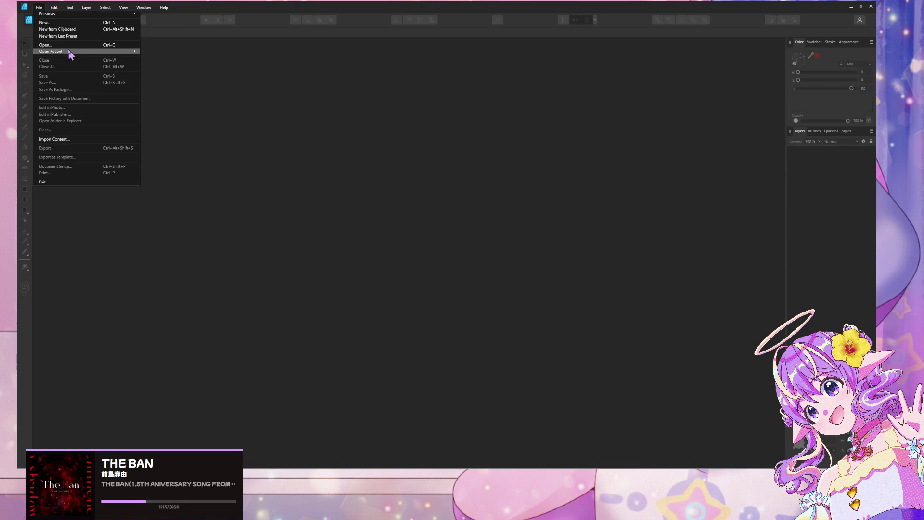
{"action": "mouse_move", "coordinate": [67, 51]}
{"action": "left_click", "coordinate": [179, 59]}
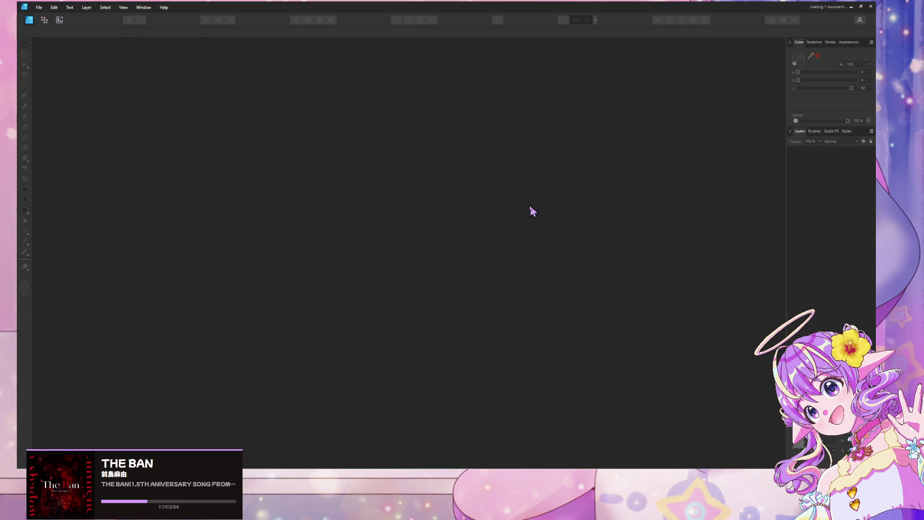
- Select the ring group and undo an accidental move of it
{"action": "double_click", "coordinate": [281, 195]}
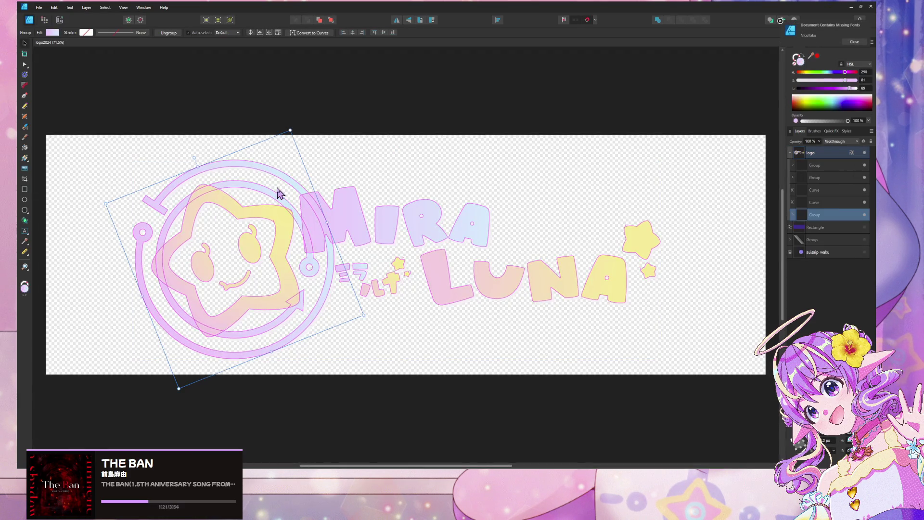
{"action": "left_click_drag", "start_coordinate": [216, 173], "coordinate": [246, 181]}
{"action": "key", "text": "ctrl+z"}
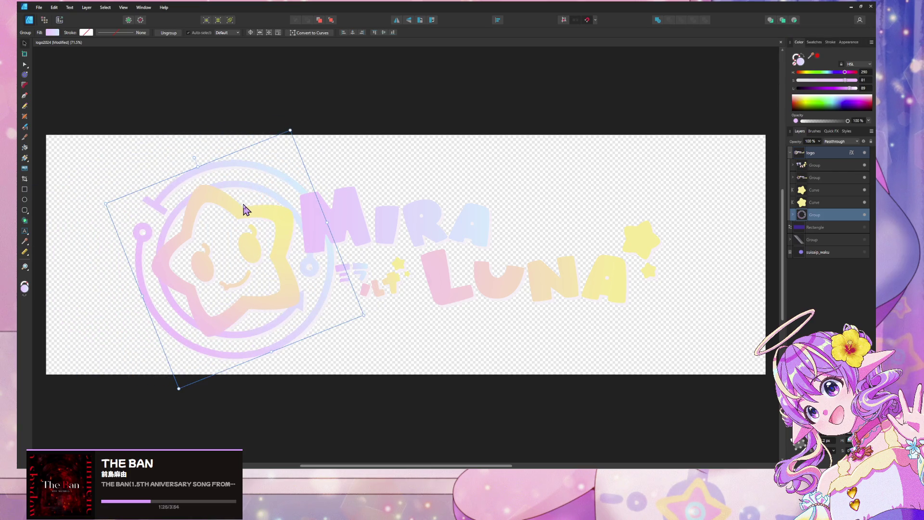
{"action": "key", "text": "ctrl+z"}
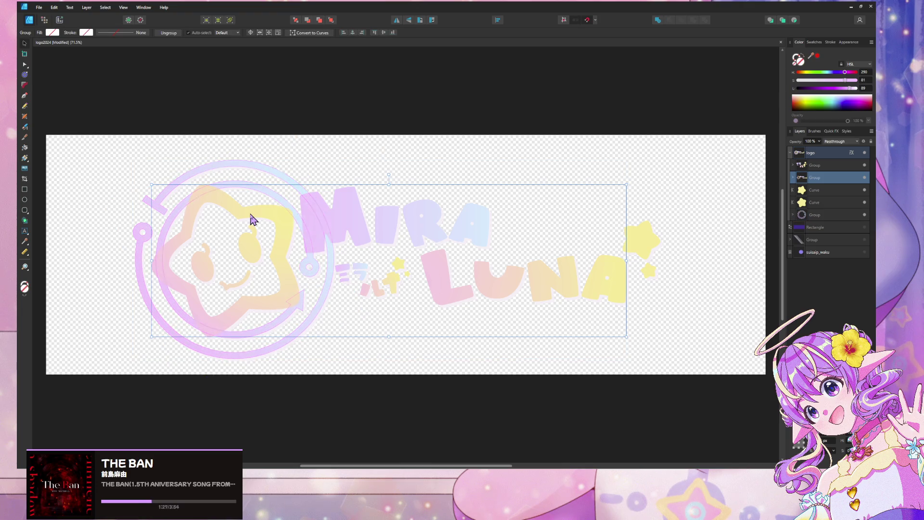
- Expand the ring and text groups in Layers and select the star face group
{"action": "left_click", "coordinate": [792, 215]}
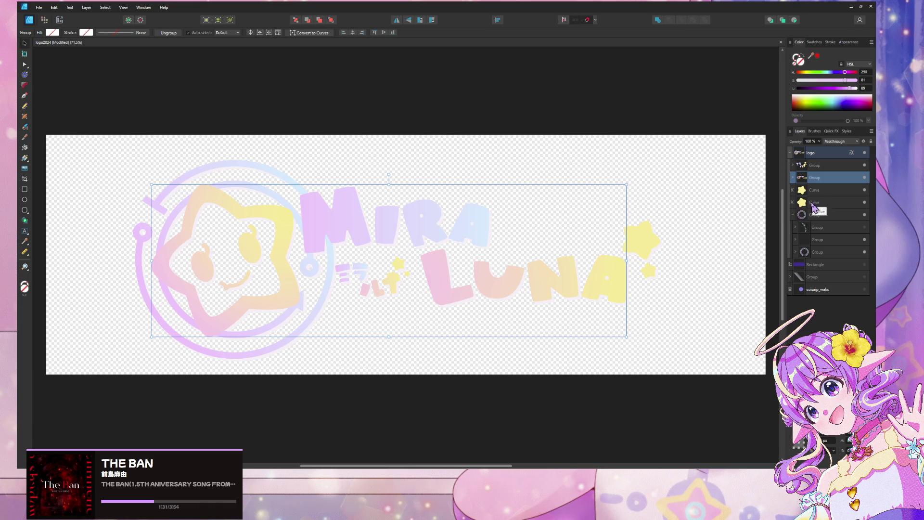
{"action": "left_click", "coordinate": [816, 203]}
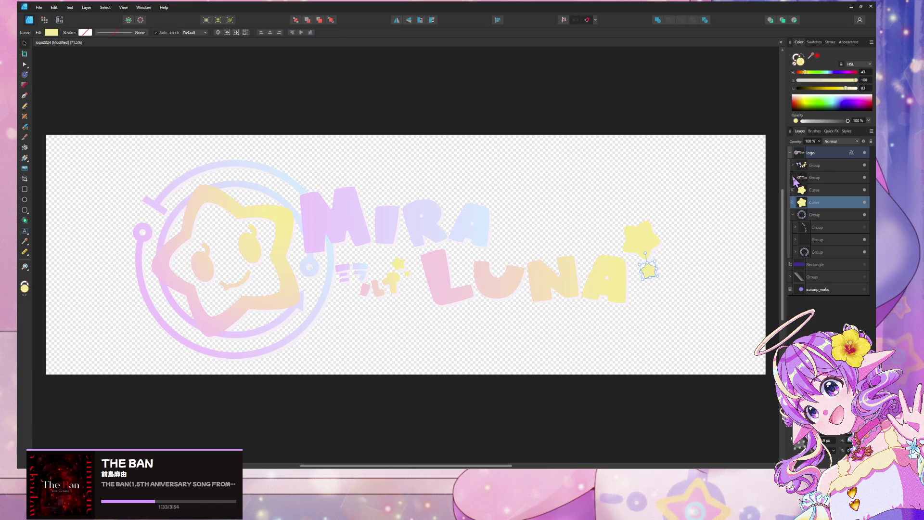
{"action": "left_click", "coordinate": [793, 178]}
{"action": "left_click", "coordinate": [828, 179]}
{"action": "left_click", "coordinate": [828, 190]}
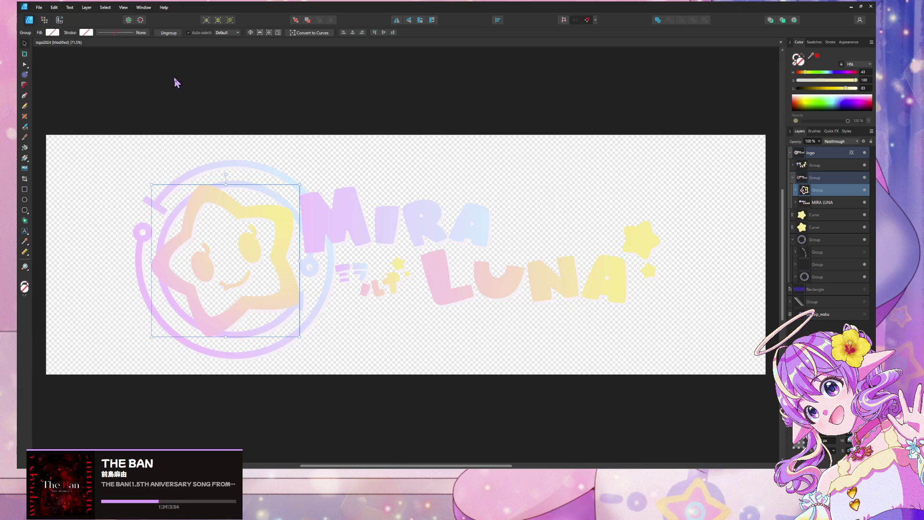
- Create a new document from the copied star emblem and choose SVG as the export format
{"action": "left_click", "coordinate": [39, 7]}
{"action": "left_click", "coordinate": [74, 32]}
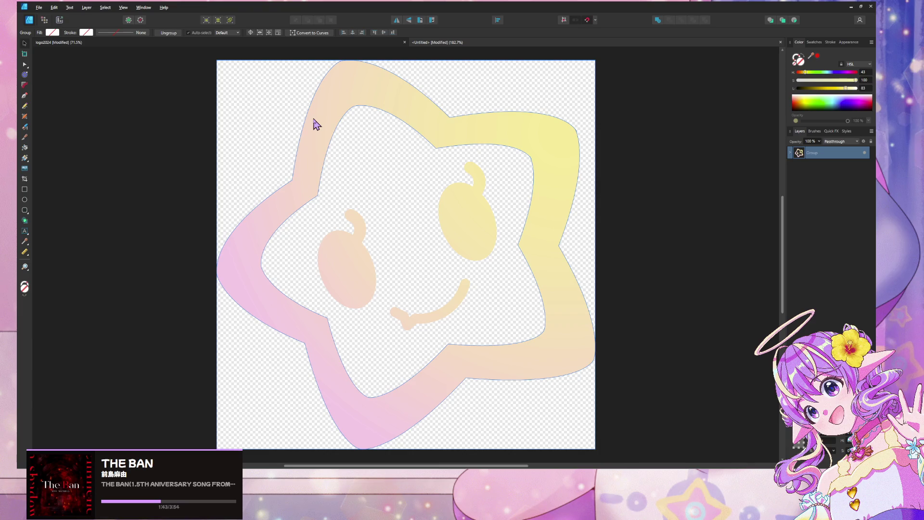
{"action": "key", "text": "ctrl+alt+shift+w"}
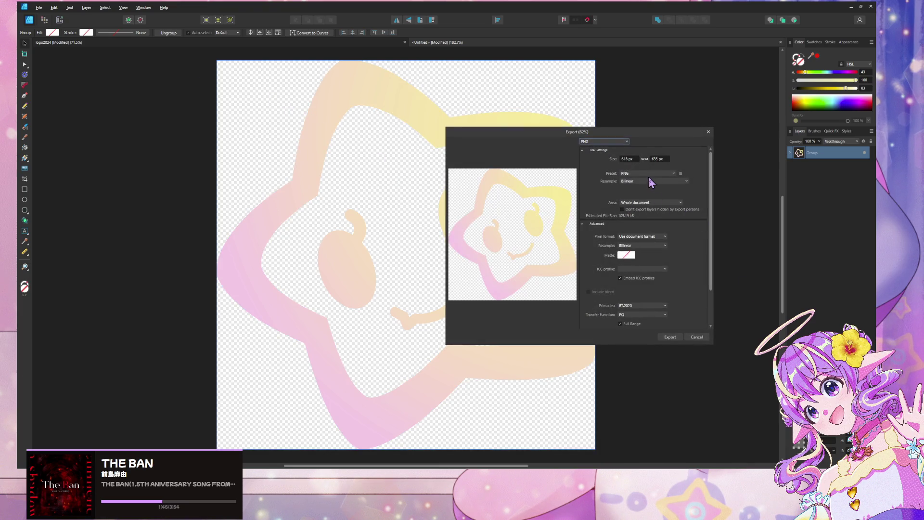
{"action": "left_click", "coordinate": [650, 174]}
{"action": "left_click", "coordinate": [621, 142]}
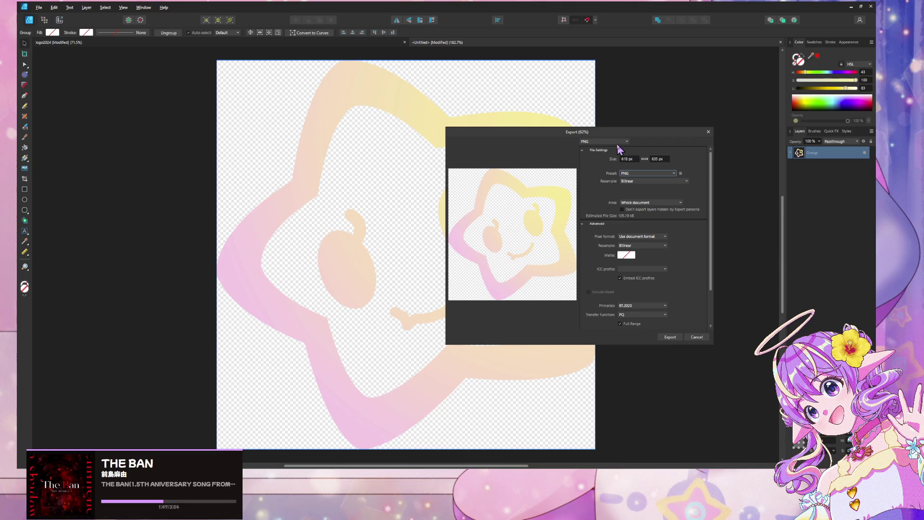
{"action": "left_click", "coordinate": [621, 142]}
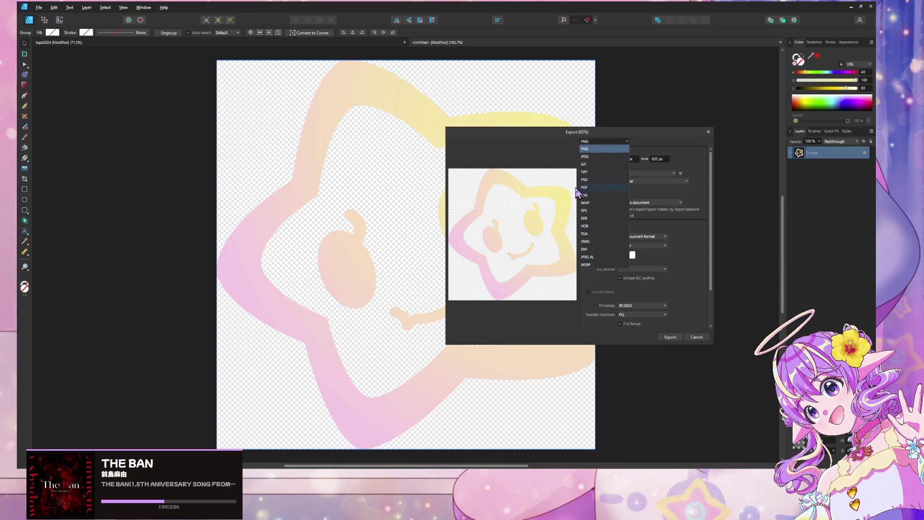
{"action": "left_click", "coordinate": [601, 195]}
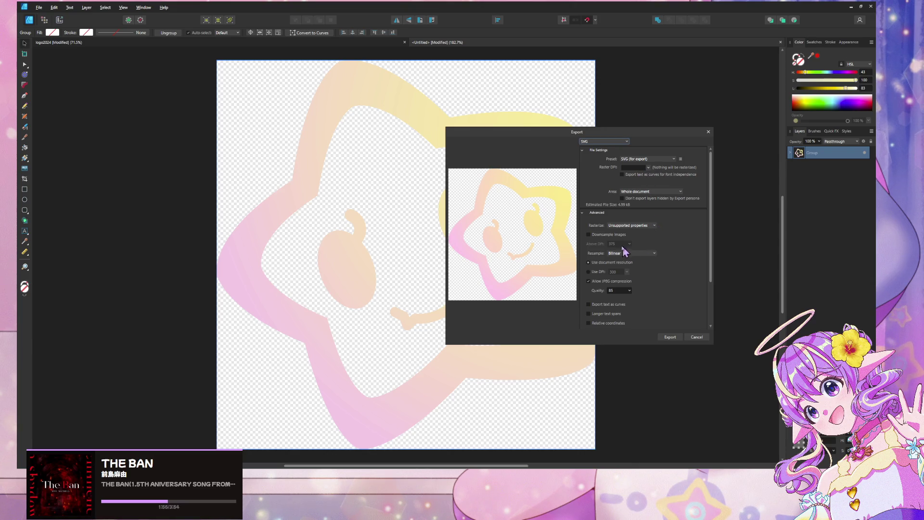
- Set quality 100, turn off JPEG compression, rasterize only unsupported properties, and export
{"action": "left_click_drag", "start_coordinate": [629, 290], "coordinate": [636, 299]}
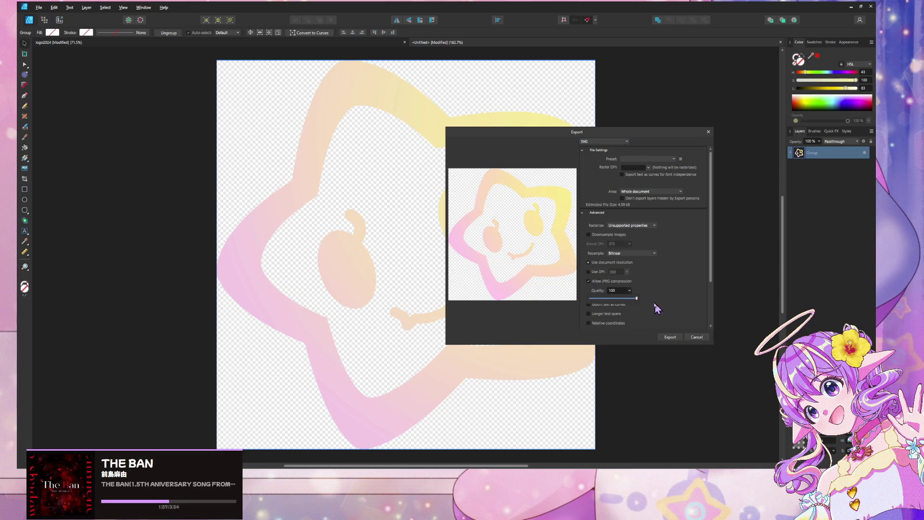
{"action": "left_click", "coordinate": [621, 282]}
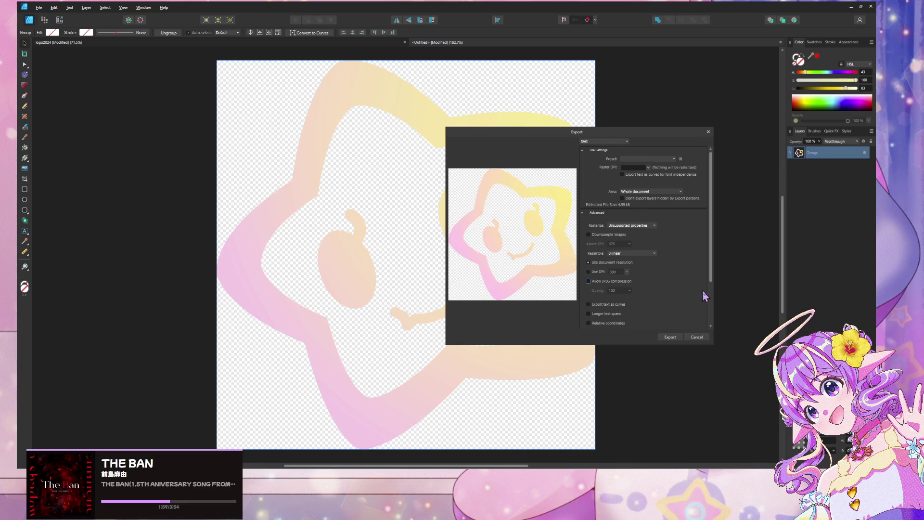
{"action": "left_click", "coordinate": [639, 226]}
{"action": "left_click", "coordinate": [646, 228]}
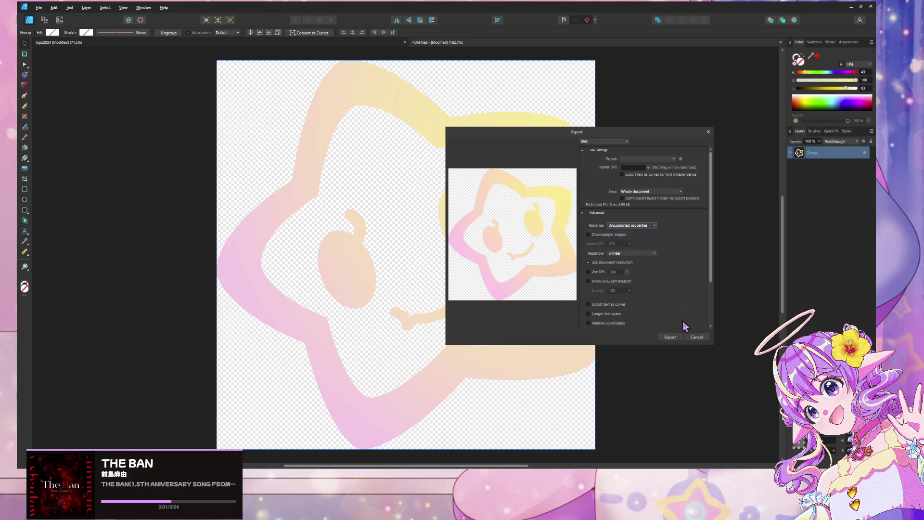
{"action": "left_click", "coordinate": [674, 337]}
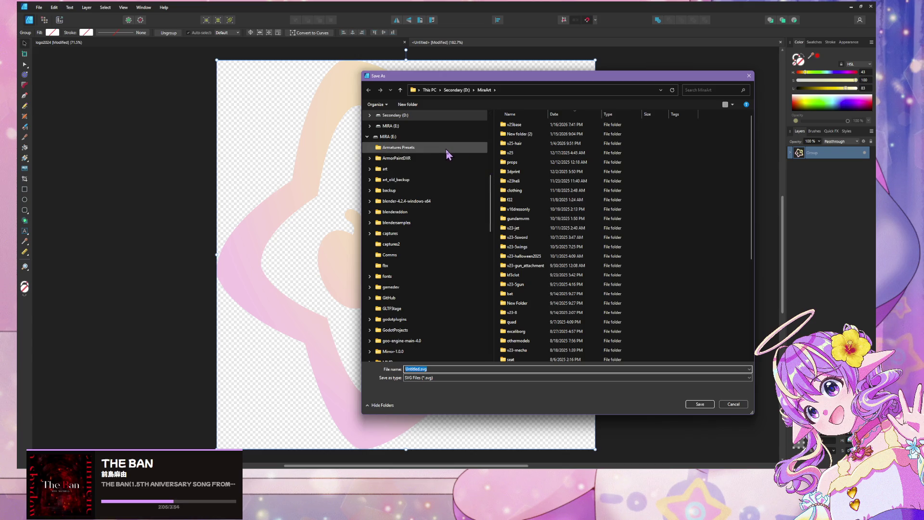
- Browse to v25base > dress > dress2 on the Secondary (D:) drive
{"action": "scroll", "coordinate": [440, 180], "scroll_direction": "up", "scroll_amount": 5}
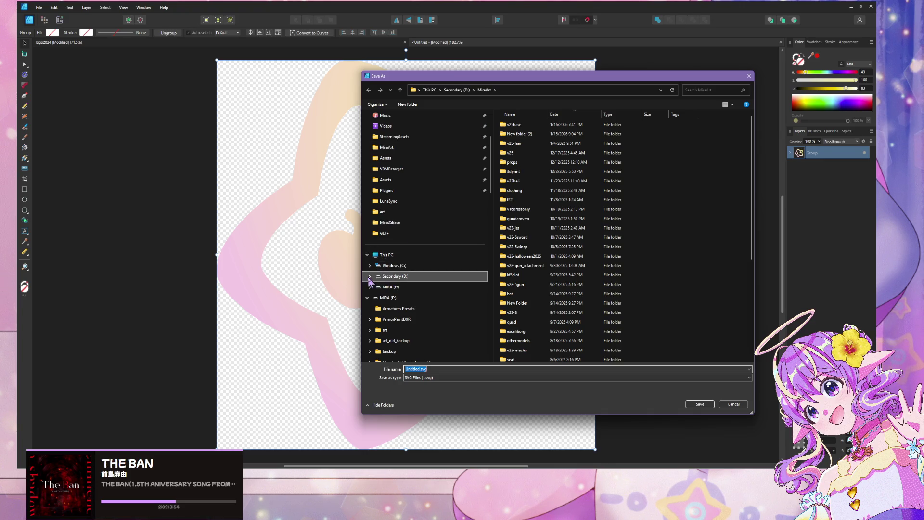
{"action": "left_click", "coordinate": [376, 277]}
{"action": "scroll", "coordinate": [403, 237], "scroll_direction": "down", "scroll_amount": 2}
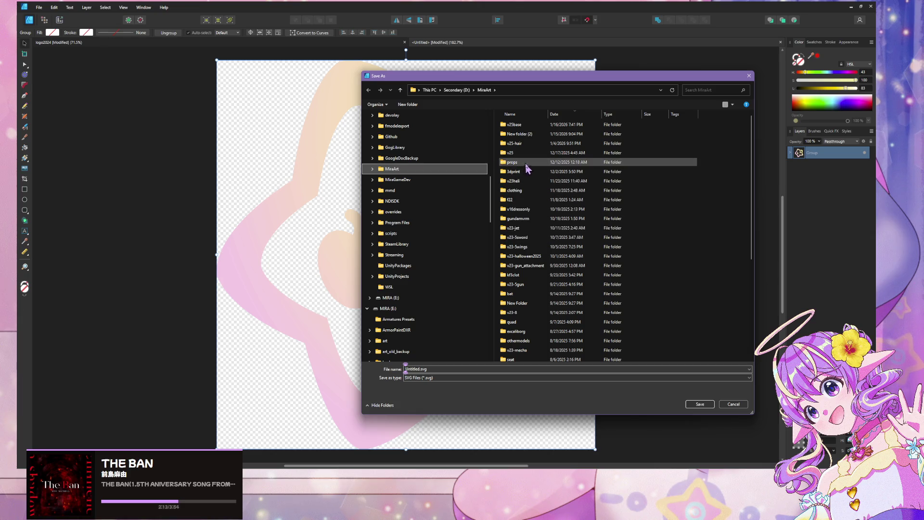
{"action": "scroll", "coordinate": [529, 169], "scroll_direction": "down", "scroll_amount": 6}
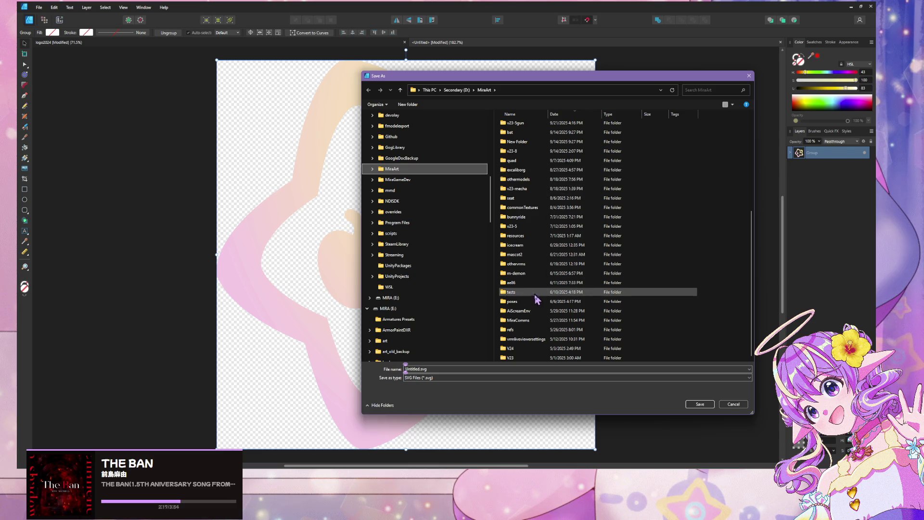
{"action": "scroll", "coordinate": [533, 291], "scroll_direction": "up", "scroll_amount": 5}
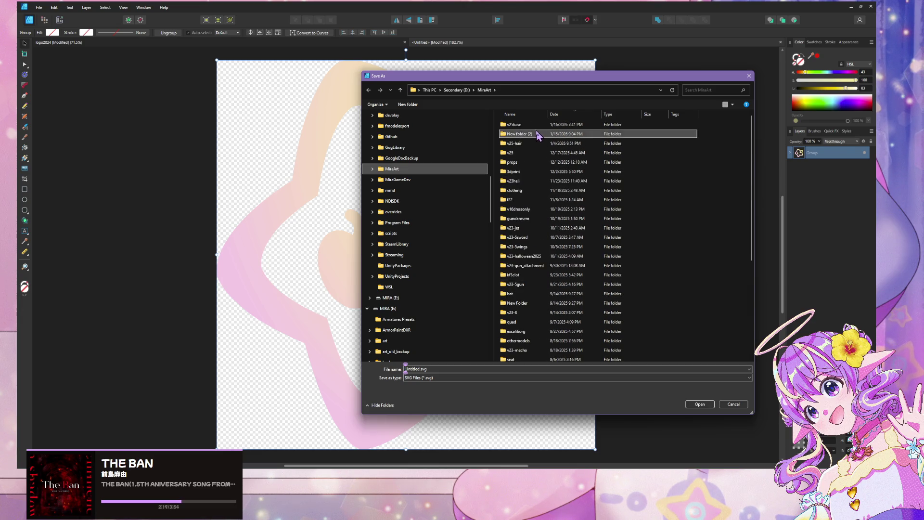
{"action": "double_click", "coordinate": [510, 125]}
{"action": "double_click", "coordinate": [535, 126]}
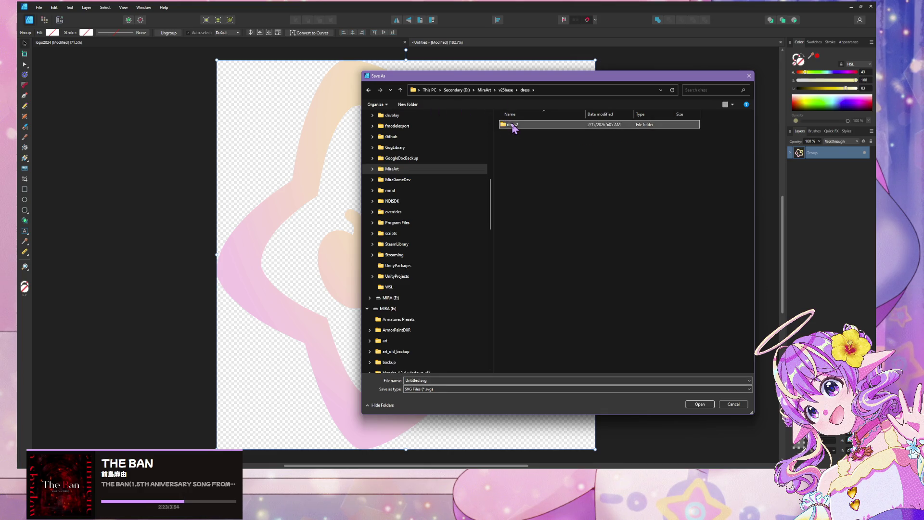
{"action": "double_click", "coordinate": [511, 124]}
- Create a textures folder there and save the SVG inside it as logostar
{"action": "left_click", "coordinate": [402, 106]}
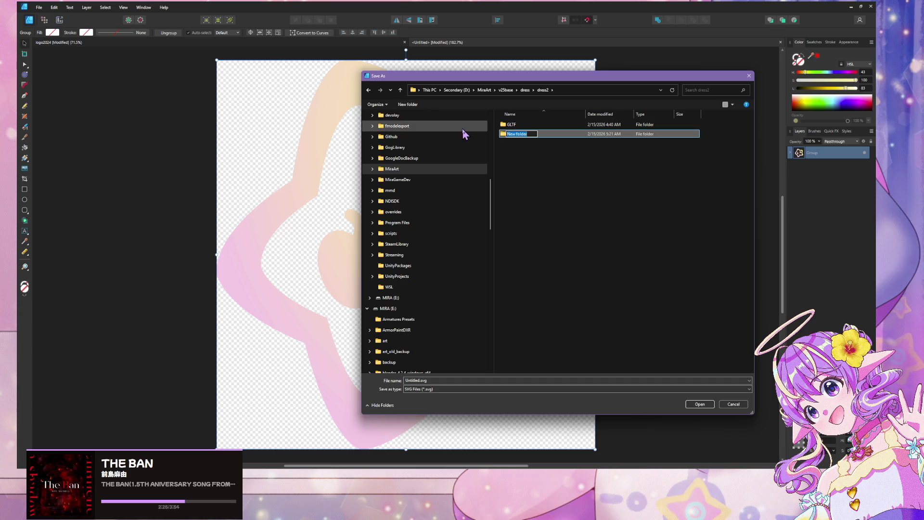
{"action": "type", "text": "textures"}
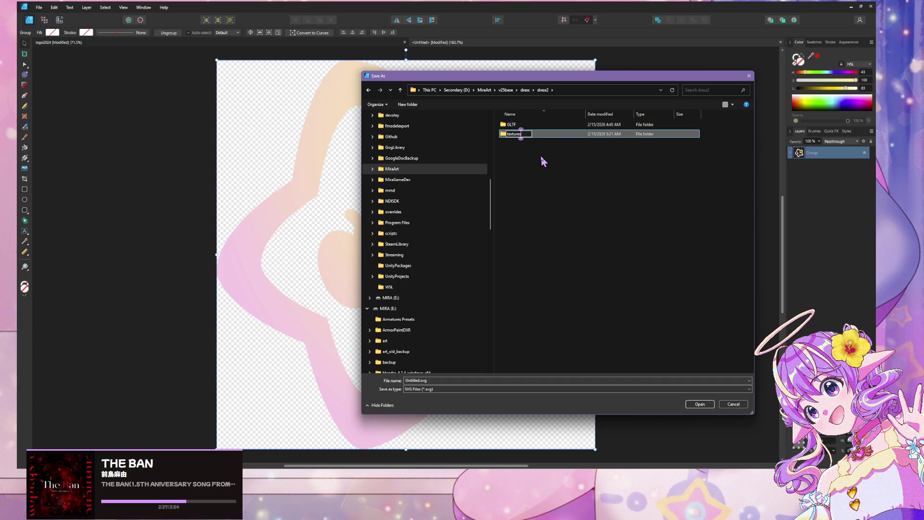
{"action": "key", "text": "Return"}
{"action": "double_click", "coordinate": [552, 140]}
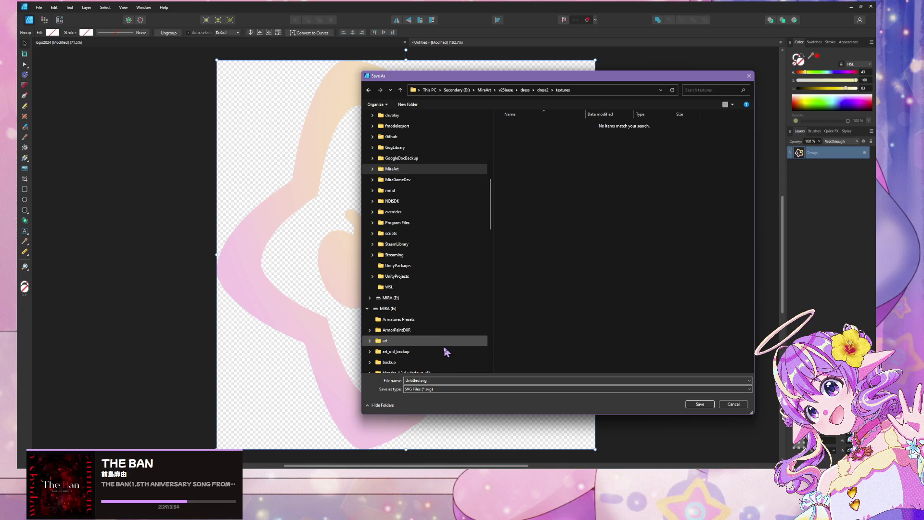
{"action": "triple_click", "coordinate": [443, 380]}
{"action": "type", "text": "s"}
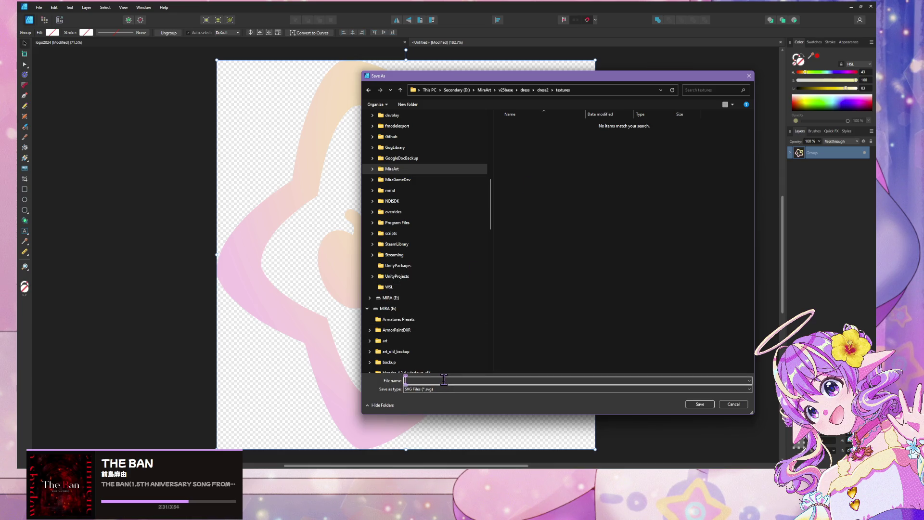
{"action": "type", "text": "gostar"}
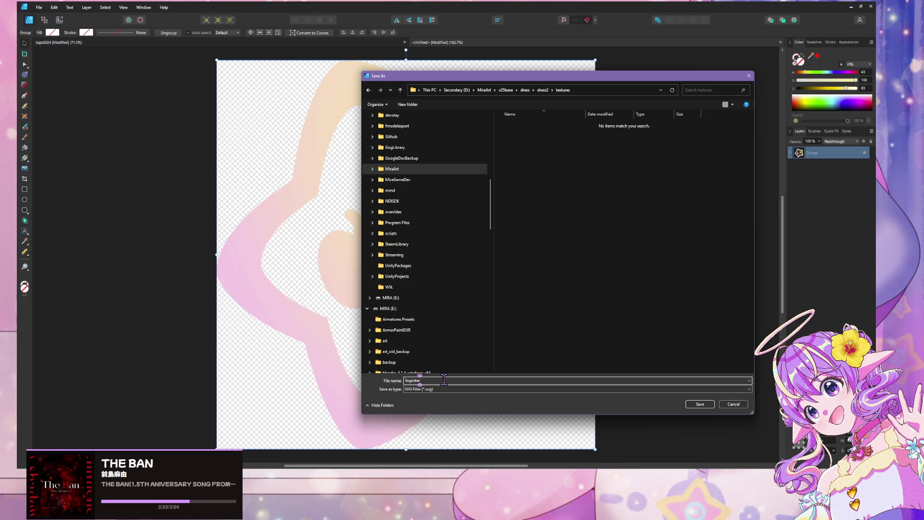
{"action": "key", "text": "Return"}
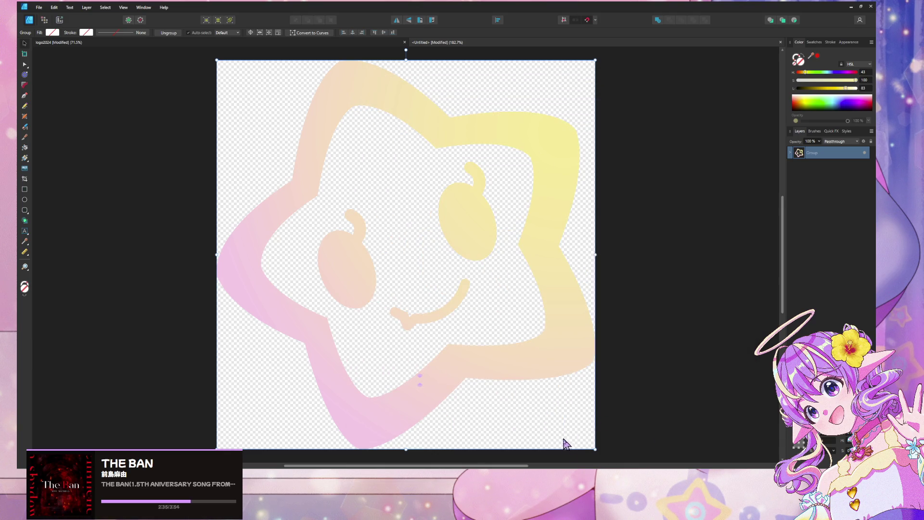
- Bring the Vector graphic (SVG) help page forward and skim its linked SVG files page
{"action": "key", "text": "alt+Tab"}
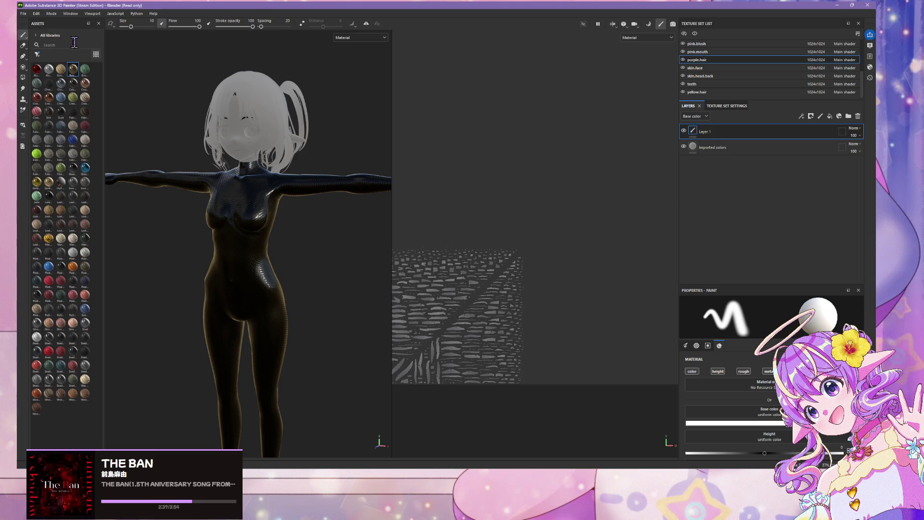
{"action": "mouse_move", "coordinate": [459, 466]}
{"action": "mouse_move", "coordinate": [455, 449]}
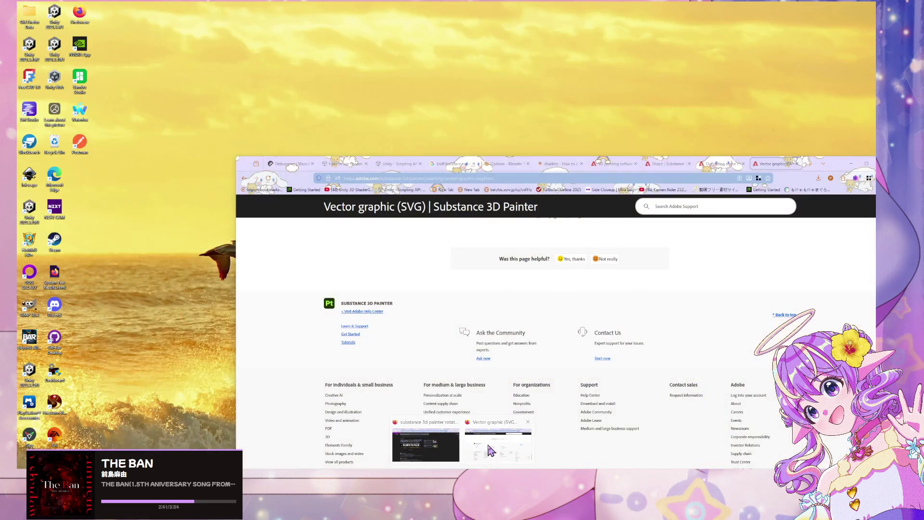
{"action": "left_click", "coordinate": [498, 445]}
{"action": "scroll", "coordinate": [488, 373], "scroll_direction": "up", "scroll_amount": 15}
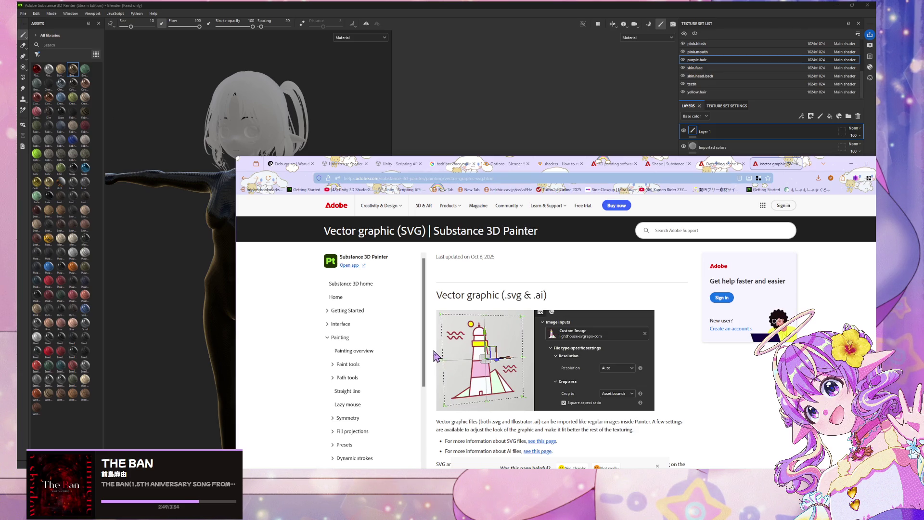
{"action": "scroll", "coordinate": [474, 336], "scroll_direction": "down", "scroll_amount": 3}
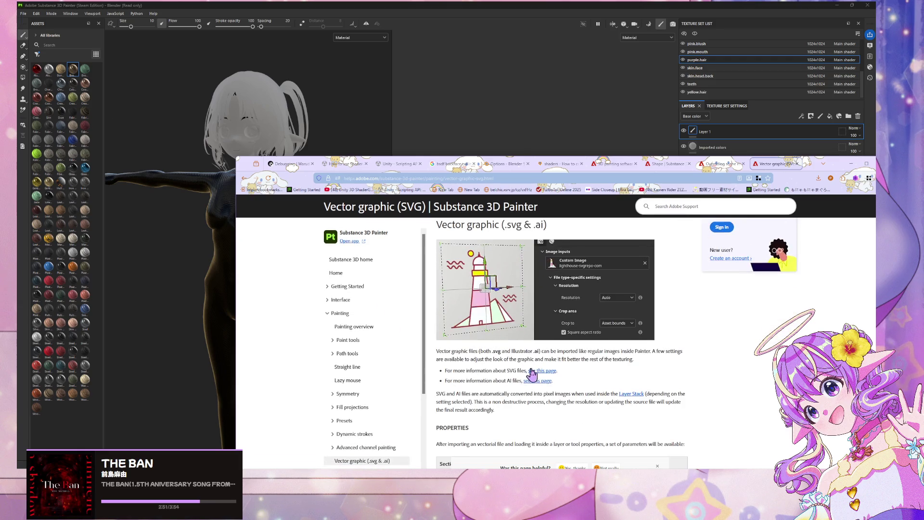
{"action": "left_click", "coordinate": [532, 373]}
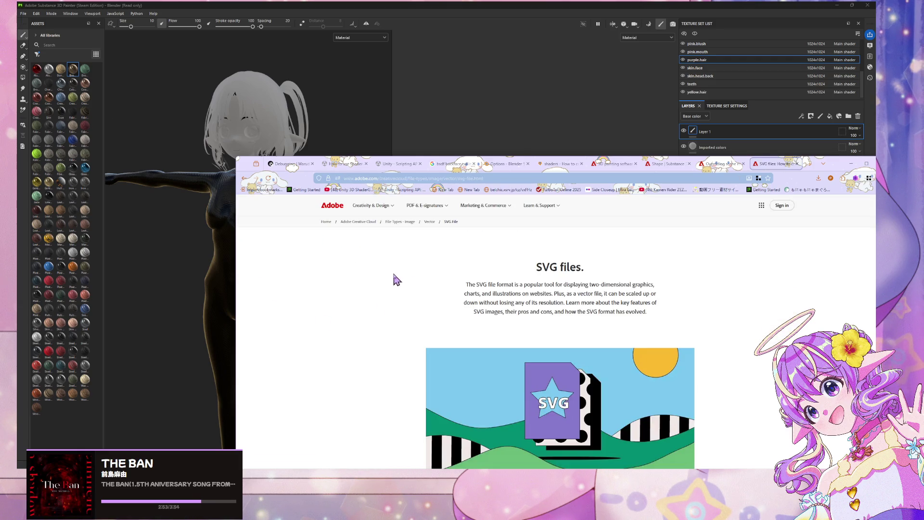
{"action": "scroll", "coordinate": [395, 277], "scroll_direction": "down", "scroll_amount": 5}
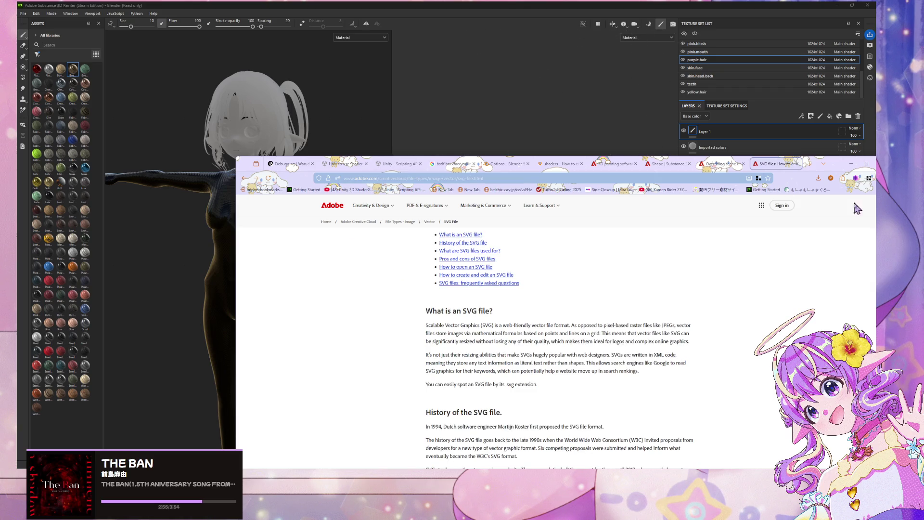
{"action": "left_click", "coordinate": [798, 164]}
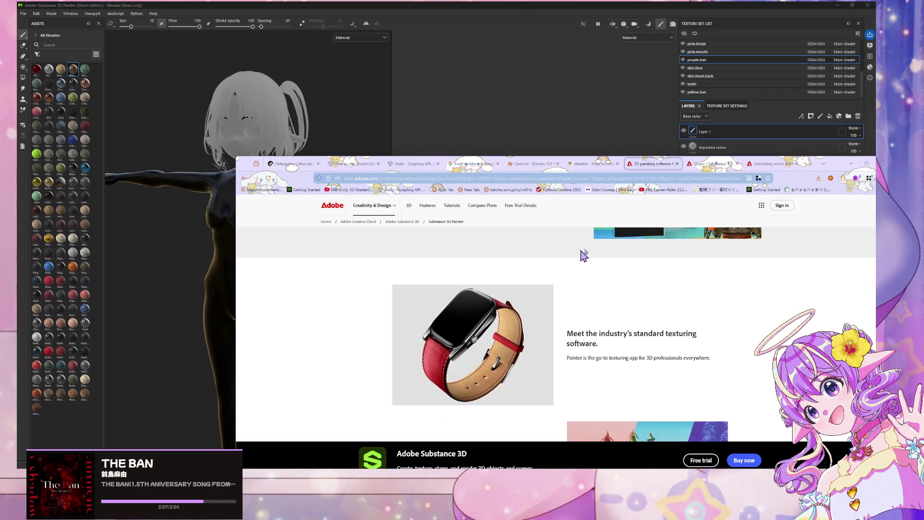
- Flip between the Overriding scene materials, Shape and 3D painting software help tabs
{"action": "left_click", "coordinate": [766, 165]}
{"action": "scroll", "coordinate": [590, 261], "scroll_direction": "up", "scroll_amount": 5}
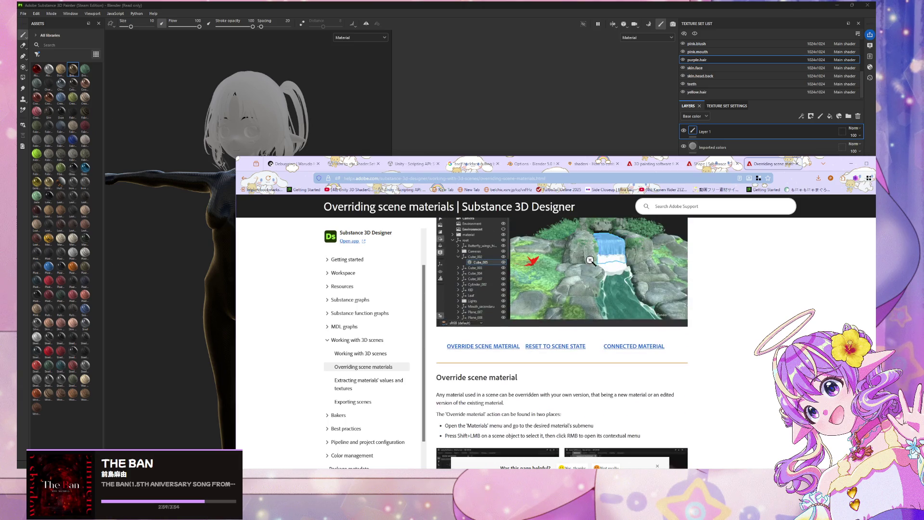
{"action": "left_click", "coordinate": [713, 164]}
{"action": "left_click", "coordinate": [650, 164]}
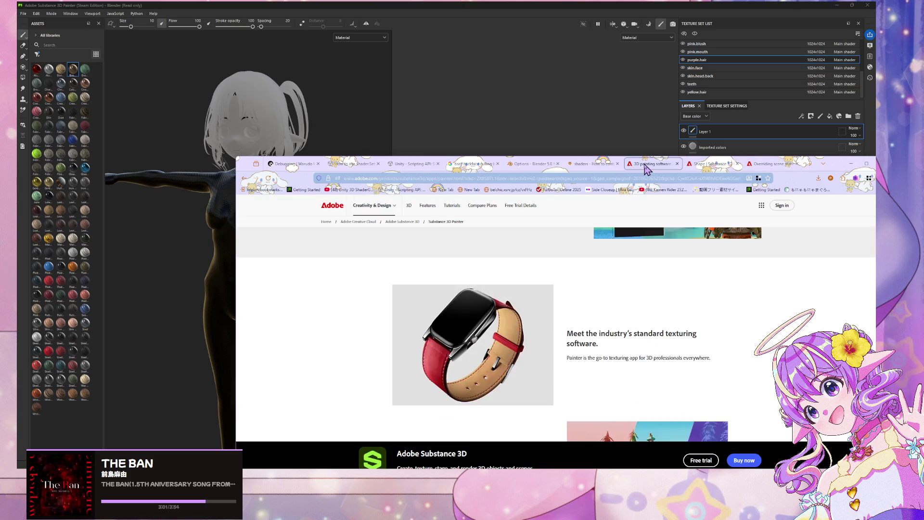
{"action": "left_click", "coordinate": [712, 164]}
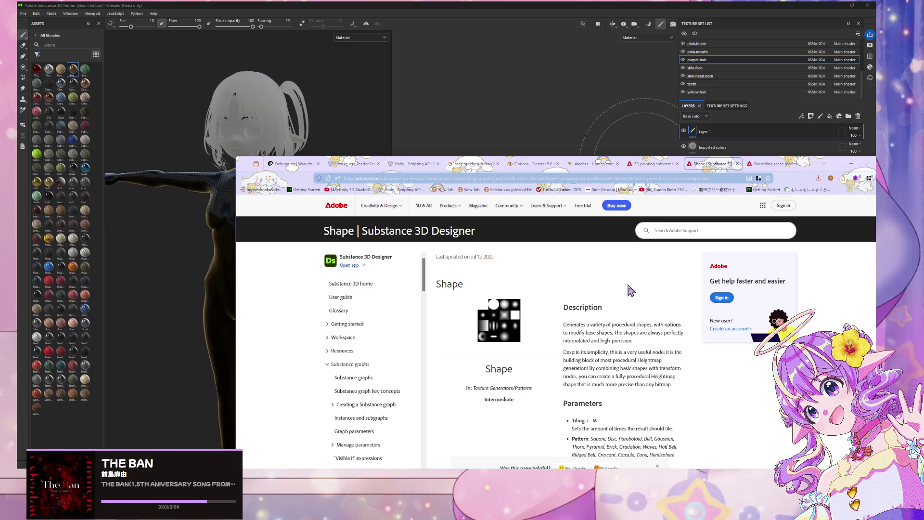
{"action": "scroll", "coordinate": [631, 290], "scroll_direction": "down", "scroll_amount": 3}
{"action": "scroll", "coordinate": [631, 290], "scroll_direction": "up", "scroll_amount": 3}
- Compare the Shape and Overriding scene materials pages, ending on Overriding scene materials
{"action": "left_click", "coordinate": [756, 167]}
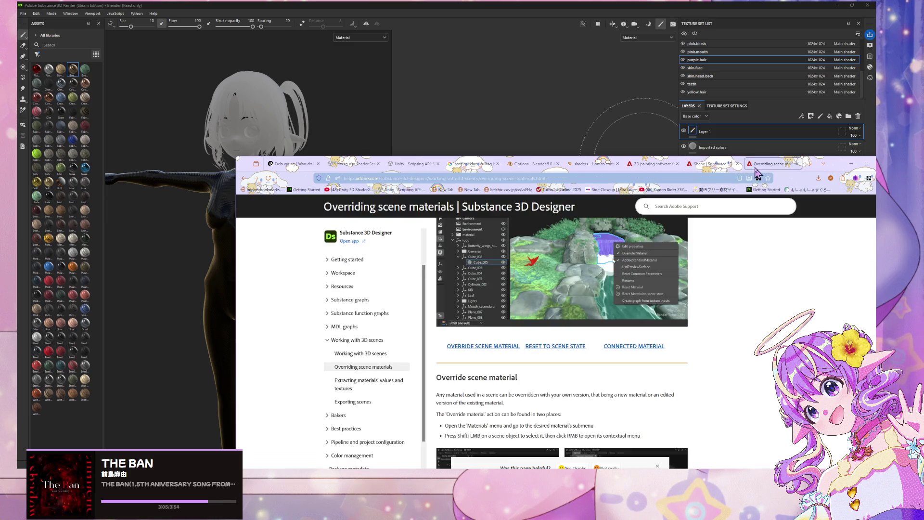
{"action": "left_click", "coordinate": [713, 164]}
{"action": "left_click", "coordinate": [765, 165]}
{"action": "scroll", "coordinate": [541, 252], "scroll_direction": "down", "scroll_amount": 5}
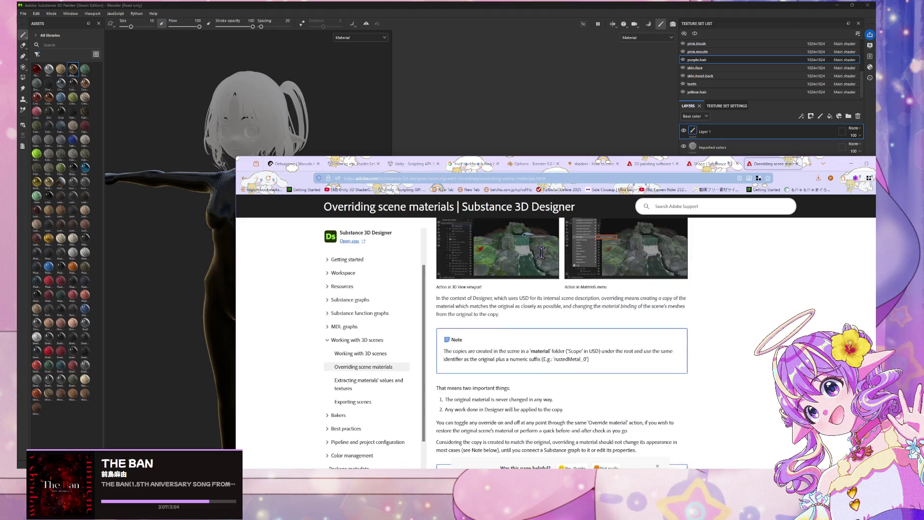
{"action": "scroll", "coordinate": [542, 252], "scroll_direction": "down", "scroll_amount": 4}
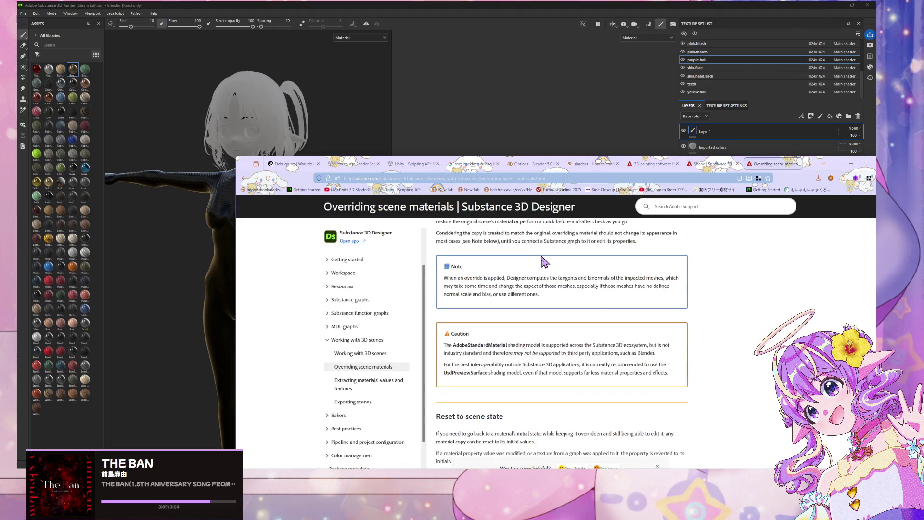
{"action": "scroll", "coordinate": [544, 262], "scroll_direction": "down", "scroll_amount": 3}
{"action": "scroll", "coordinate": [542, 264], "scroll_direction": "up", "scroll_amount": 2}
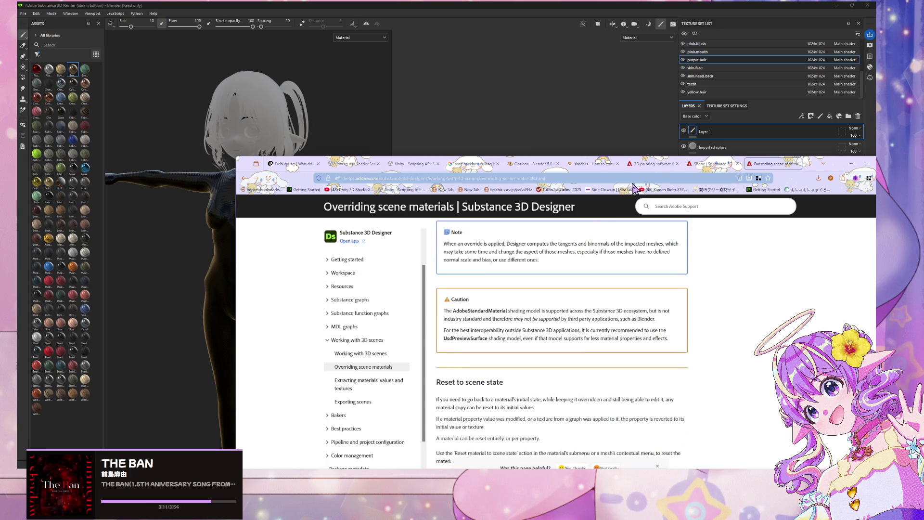
{"action": "key", "text": "ctrl+shift+Tab"}
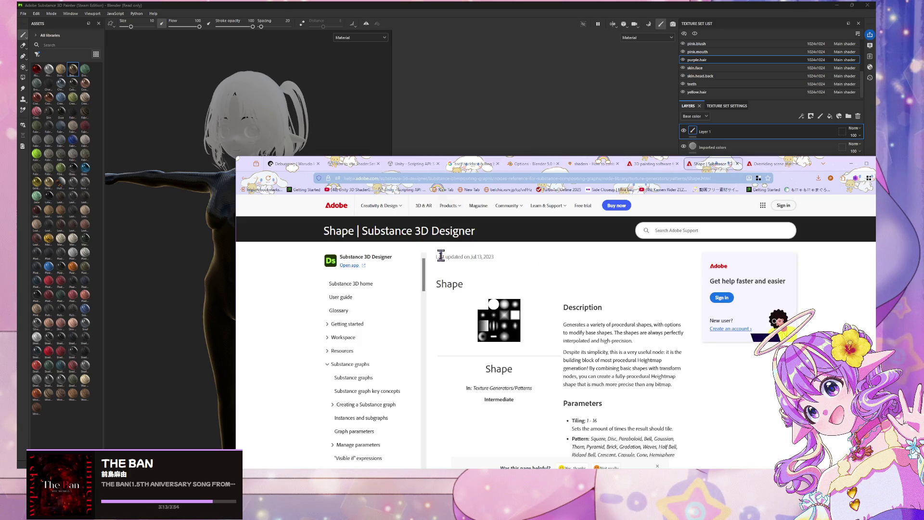
{"action": "scroll", "coordinate": [439, 340], "scroll_direction": "down", "scroll_amount": 2}
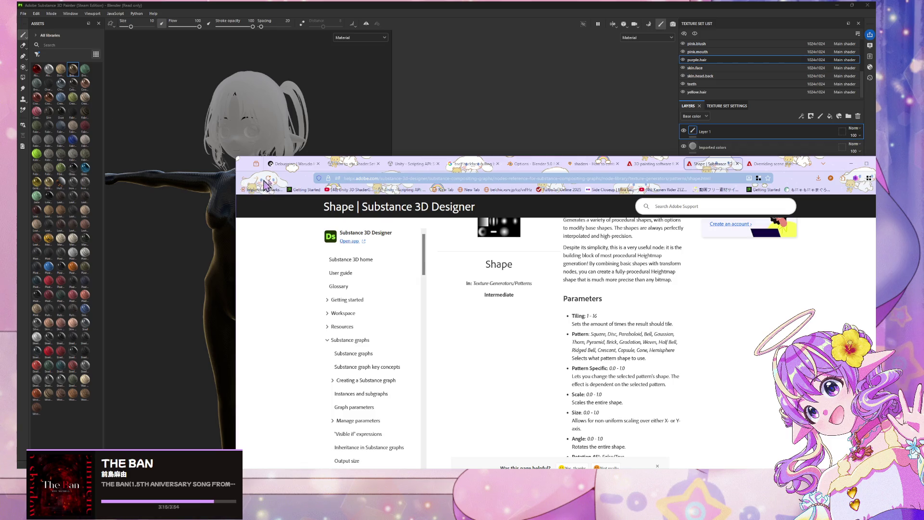
{"action": "left_click", "coordinate": [766, 164]}
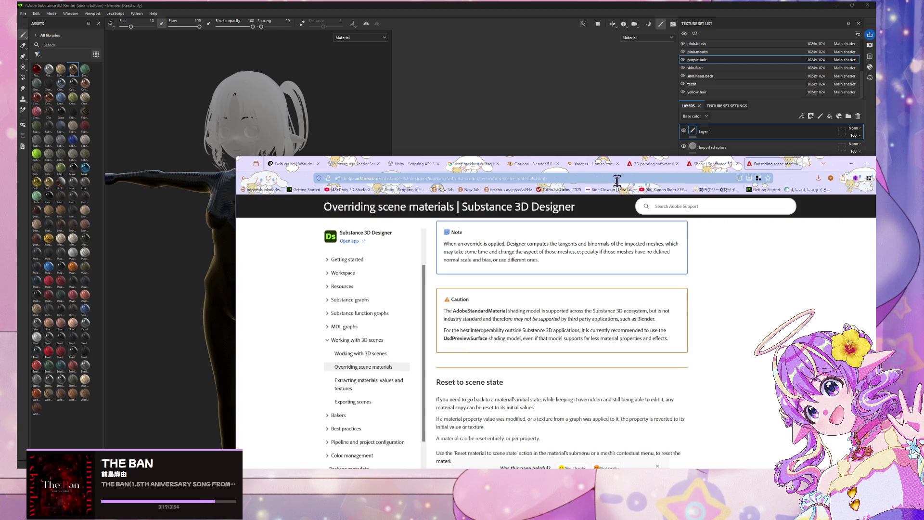
- From the Color sampler tool page, search Google for 'substance 3d painter vector shape'
{"action": "left_click", "coordinate": [245, 180]}
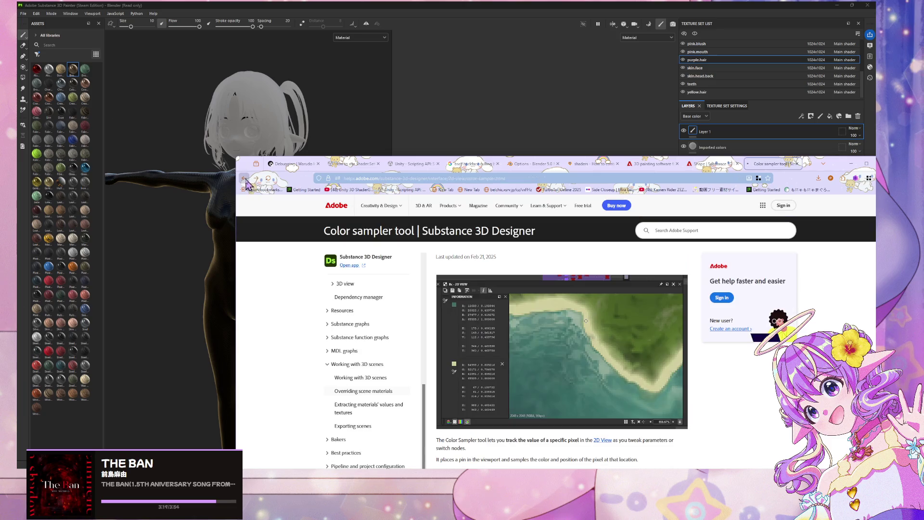
{"action": "left_click", "coordinate": [706, 177]}
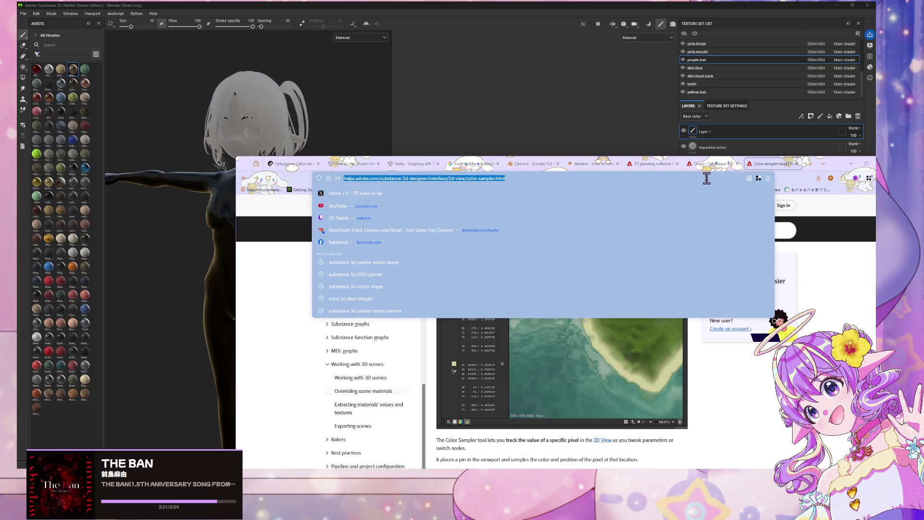
{"action": "type", "text": "substance 3"}
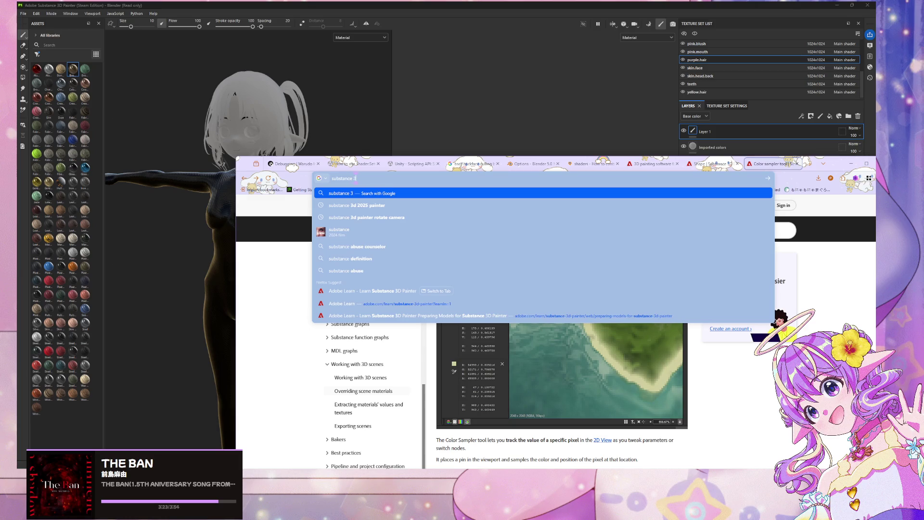
{"action": "type", "text": "d ve"}
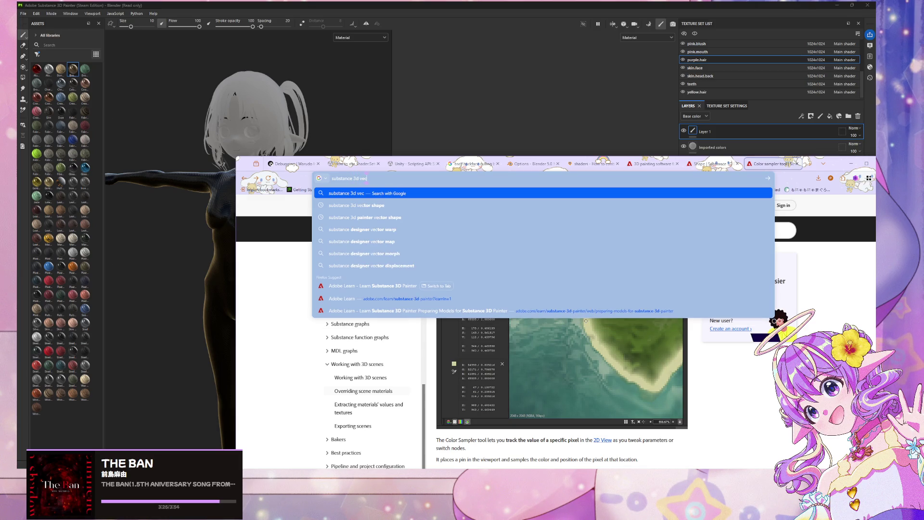
{"action": "type", "text": "c"}
{"action": "key", "text": "Down"}
{"action": "key", "text": "Down"}
{"action": "key", "text": "Return"}
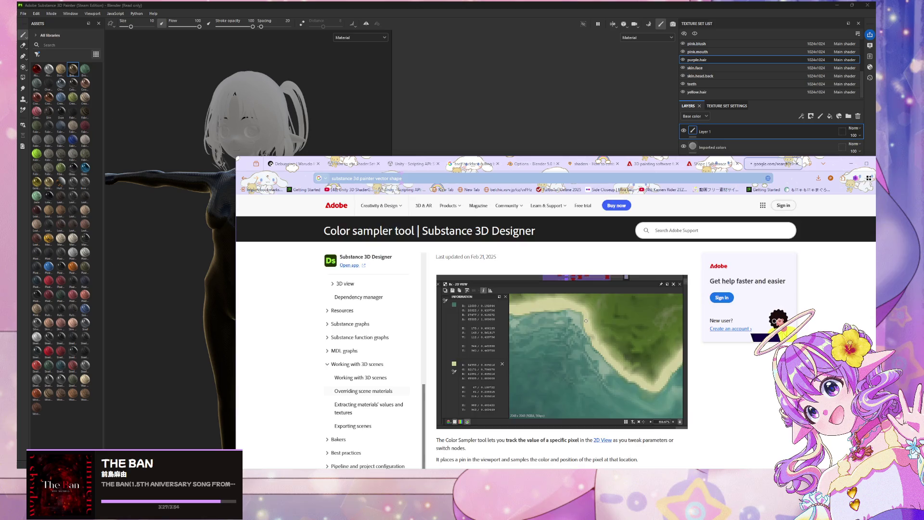
- Read the import properties on the Vector graphic (SVG) help page, then return to Painter
{"action": "left_click", "coordinate": [388, 269]}
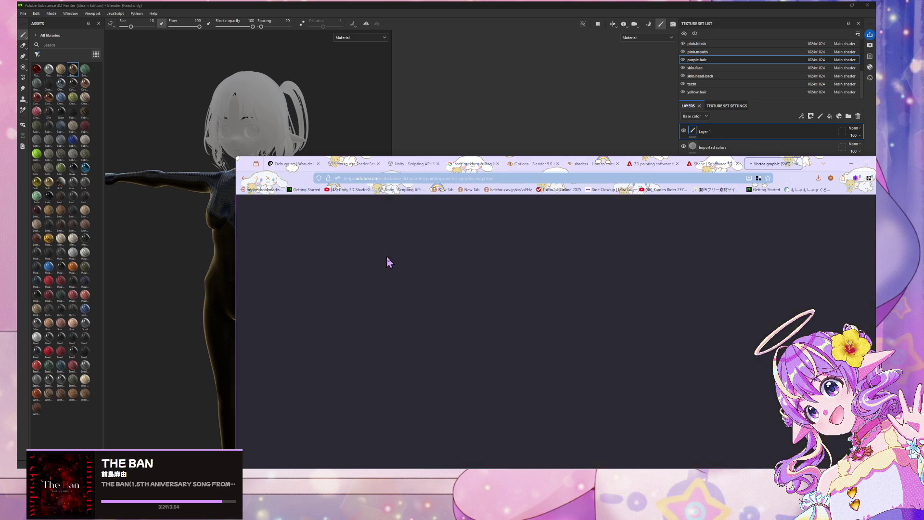
{"action": "scroll", "coordinate": [395, 274], "scroll_direction": "up", "scroll_amount": 2}
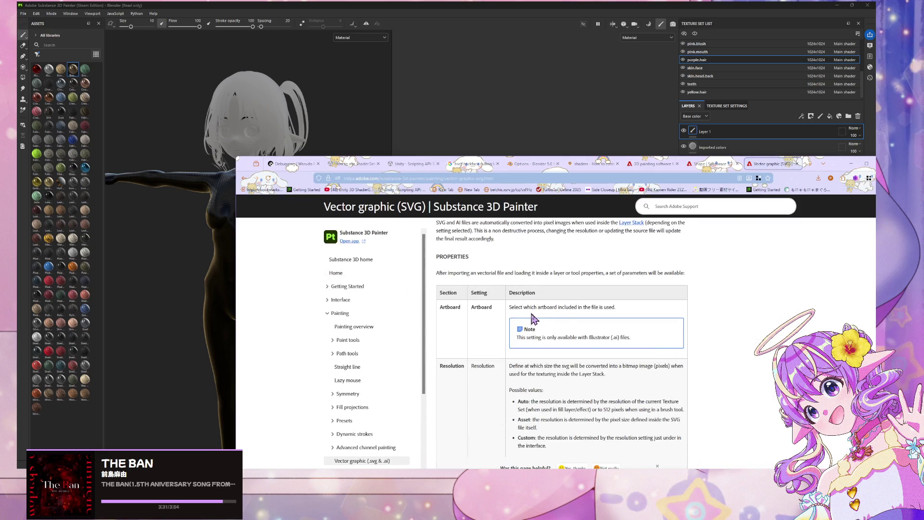
{"action": "scroll", "coordinate": [539, 324], "scroll_direction": "up", "scroll_amount": 3}
{"action": "scroll", "coordinate": [539, 324], "scroll_direction": "down", "scroll_amount": 10}
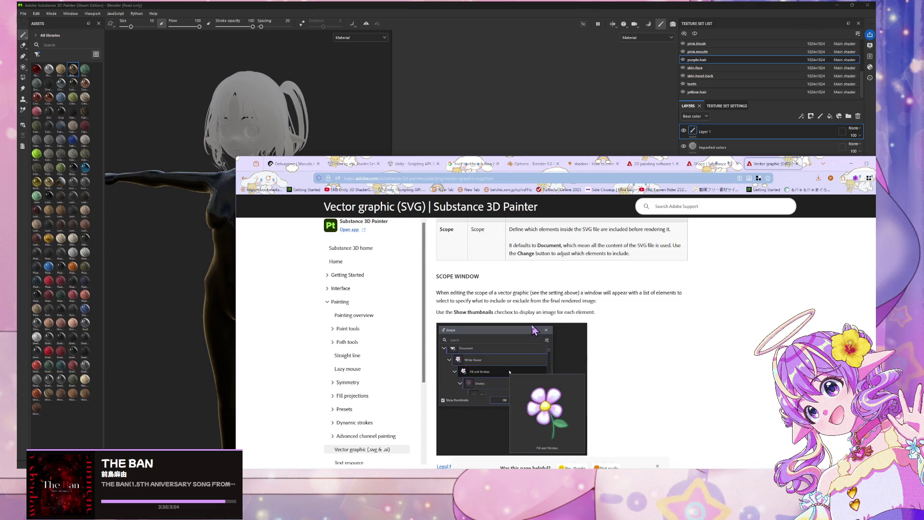
{"action": "scroll", "coordinate": [532, 327], "scroll_direction": "down", "scroll_amount": 5}
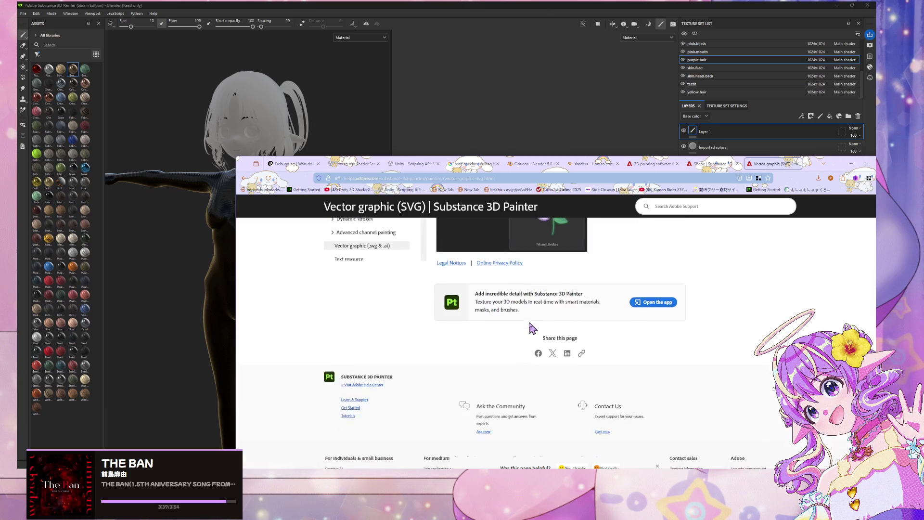
{"action": "scroll", "coordinate": [531, 329], "scroll_direction": "up", "scroll_amount": 10}
{"action": "scroll", "coordinate": [532, 332], "scroll_direction": "up", "scroll_amount": 5}
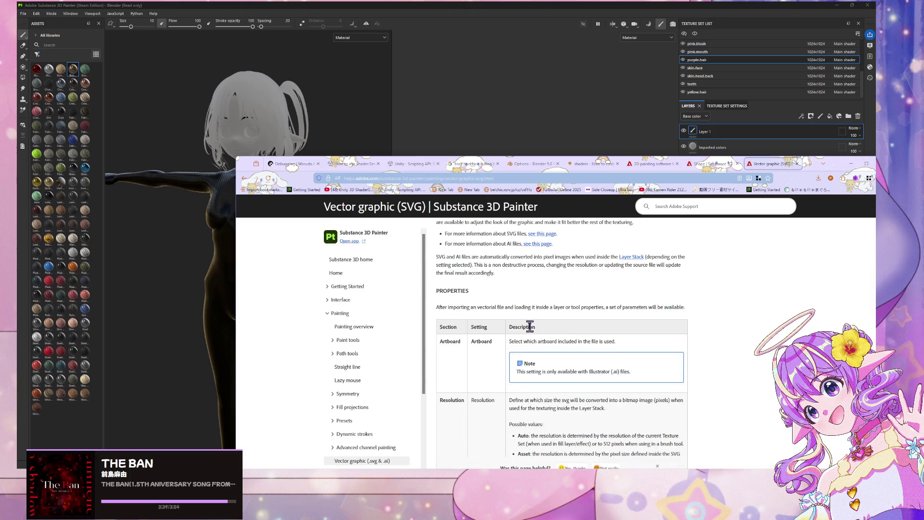
{"action": "scroll", "coordinate": [530, 332], "scroll_direction": "down", "scroll_amount": 3}
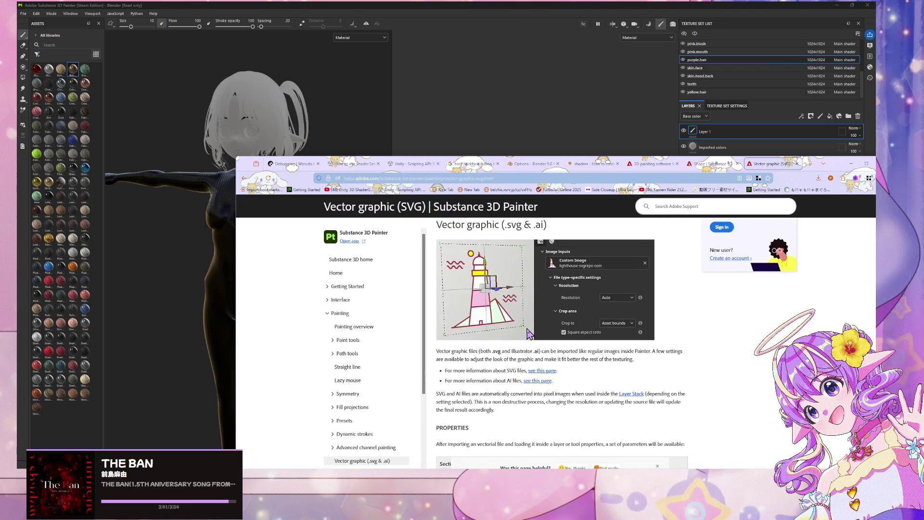
{"action": "scroll", "coordinate": [529, 332], "scroll_direction": "down", "scroll_amount": 5}
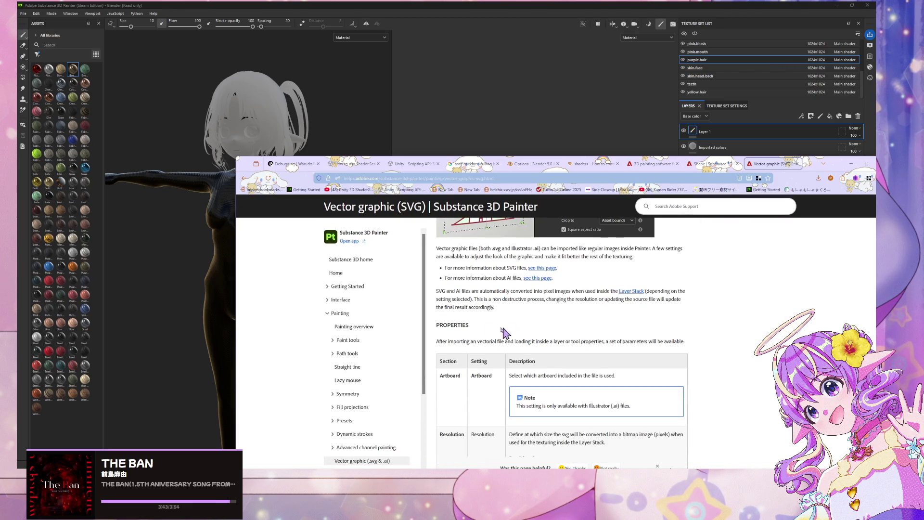
{"action": "scroll", "coordinate": [327, 302], "scroll_direction": "down", "scroll_amount": 3}
{"action": "scroll", "coordinate": [392, 305], "scroll_direction": "down", "scroll_amount": 3}
{"action": "scroll", "coordinate": [407, 308], "scroll_direction": "up", "scroll_amount": 3}
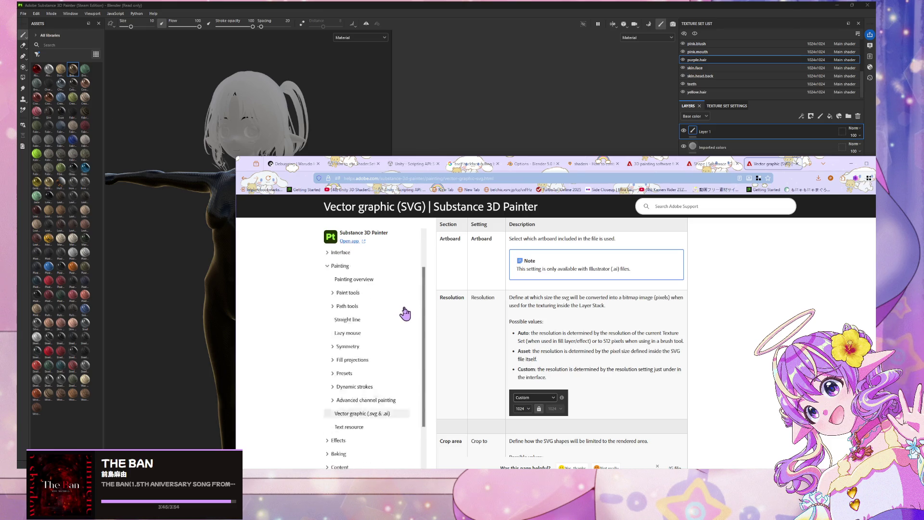
{"action": "scroll", "coordinate": [407, 313], "scroll_direction": "down", "scroll_amount": 2}
{"action": "scroll", "coordinate": [471, 326], "scroll_direction": "up", "scroll_amount": 4}
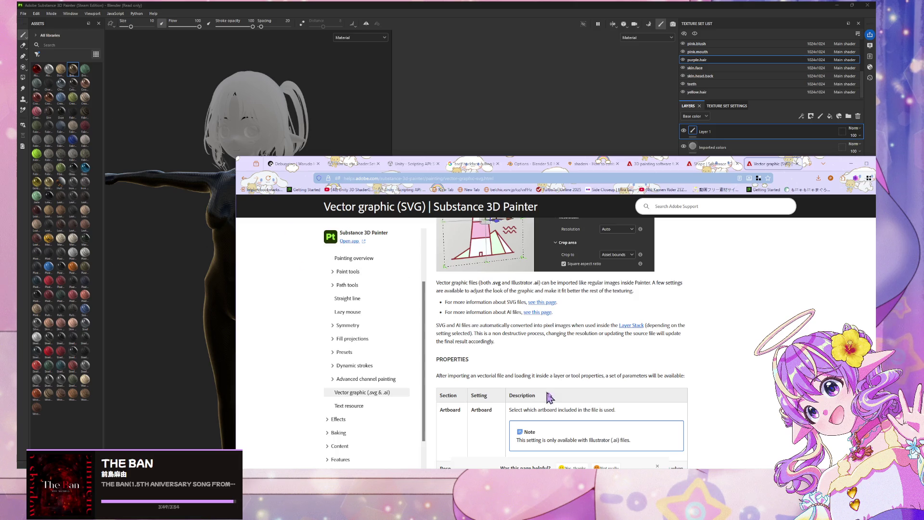
{"action": "left_click", "coordinate": [23, 13]}
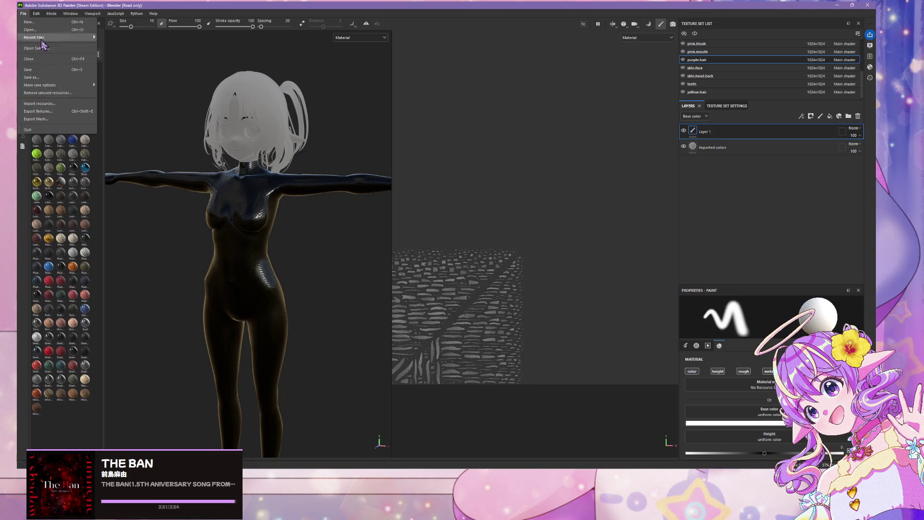
- Import textures/logostar.svg from the dress2 folder with its usage set to texture
{"action": "left_click", "coordinate": [75, 103]}
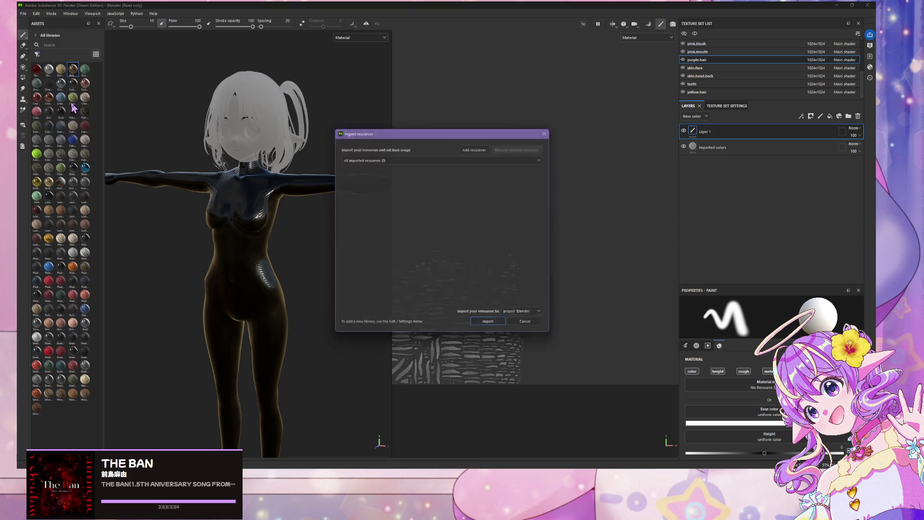
{"action": "left_click", "coordinate": [487, 146]}
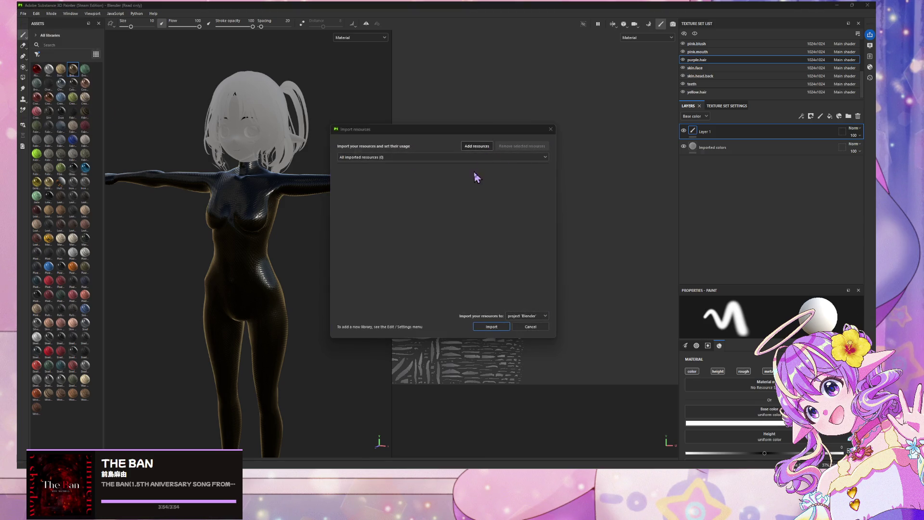
{"action": "left_click", "coordinate": [515, 154]}
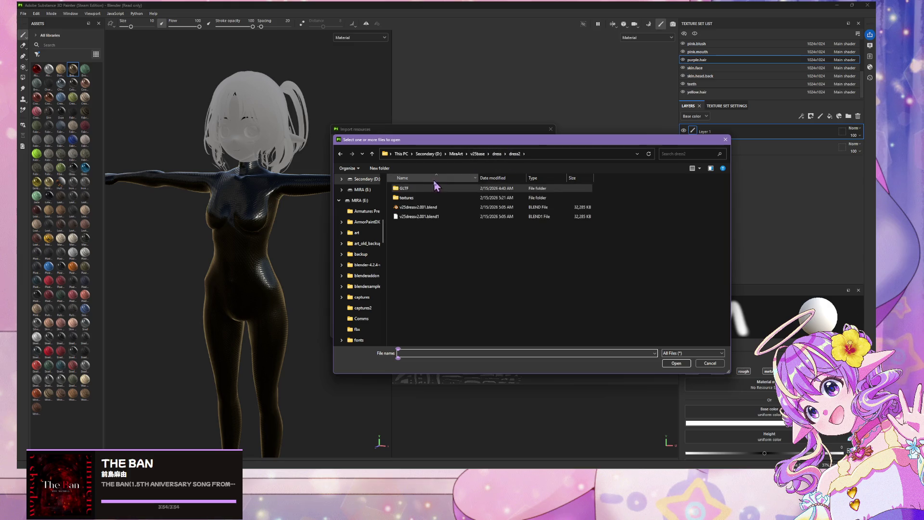
{"action": "double_click", "coordinate": [432, 198]}
{"action": "double_click", "coordinate": [427, 190]}
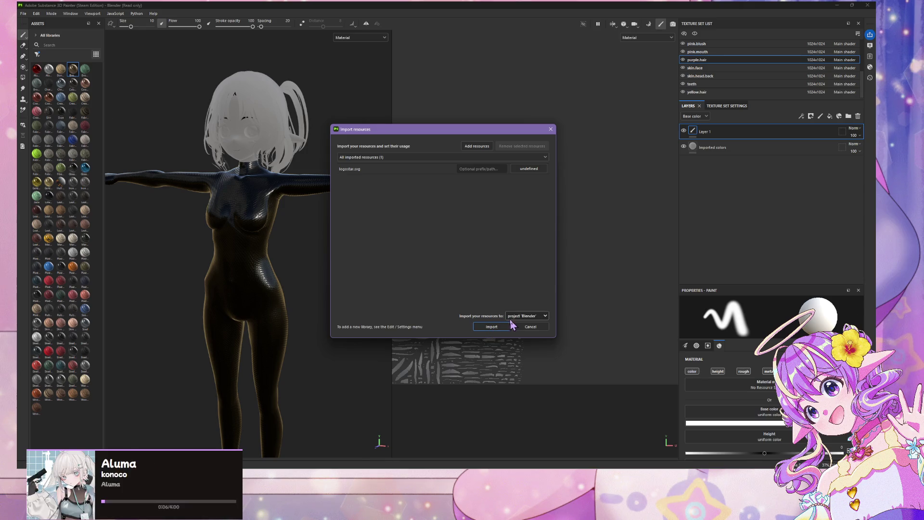
{"action": "left_click", "coordinate": [491, 326]}
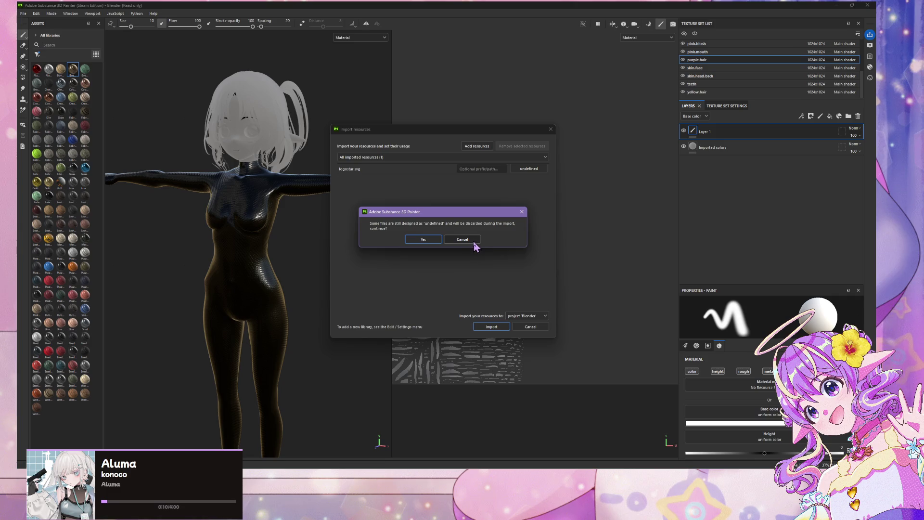
{"action": "left_click", "coordinate": [474, 242]}
{"action": "left_click", "coordinate": [535, 169]}
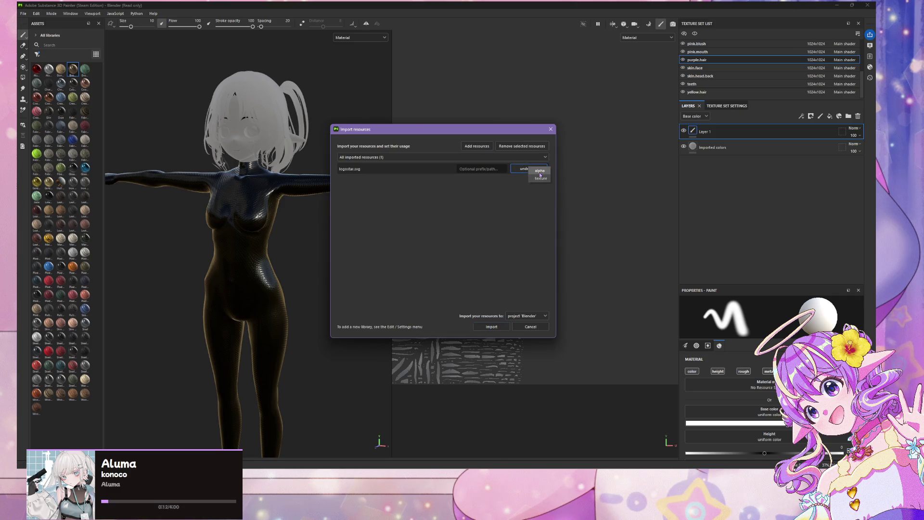
{"action": "left_click", "coordinate": [540, 178]}
{"action": "left_click", "coordinate": [499, 328]}
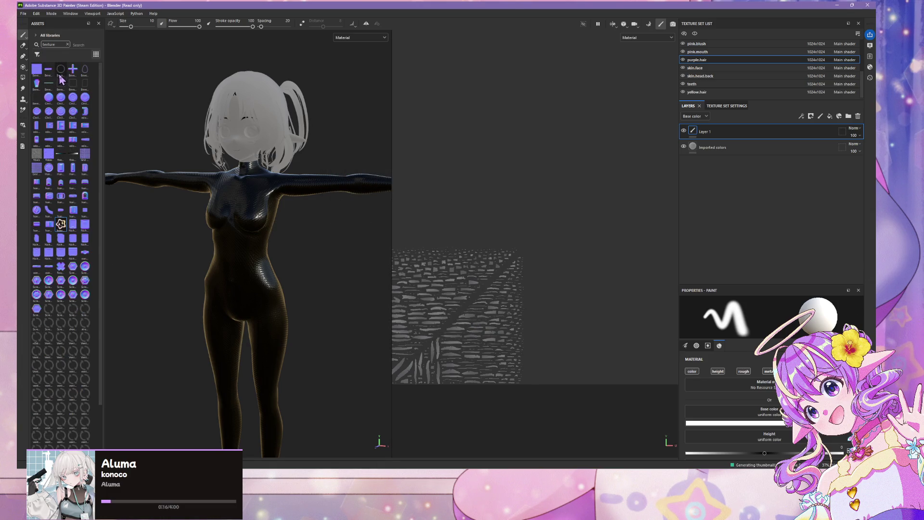
- Drop the logostar texture onto the body's torso as a projected fill, then orbit sideways
{"action": "mouse_move", "coordinate": [66, 233]}
{"action": "left_mouse_down"}
{"action": "mouse_move", "coordinate": [242, 243]}
{"action": "mouse_move", "coordinate": [235, 256]}
{"action": "mouse_move", "coordinate": [255, 235]}
{"action": "mouse_move", "coordinate": [247, 261]}
{"action": "mouse_move", "coordinate": [242, 196]}
{"action": "mouse_move", "coordinate": [246, 253]}
{"action": "mouse_move", "coordinate": [262, 243]}
{"action": "mouse_move", "coordinate": [248, 261]}
{"action": "mouse_move", "coordinate": [263, 240]}
{"action": "mouse_move", "coordinate": [259, 248]}
{"action": "mouse_move", "coordinate": [271, 251]}
{"action": "mouse_move", "coordinate": [261, 276]}
{"action": "mouse_move", "coordinate": [277, 308]}
{"action": "left_mouse_up"}
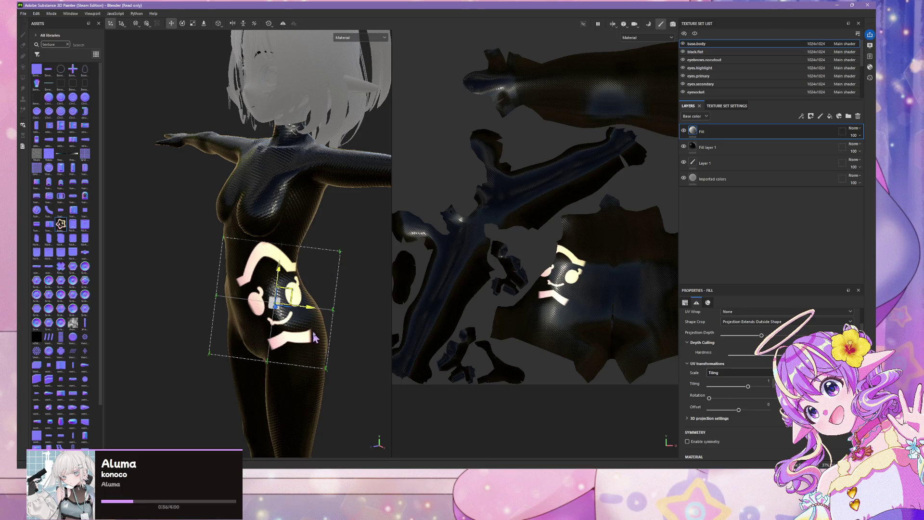
{"action": "mouse_move", "coordinate": [271, 332]}
{"action": "left_mouse_down", "text": "alt"}
{"action": "mouse_move", "coordinate": [318, 332]}
{"action": "mouse_move", "coordinate": [346, 310]}
{"action": "mouse_move", "coordinate": [335, 331]}
{"action": "mouse_move", "coordinate": [308, 273]}
{"action": "mouse_move", "coordinate": [332, 296]}
{"action": "mouse_move", "coordinate": [361, 294]}
{"action": "mouse_move", "coordinate": [335, 280]}
{"action": "left_mouse_up", "text": "alt"}
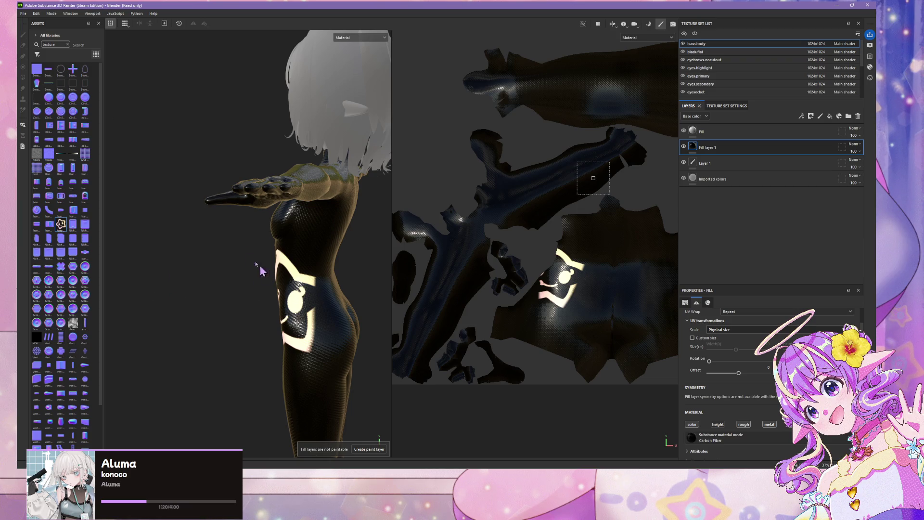
- Zoom to a front close-up of the logo and select its Fill layer's projection controls
{"action": "left_click_drag", "start_coordinate": [228, 238], "coordinate": [318, 228], "text": "alt"}
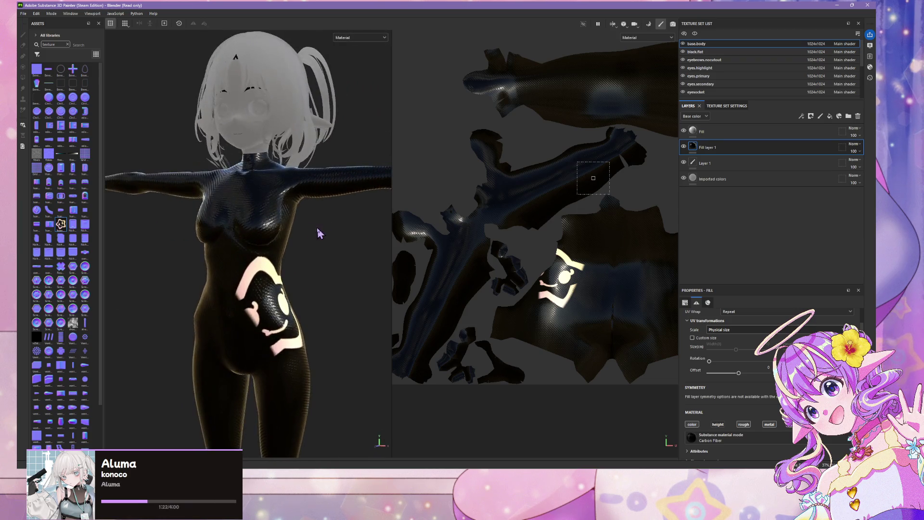
{"action": "scroll", "coordinate": [313, 234], "scroll_direction": "up", "scroll_amount": 8}
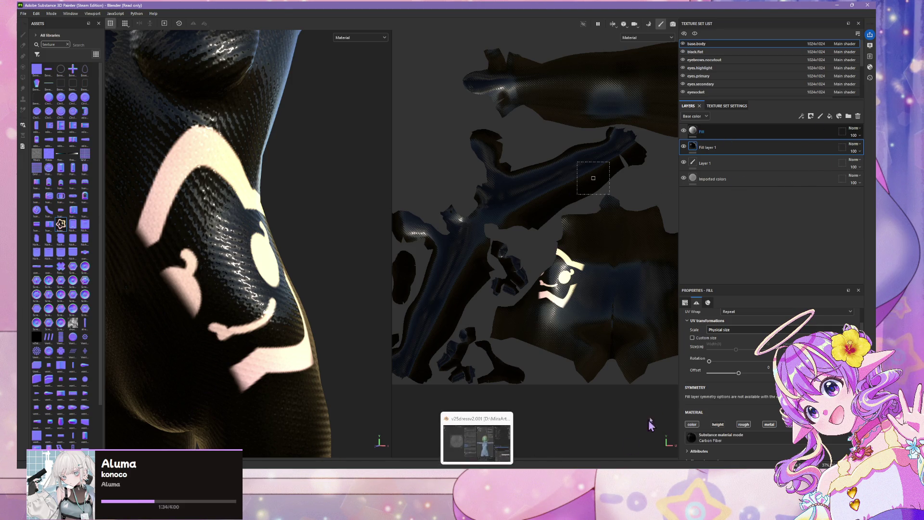
{"action": "mouse_move", "coordinate": [596, 469]}
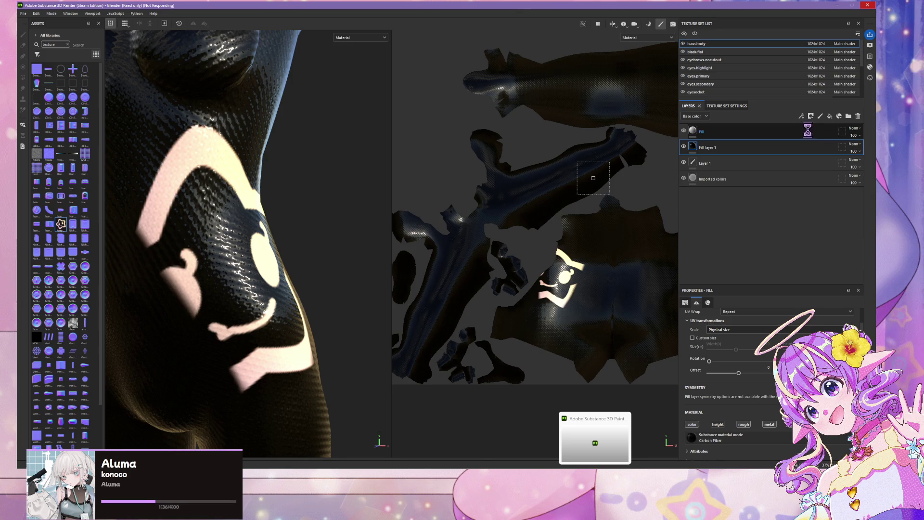
{"action": "left_click", "coordinate": [717, 136]}
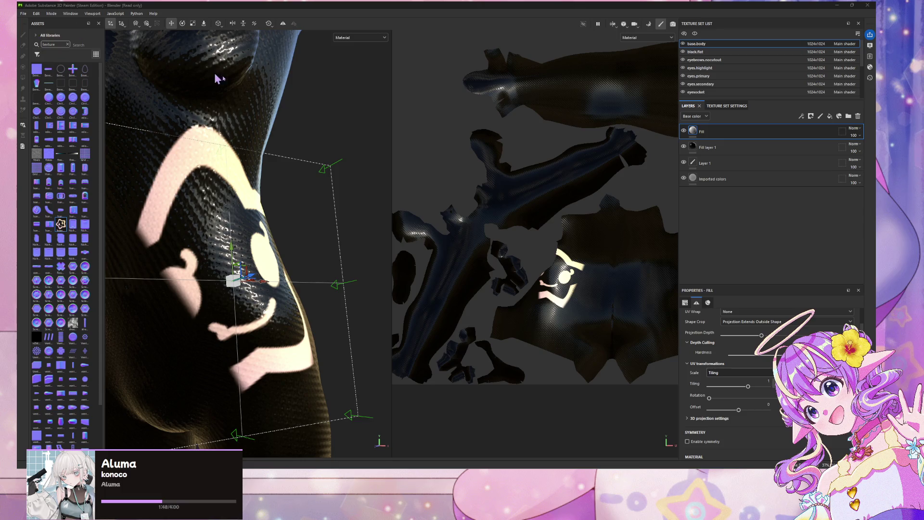
- Inspect the logo fill's geometry mask settings
{"action": "left_click", "coordinate": [331, 172]}
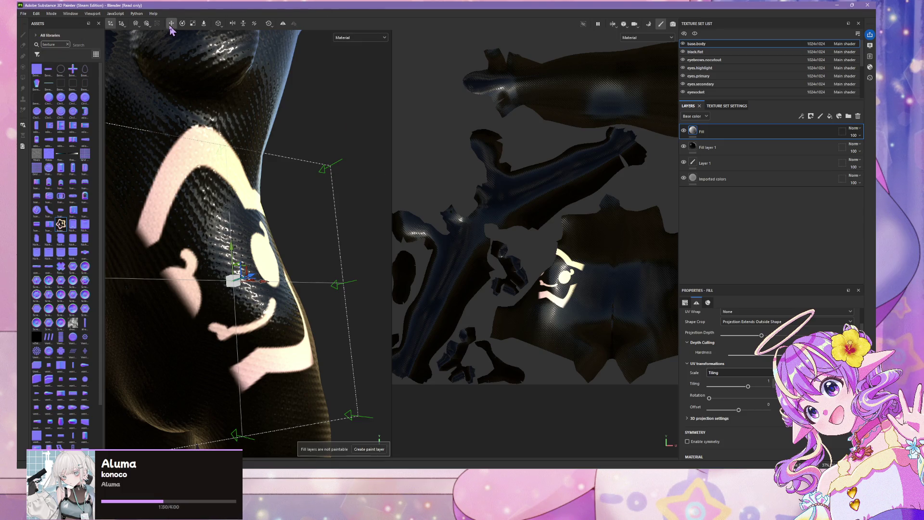
{"action": "left_click", "coordinate": [153, 13]}
{"action": "left_click", "coordinate": [352, 140]}
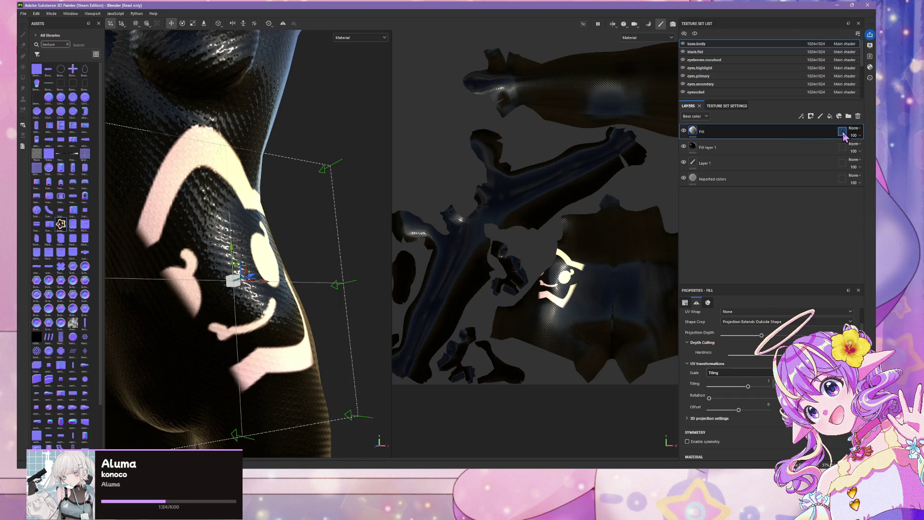
{"action": "left_click", "coordinate": [842, 132]}
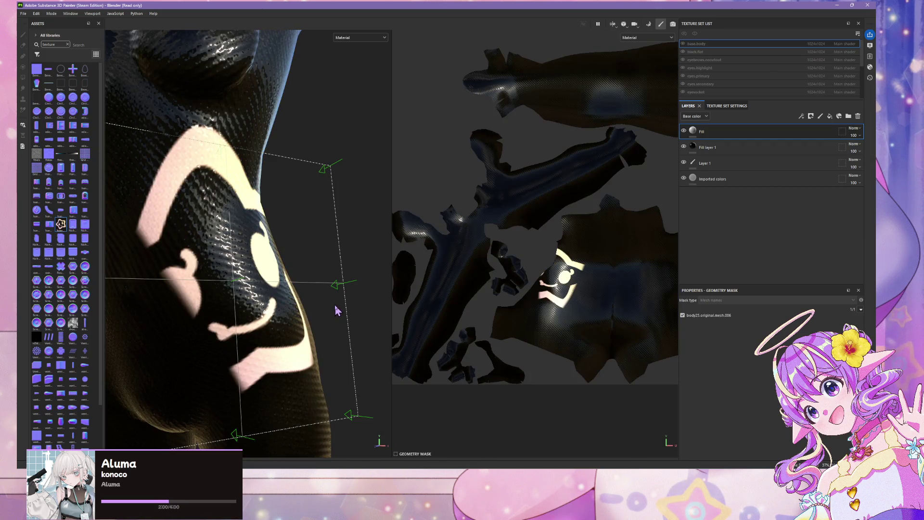
- Undo the projection tweaks and inserted graphic fill, then drag logostar onto the torso again
{"action": "left_click", "coordinate": [36, 13]}
{"action": "left_click", "coordinate": [48, 30]}
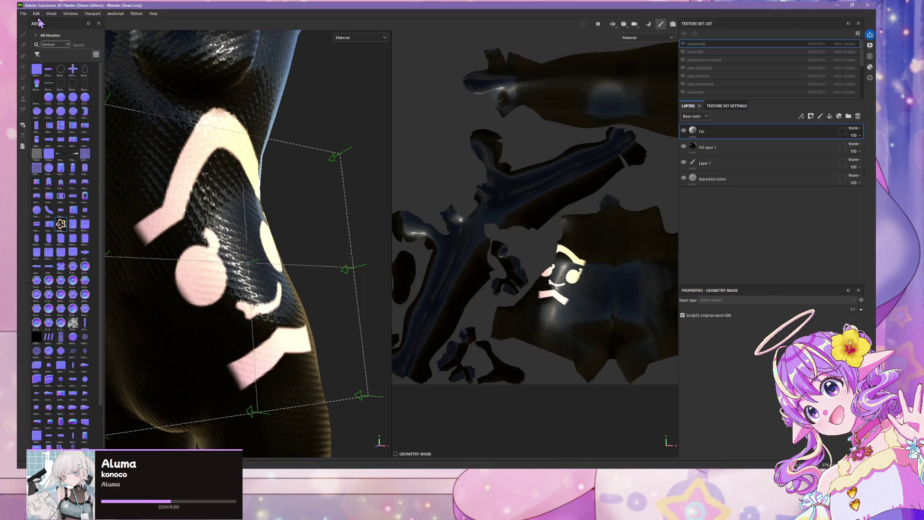
{"action": "left_click", "coordinate": [38, 14]}
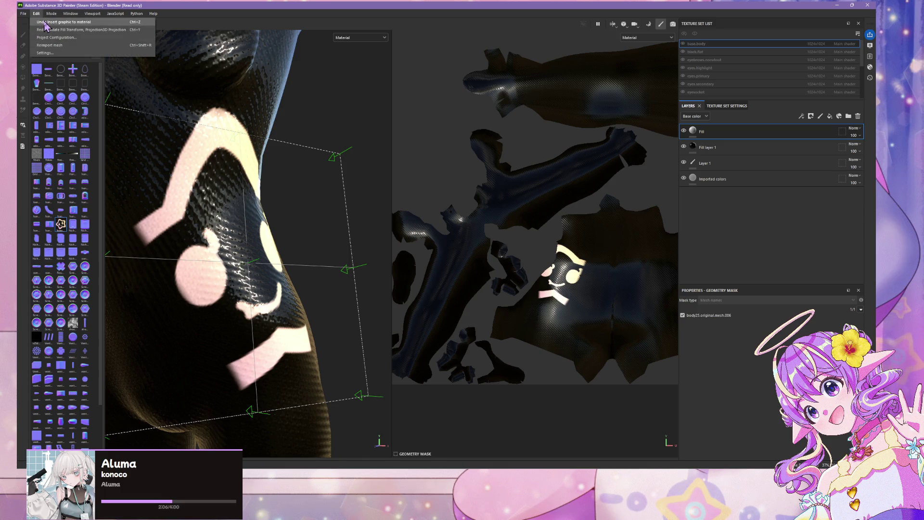
{"action": "left_click", "coordinate": [44, 22]}
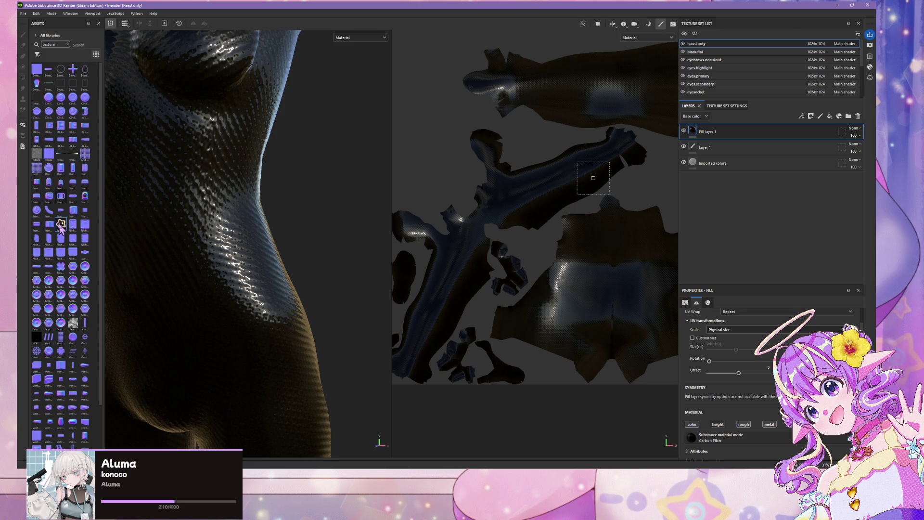
{"action": "mouse_move", "coordinate": [62, 227]}
{"action": "left_mouse_down"}
{"action": "mouse_move", "coordinate": [202, 239]}
{"action": "mouse_move", "coordinate": [233, 226]}
{"action": "mouse_move", "coordinate": [245, 235]}
{"action": "mouse_move", "coordinate": [310, 227]}
{"action": "left_mouse_up"}
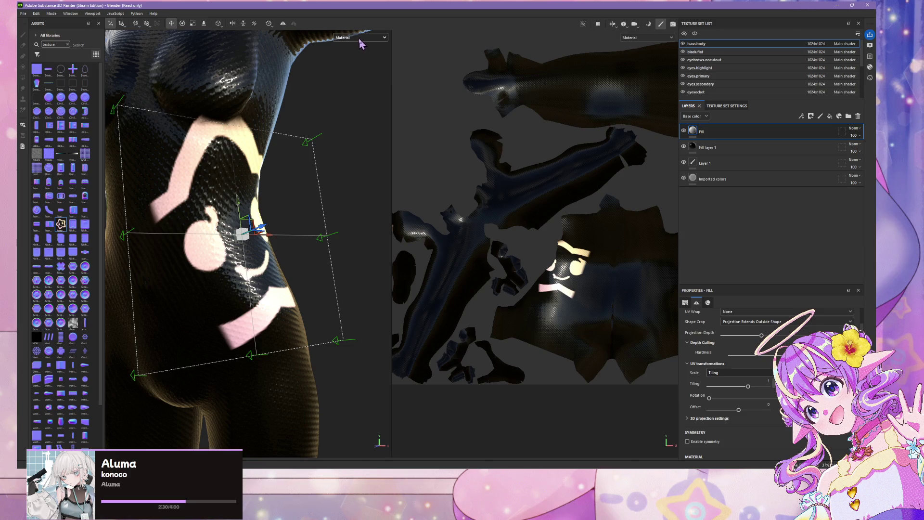
- Show only the Base color channel and tilt the logo's projection box more upright
{"action": "left_click", "coordinate": [361, 37]}
{"action": "left_click", "coordinate": [359, 67]}
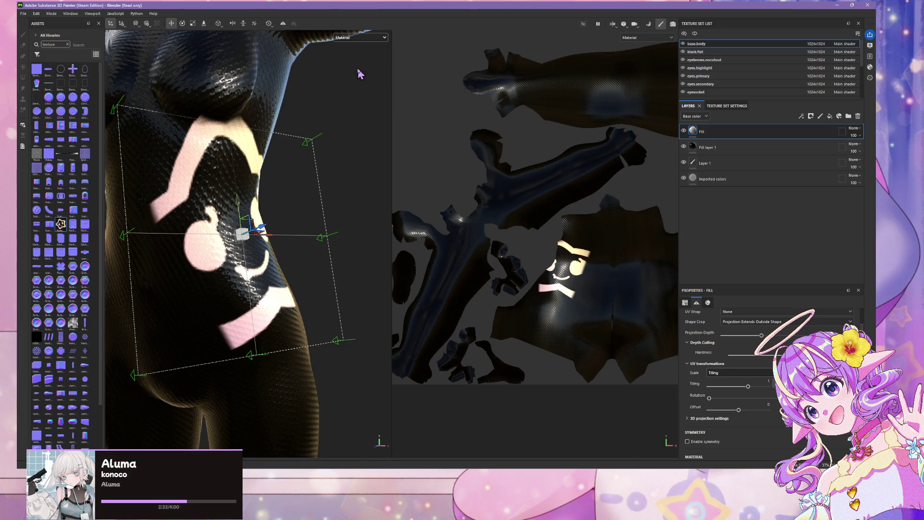
{"action": "mouse_move", "coordinate": [306, 143]}
{"action": "left_mouse_down"}
{"action": "mouse_move", "coordinate": [316, 150]}
{"action": "mouse_move", "coordinate": [338, 129]}
{"action": "left_mouse_up"}
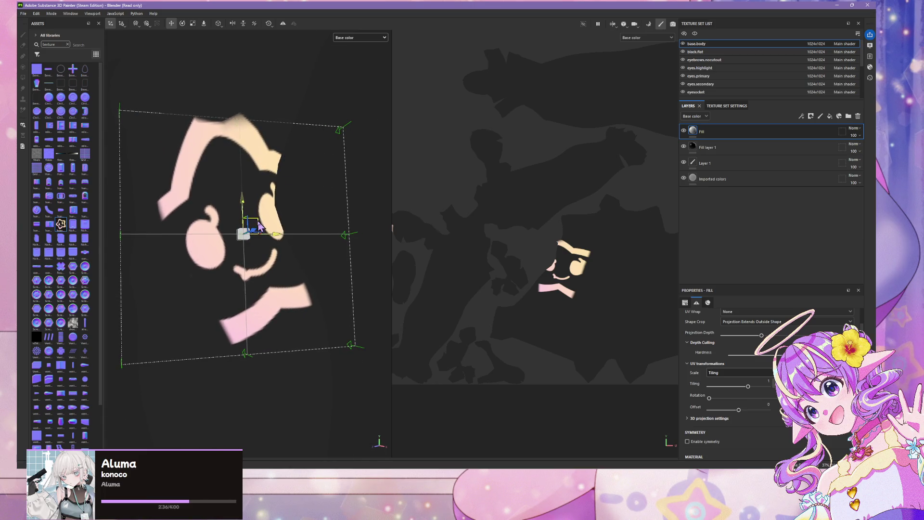
{"action": "left_click_drag", "start_coordinate": [263, 229], "coordinate": [198, 344]}
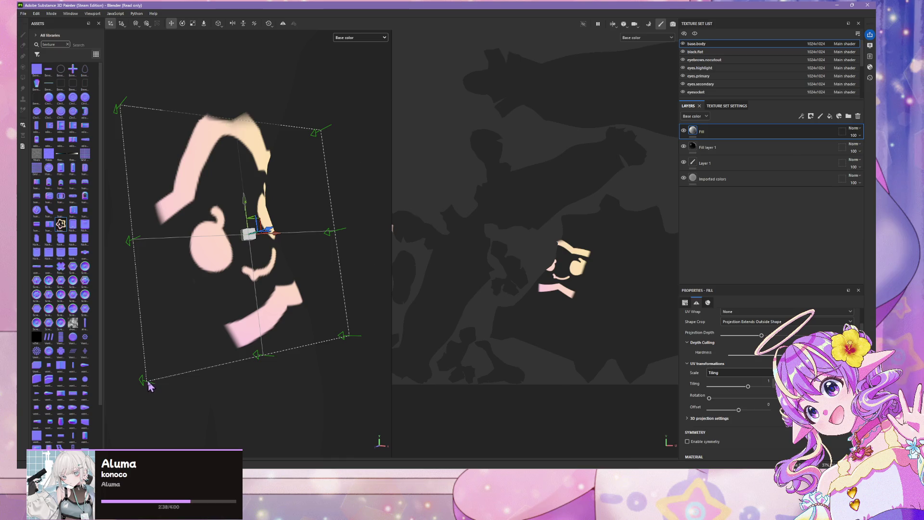
- Orbit around the torso, re-rotate the projection box, then bring Chrome forward
{"action": "mouse_move", "coordinate": [142, 383]}
{"action": "left_mouse_down", "text": "alt"}
{"action": "mouse_move", "coordinate": [184, 344]}
{"action": "mouse_move", "coordinate": [231, 355]}
{"action": "mouse_move", "coordinate": [206, 316]}
{"action": "mouse_move", "coordinate": [180, 359]}
{"action": "mouse_move", "coordinate": [176, 388]}
{"action": "left_mouse_up", "text": "alt"}
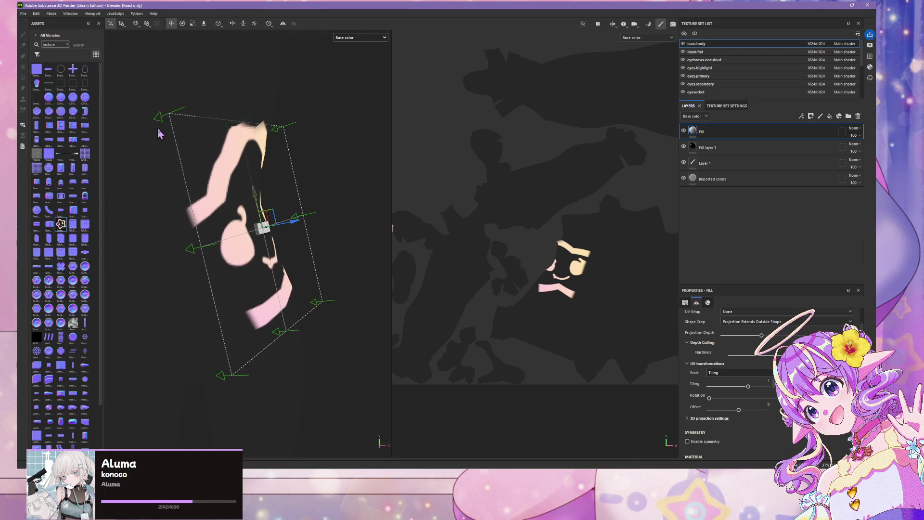
{"action": "mouse_move", "coordinate": [172, 126]}
{"action": "left_mouse_down", "text": "alt"}
{"action": "mouse_move", "coordinate": [167, 147]}
{"action": "mouse_move", "coordinate": [144, 130]}
{"action": "mouse_move", "coordinate": [156, 140]}
{"action": "left_mouse_up", "text": "alt"}
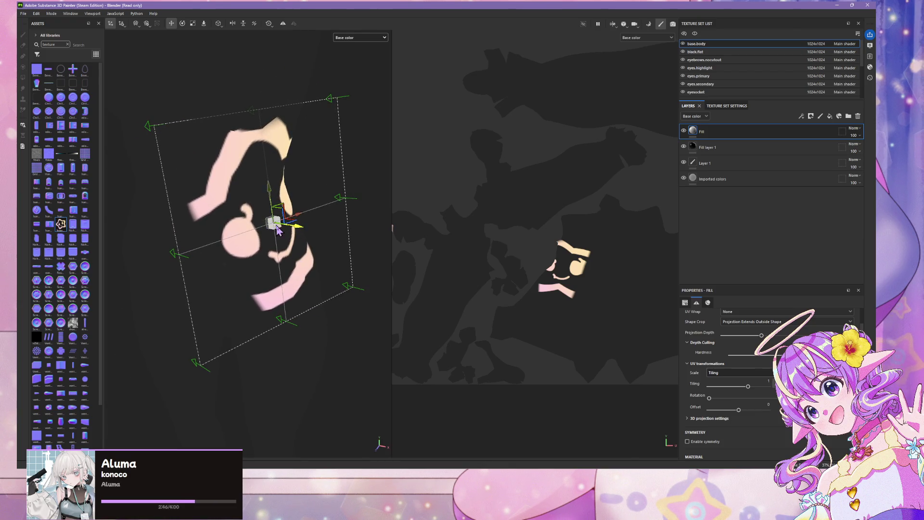
{"action": "mouse_move", "coordinate": [272, 226]}
{"action": "left_mouse_down"}
{"action": "mouse_move", "coordinate": [283, 214]}
{"action": "mouse_move", "coordinate": [274, 215]}
{"action": "left_mouse_up"}
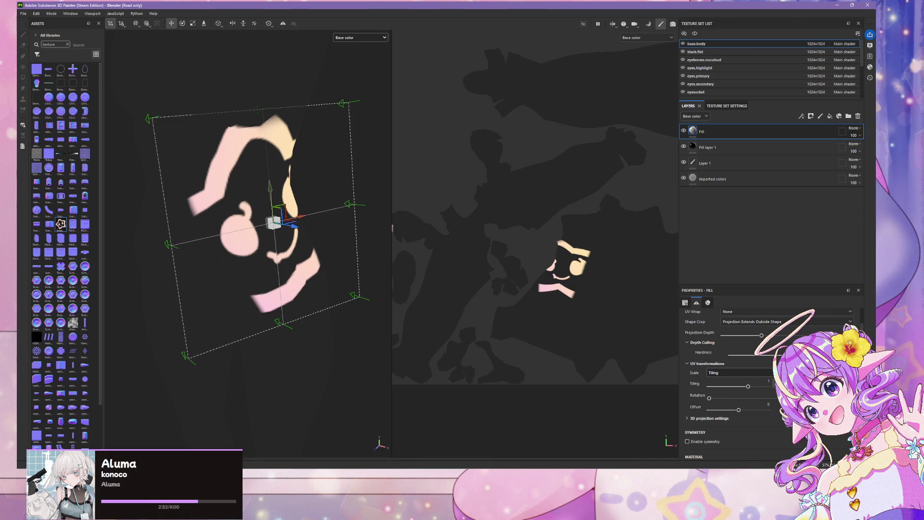
{"action": "left_click", "coordinate": [498, 446]}
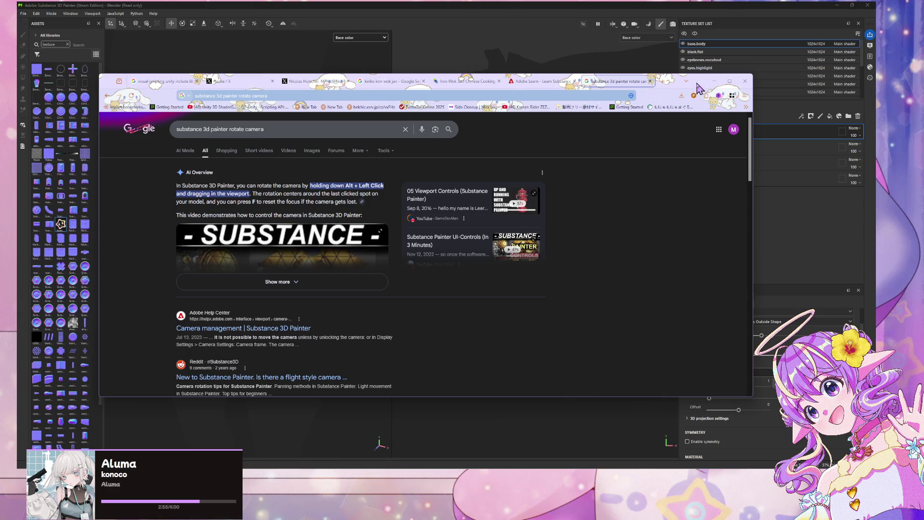
- Search Google for 'scale decal substance painter'
{"action": "left_click_drag", "start_coordinate": [674, 82], "coordinate": [712, 227]}
{"action": "left_click", "coordinate": [505, 239]}
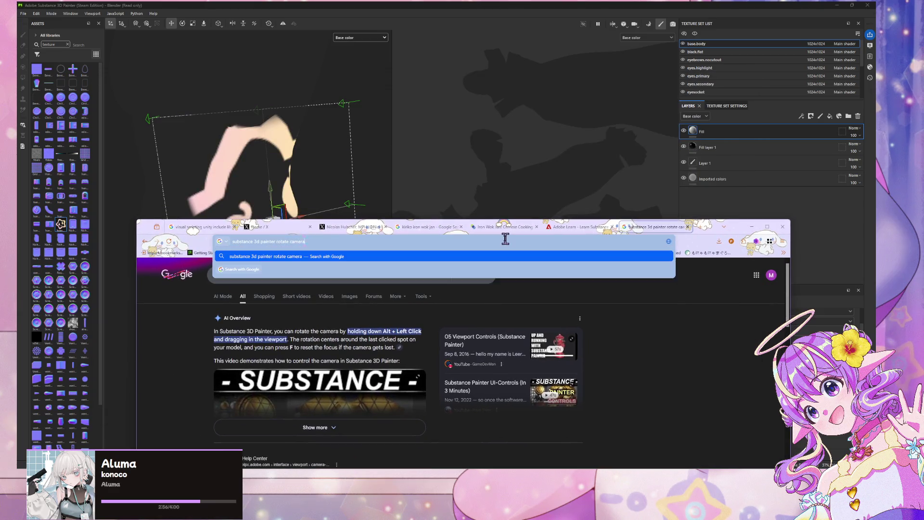
{"action": "type", "text": "scale de"}
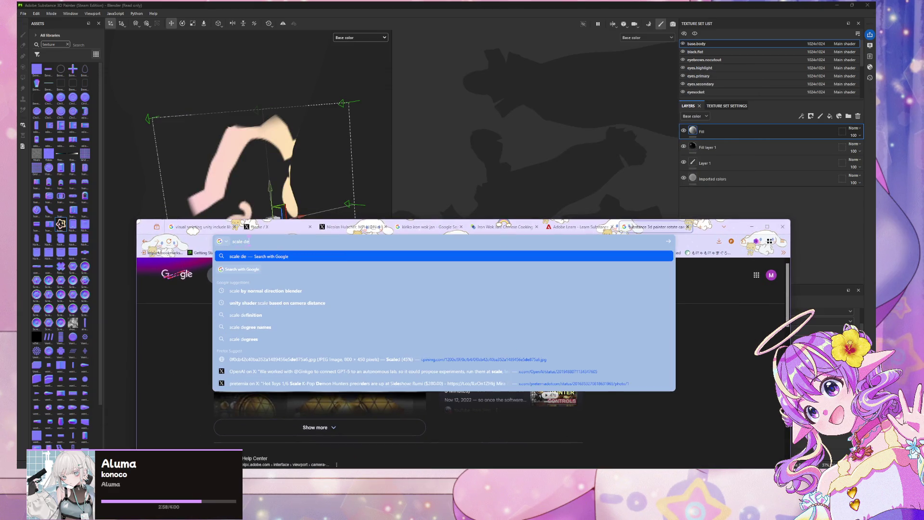
{"action": "type", "text": "cal sub"}
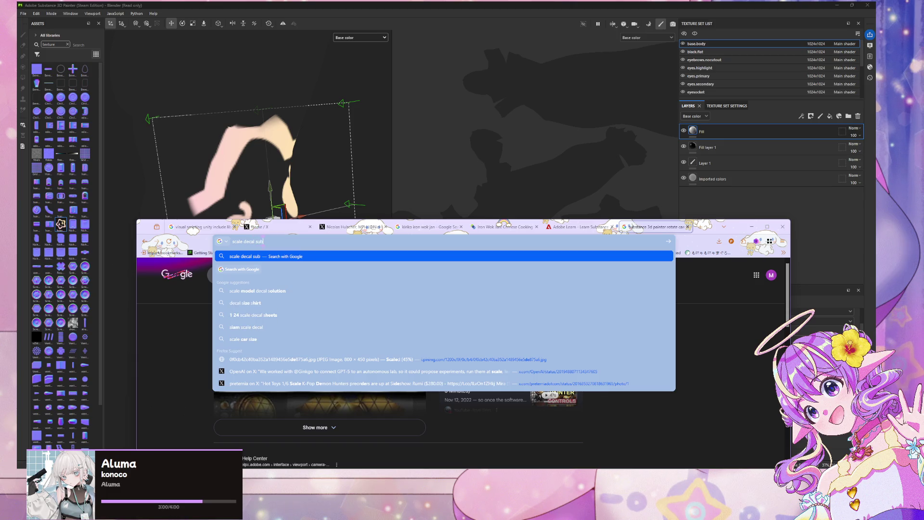
{"action": "type", "text": "stance painter"}
{"action": "key", "text": "Return"}
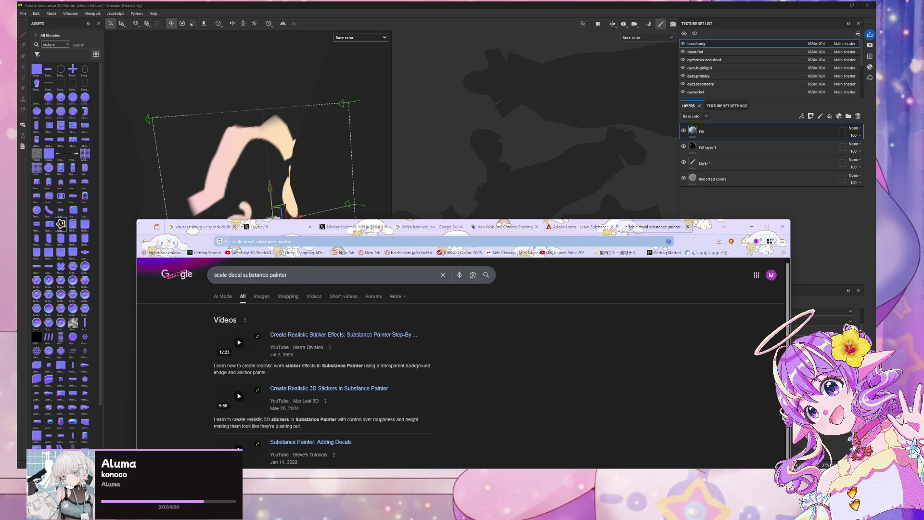
{"action": "scroll", "coordinate": [419, 313], "scroll_direction": "down", "scroll_amount": 5}
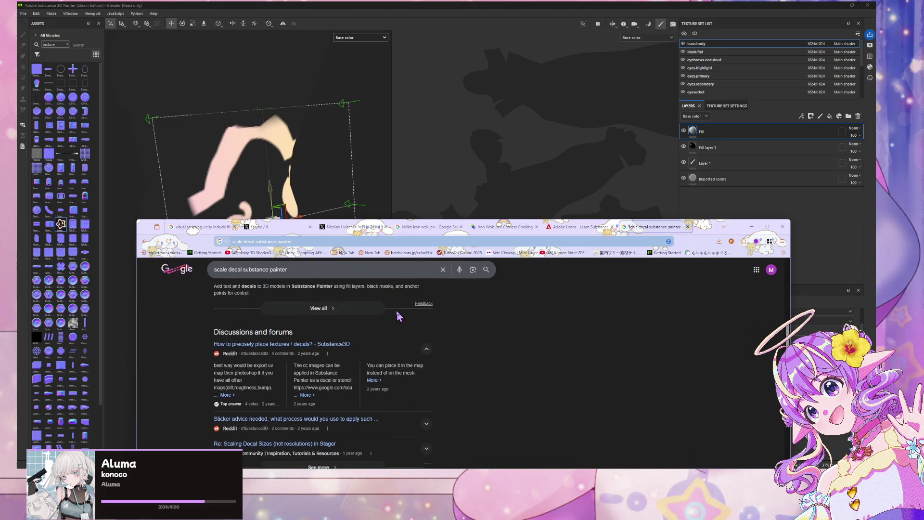
{"action": "scroll", "coordinate": [395, 327], "scroll_direction": "up", "scroll_amount": 2}
- Skim the Reddit thread on placing decals precisely, then return to the results
{"action": "left_click", "coordinate": [338, 417]}
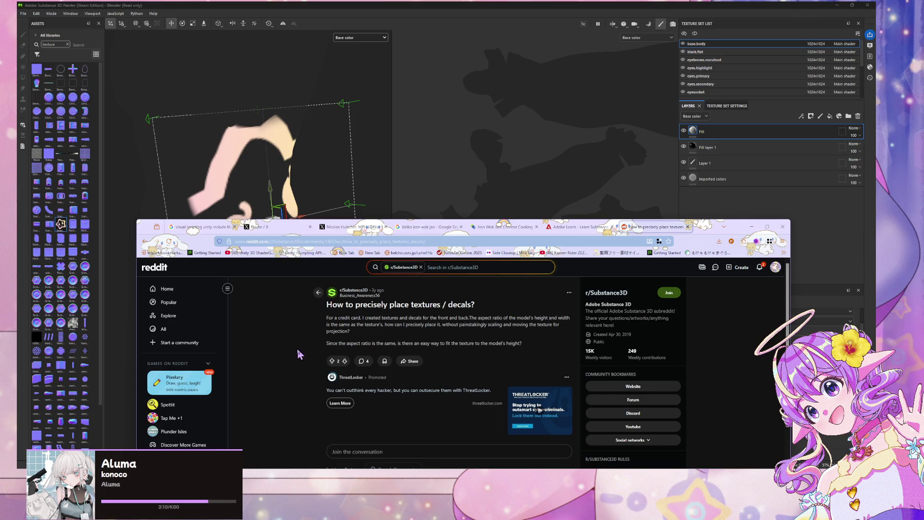
{"action": "scroll", "coordinate": [299, 355], "scroll_direction": "down", "scroll_amount": 5}
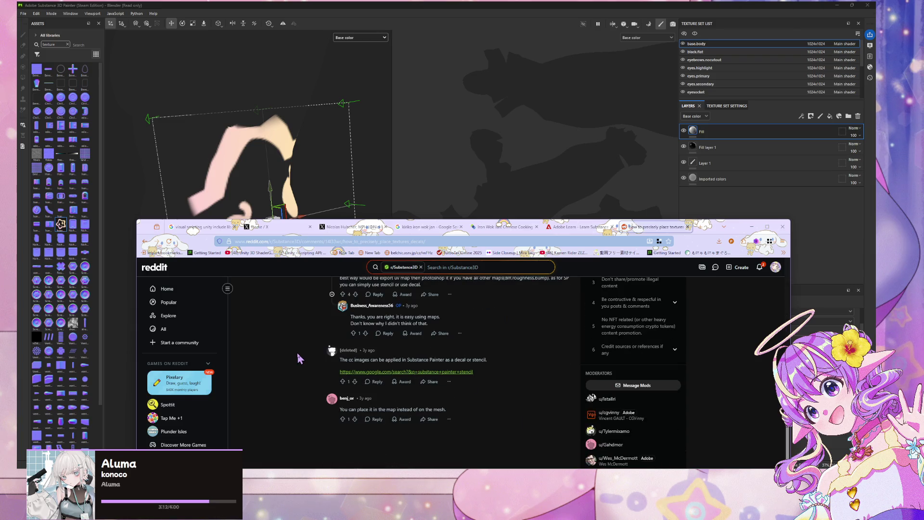
{"action": "left_click", "coordinate": [144, 241]}
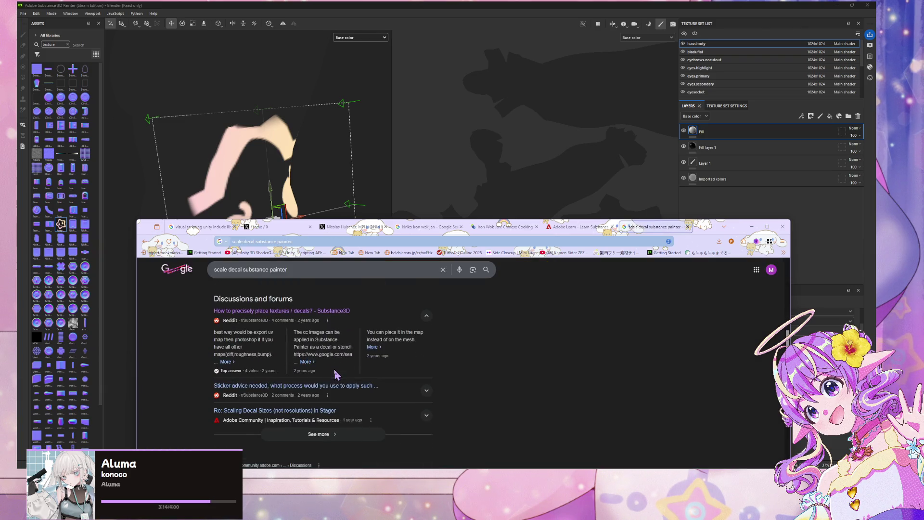
- Read the ArtStation decals and stickers tutorial, then minimise Chrome back to Painter
{"action": "scroll", "coordinate": [327, 379], "scroll_direction": "down", "scroll_amount": 3}
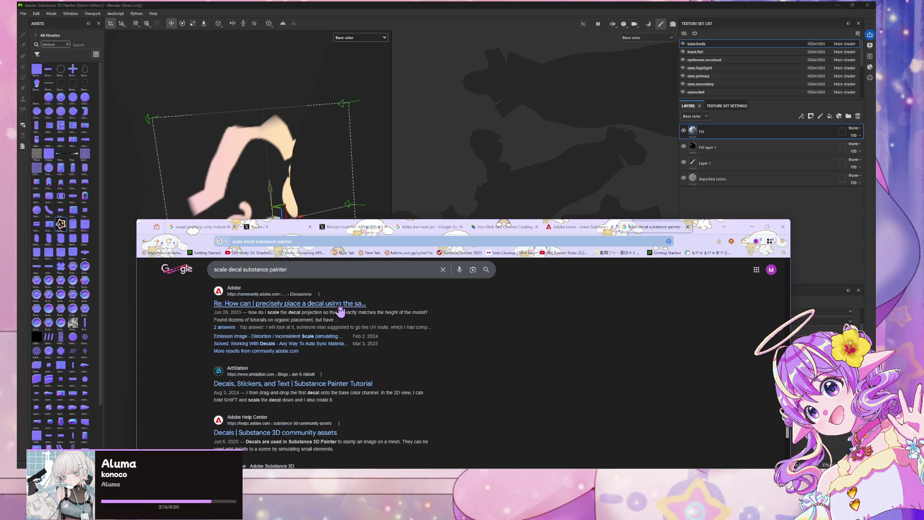
{"action": "left_click", "coordinate": [345, 383]}
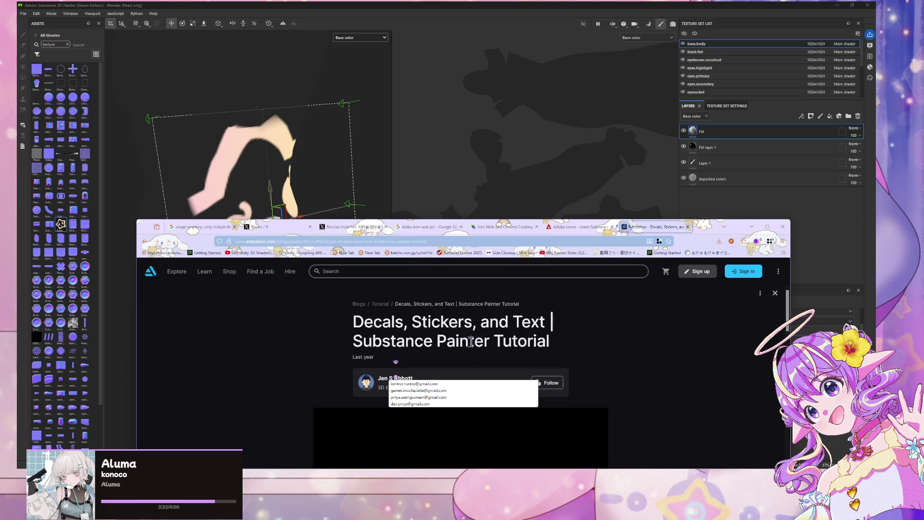
{"action": "scroll", "coordinate": [577, 343], "scroll_direction": "down", "scroll_amount": 5}
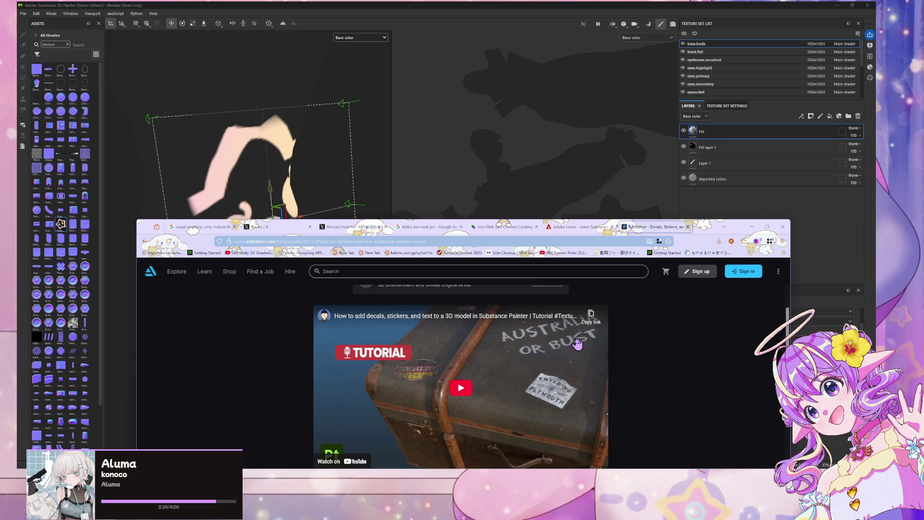
{"action": "scroll", "coordinate": [577, 344], "scroll_direction": "down", "scroll_amount": 3}
{"action": "scroll", "coordinate": [578, 341], "scroll_direction": "down", "scroll_amount": 8}
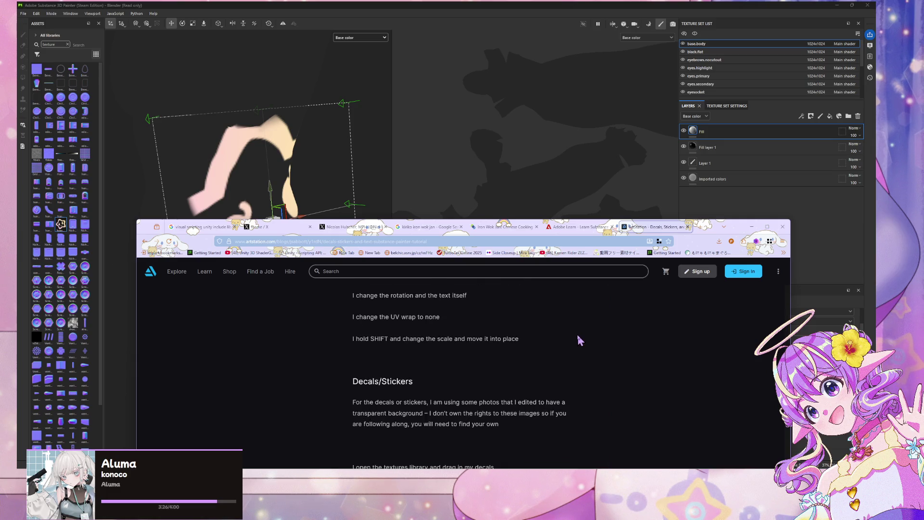
{"action": "scroll", "coordinate": [579, 341], "scroll_direction": "up", "scroll_amount": 2}
{"action": "scroll", "coordinate": [580, 341], "scroll_direction": "down", "scroll_amount": 15}
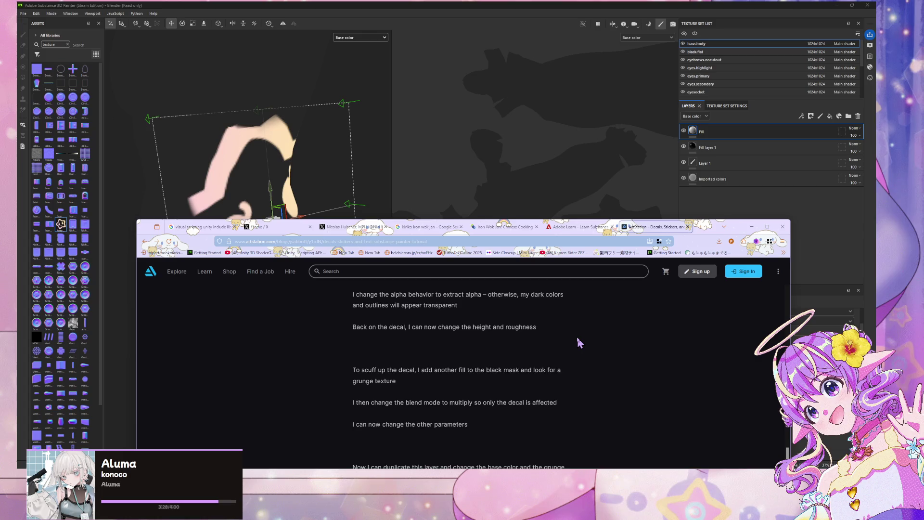
{"action": "scroll", "coordinate": [579, 341], "scroll_direction": "up", "scroll_amount": 3}
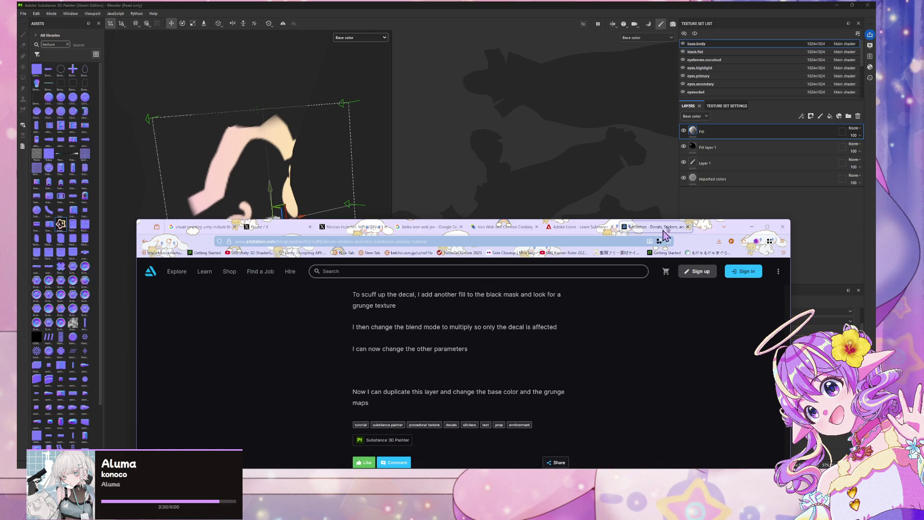
{"action": "left_click", "coordinate": [752, 227]}
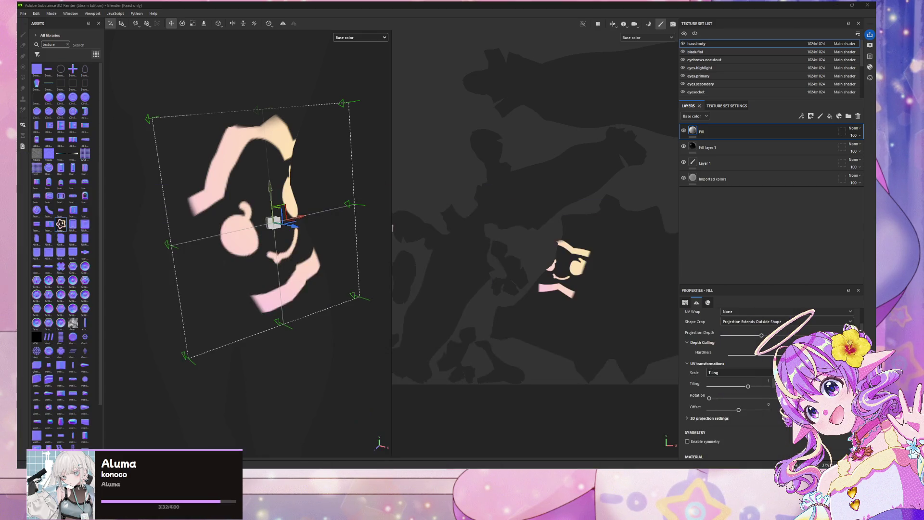
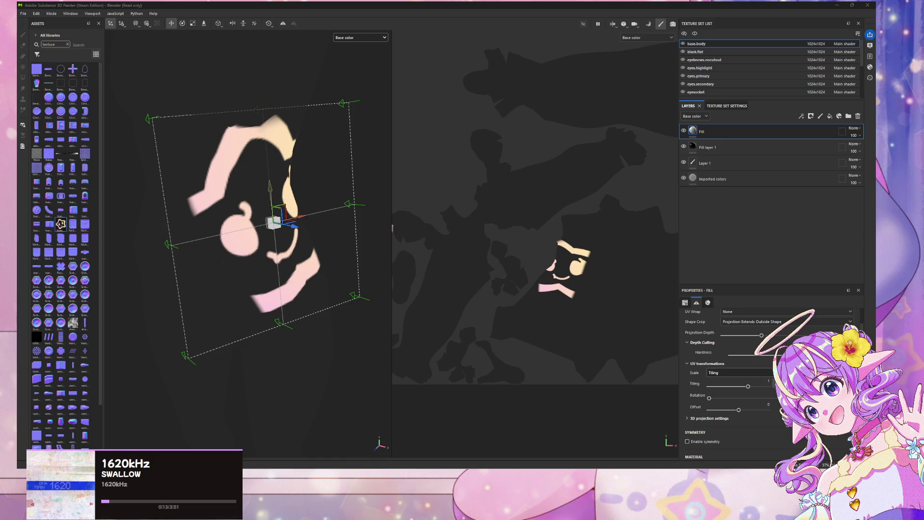
- Keep the star stamp's UV Wrap at None and slightly reduce its Projection Depth
{"action": "left_click", "coordinate": [766, 312]}
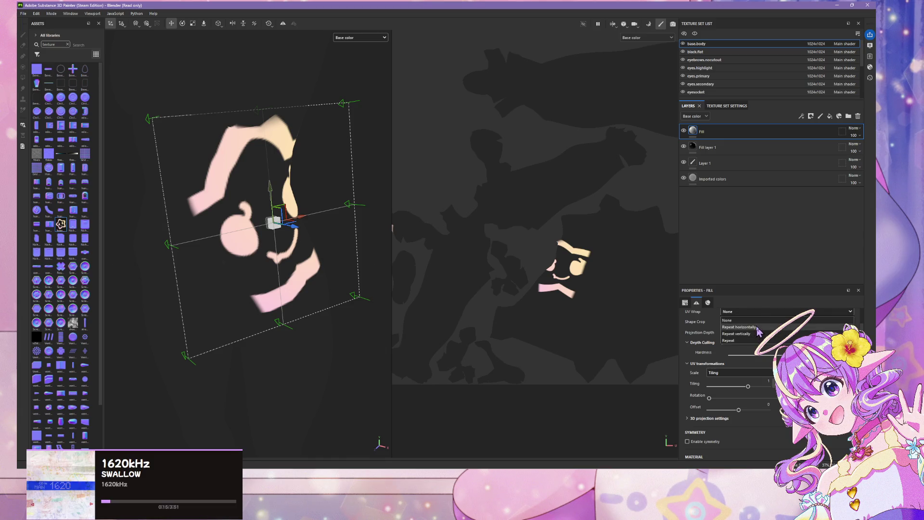
{"action": "left_click", "coordinate": [688, 341]}
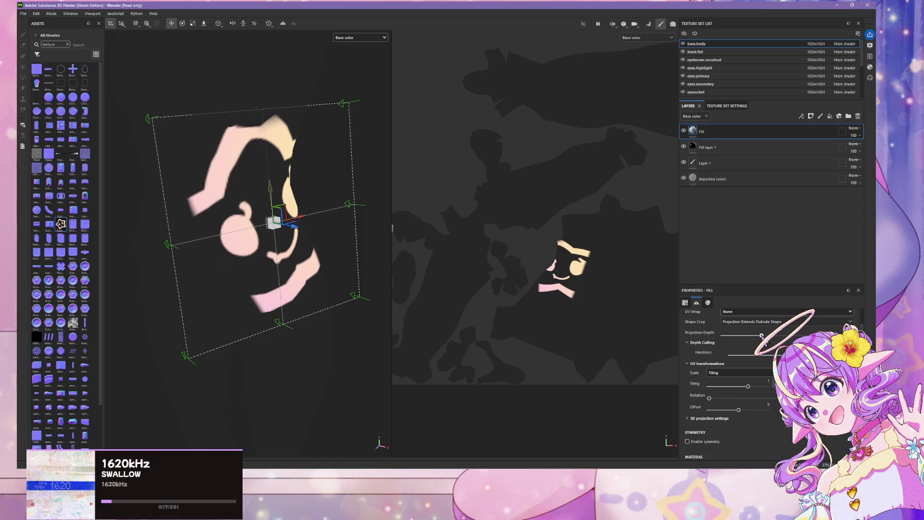
{"action": "mouse_move", "coordinate": [761, 336]}
{"action": "left_mouse_down"}
{"action": "mouse_move", "coordinate": [744, 336]}
{"action": "mouse_move", "coordinate": [818, 335]}
{"action": "mouse_move", "coordinate": [768, 335]}
{"action": "left_mouse_up"}
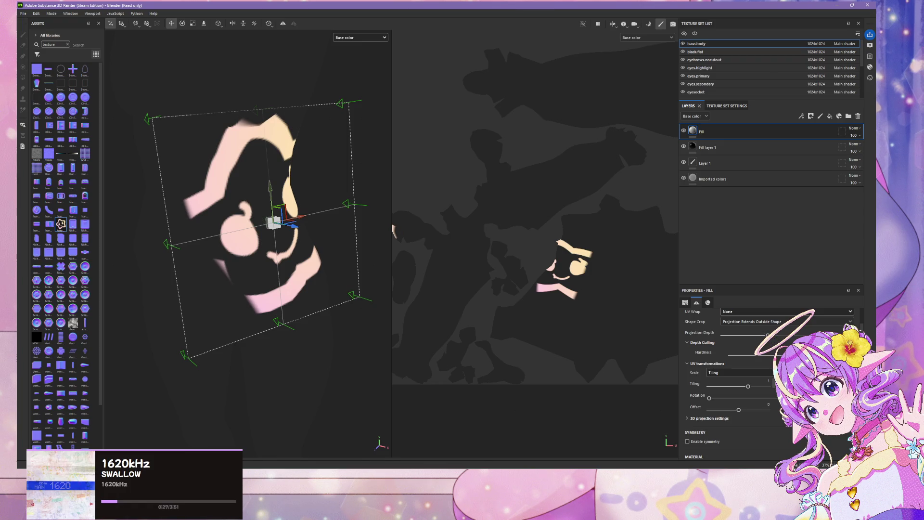
{"action": "scroll", "coordinate": [741, 373], "scroll_direction": "down", "scroll_amount": 1}
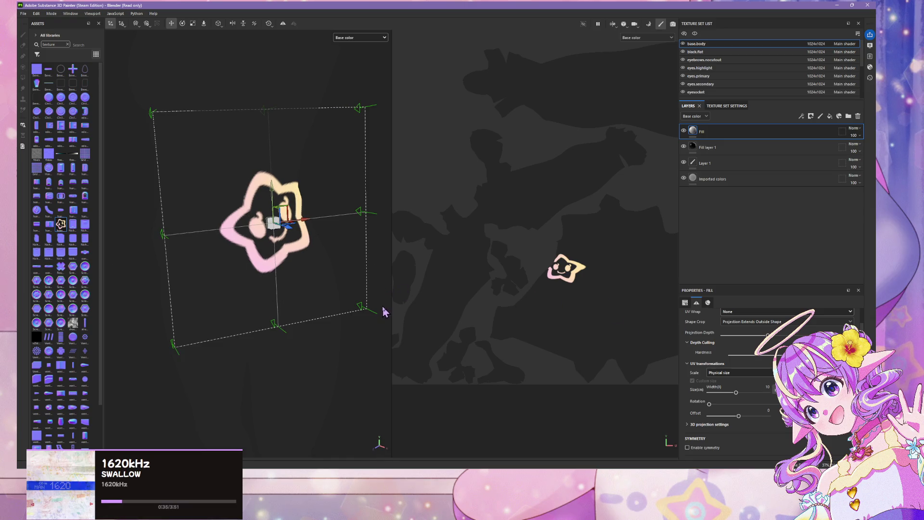
{"action": "mouse_move", "coordinate": [382, 302]}
{"action": "left_mouse_down", "text": "alt"}
{"action": "mouse_move", "coordinate": [324, 265]}
{"action": "mouse_move", "coordinate": [367, 241]}
{"action": "mouse_move", "coordinate": [382, 250]}
{"action": "left_mouse_up", "text": "alt"}
{"action": "scroll", "coordinate": [770, 347], "scroll_direction": "up", "scroll_amount": 3}
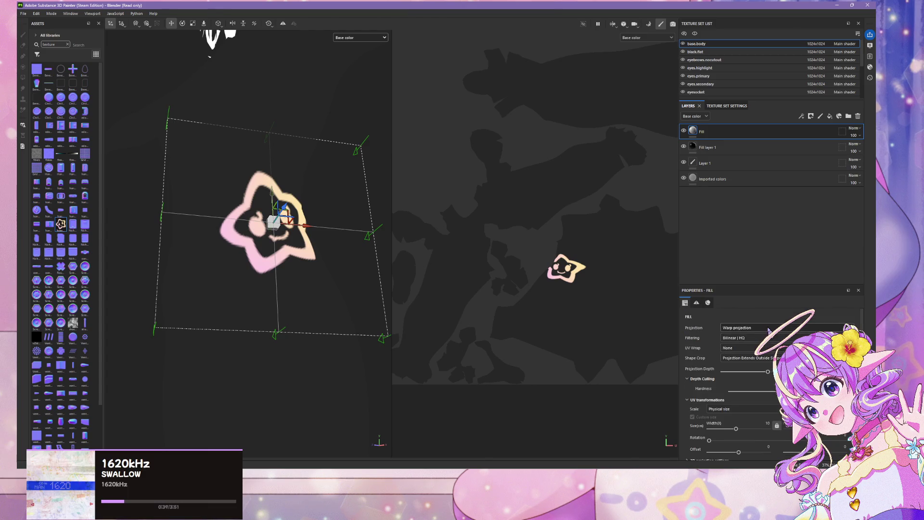
{"action": "left_click", "coordinate": [768, 331]}
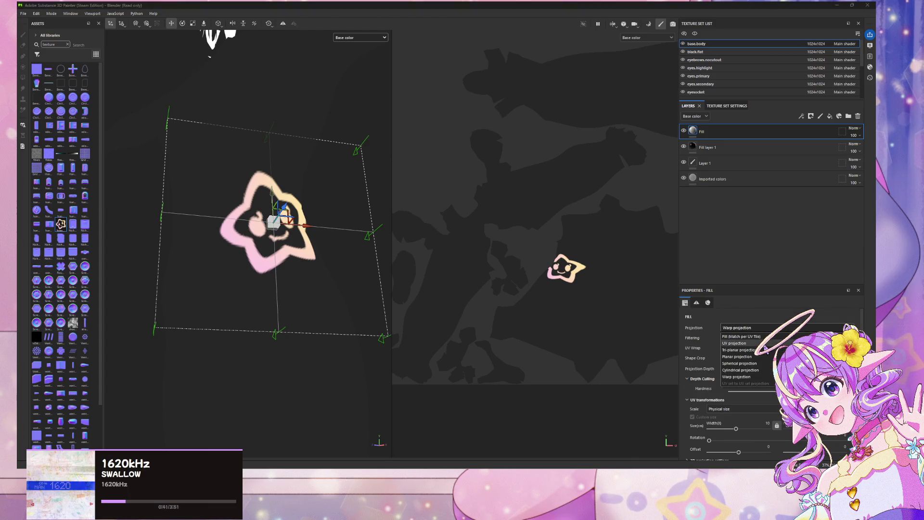
{"action": "left_click", "coordinate": [764, 343]}
{"action": "left_click", "coordinate": [760, 330]}
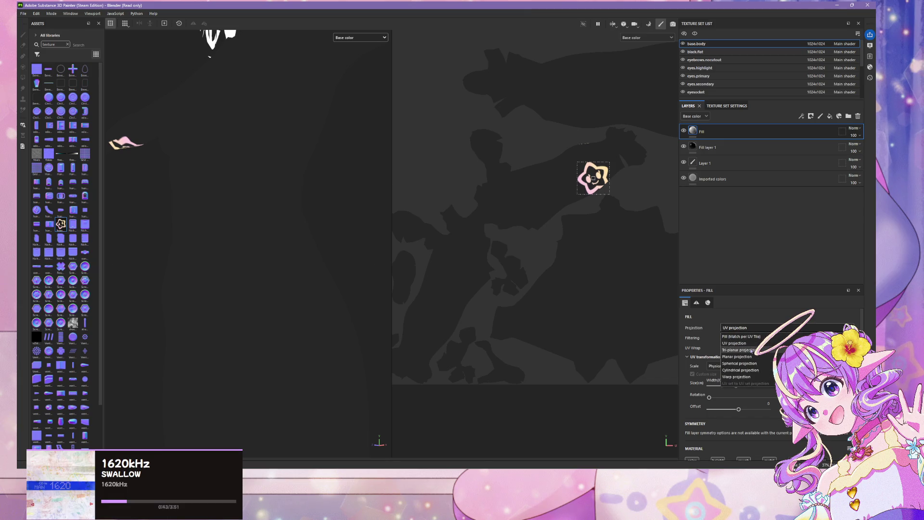
{"action": "left_click", "coordinate": [753, 349]}
{"action": "left_click", "coordinate": [758, 331]}
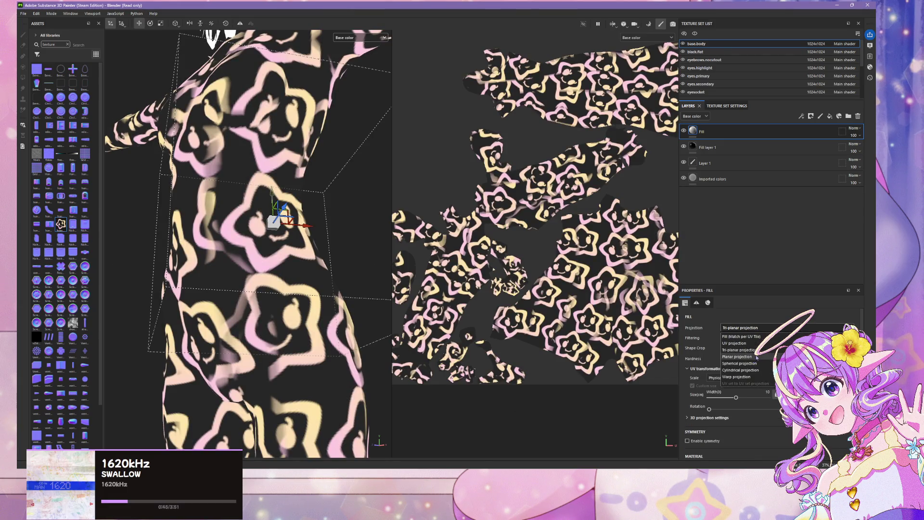
{"action": "left_click", "coordinate": [749, 377]}
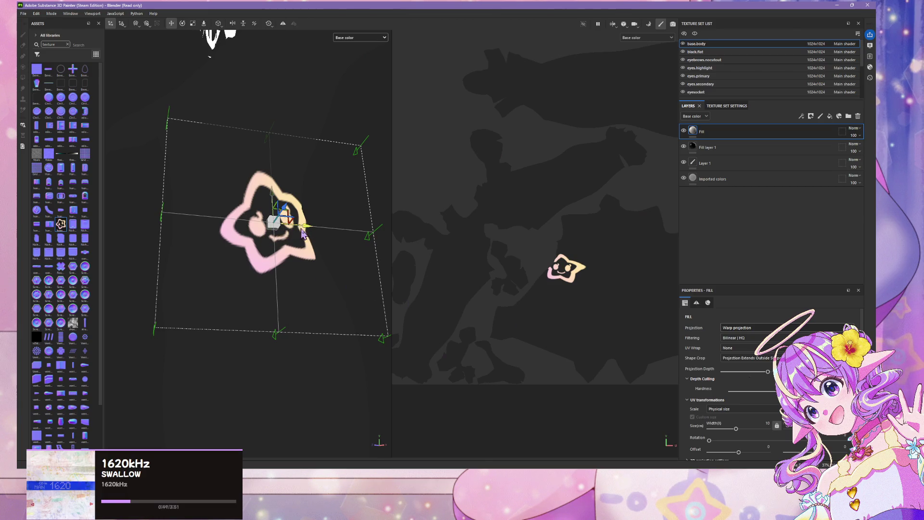
- Move and rotate the star decal with the projection gizmo until it sits upright and centred
{"action": "left_click_drag", "start_coordinate": [307, 230], "coordinate": [257, 227]}
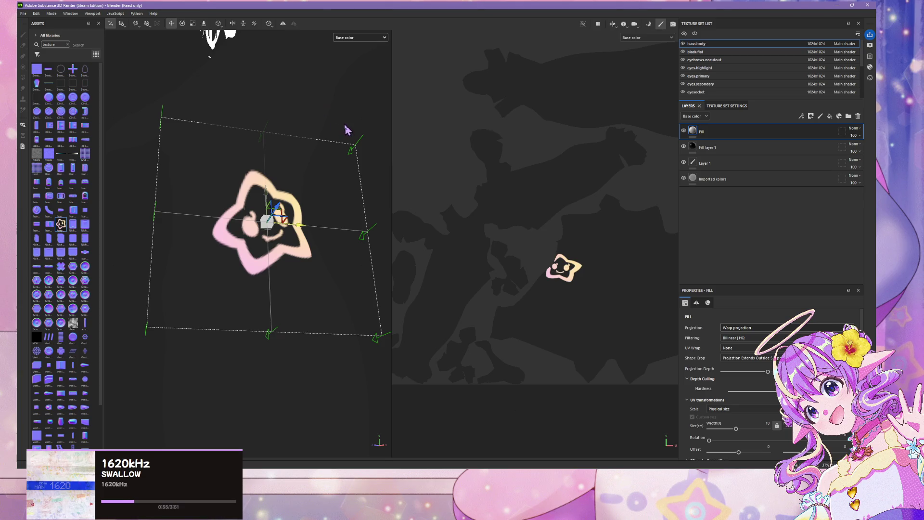
{"action": "left_click_drag", "start_coordinate": [351, 119], "coordinate": [346, 114]}
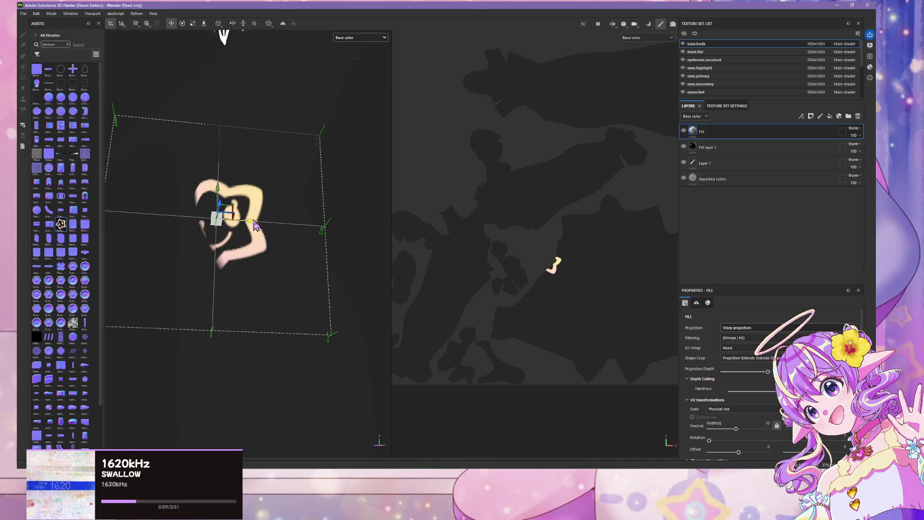
{"action": "left_click_drag", "start_coordinate": [284, 227], "coordinate": [287, 227]}
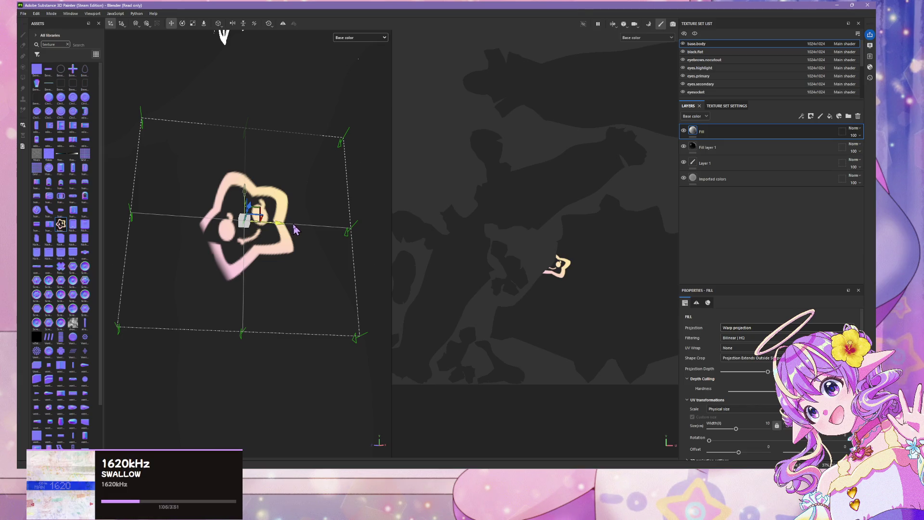
{"action": "left_click_drag", "start_coordinate": [295, 230], "coordinate": [298, 233]}
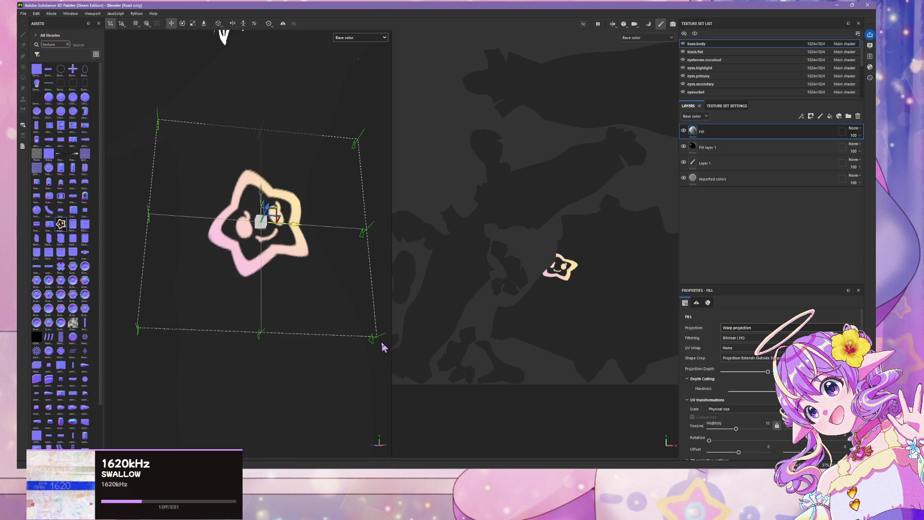
{"action": "mouse_move", "coordinate": [361, 285]}
{"action": "left_mouse_down", "text": "alt"}
{"action": "mouse_move", "coordinate": [355, 277]}
{"action": "mouse_move", "coordinate": [262, 322]}
{"action": "mouse_move", "coordinate": [224, 316]}
{"action": "mouse_move", "coordinate": [335, 324]}
{"action": "left_mouse_up", "text": "alt"}
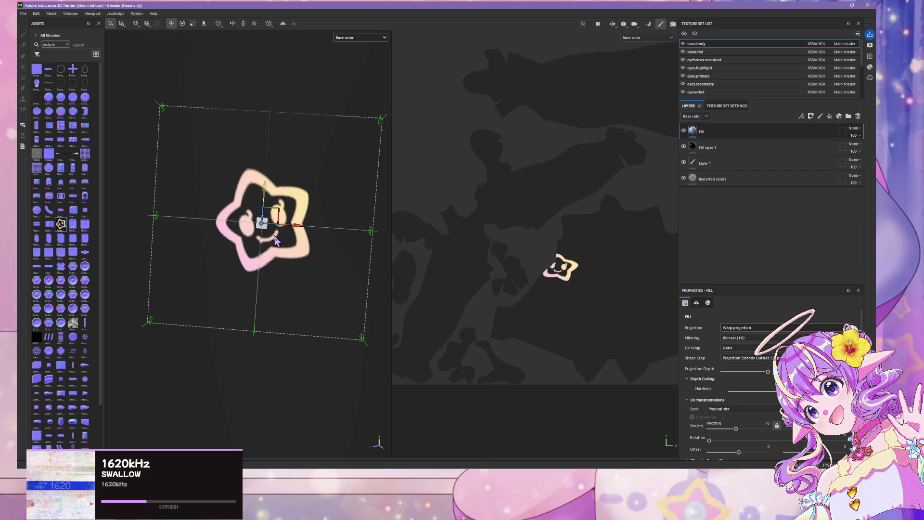
{"action": "left_click_drag", "start_coordinate": [274, 237], "coordinate": [274, 238]}
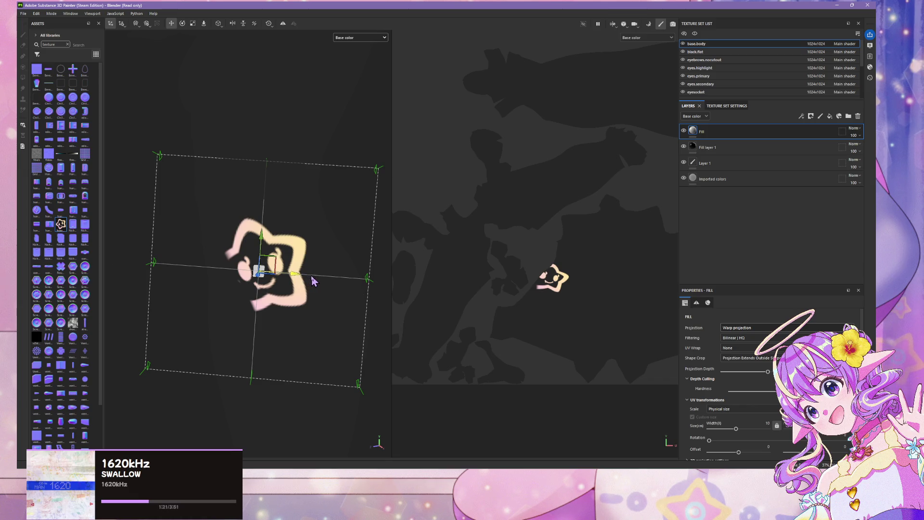
{"action": "left_click_drag", "start_coordinate": [311, 276], "coordinate": [321, 277]}
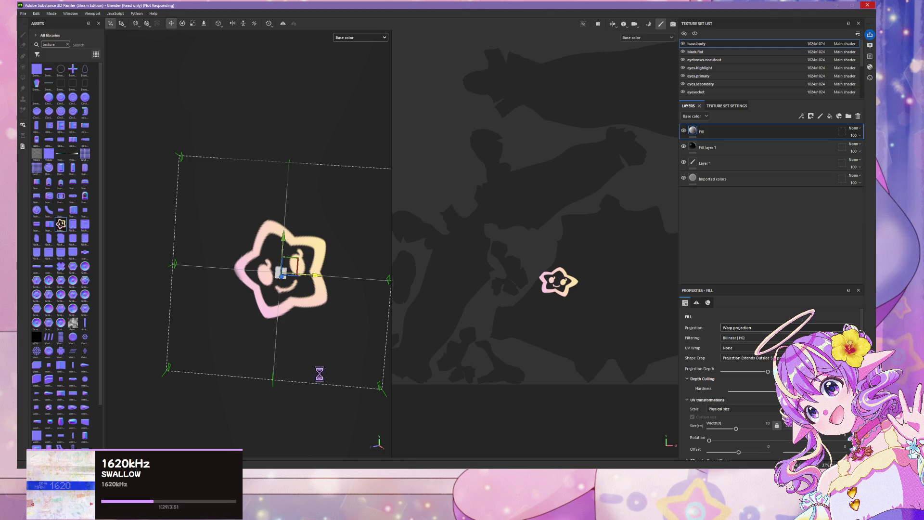
- Switch the viewport channel from Base color to Material to view the glossy black bodysuit
{"action": "mouse_move", "coordinate": [352, 430]}
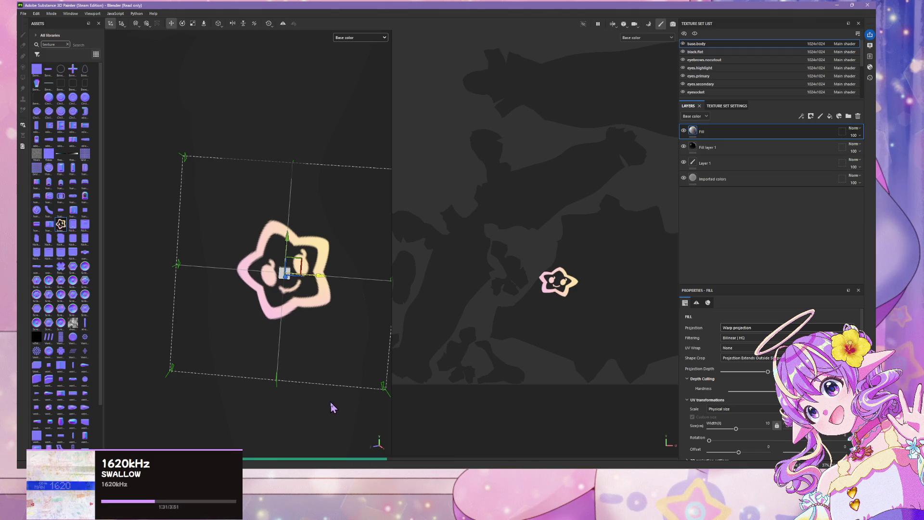
{"action": "mouse_move", "coordinate": [331, 401]}
{"action": "left_mouse_down", "text": "alt"}
{"action": "mouse_move", "coordinate": [115, 332]}
{"action": "mouse_move", "coordinate": [292, 340]}
{"action": "left_mouse_up", "text": "alt"}
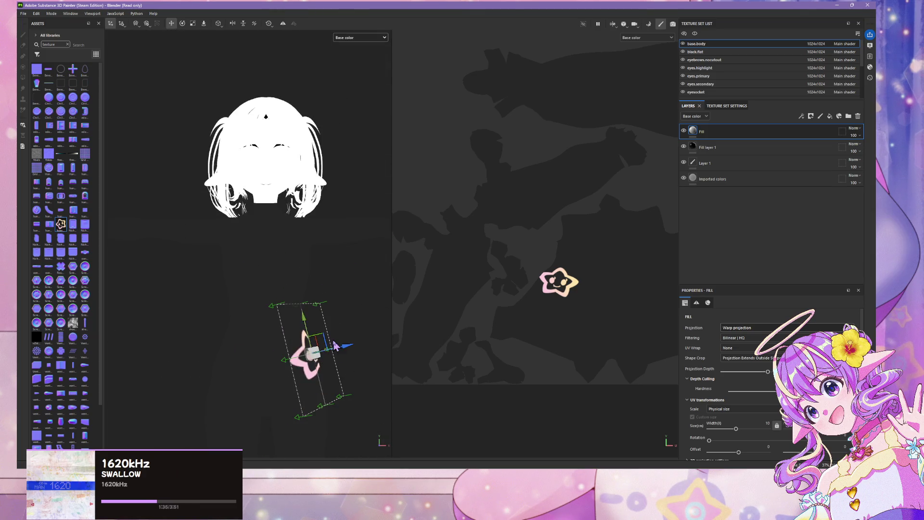
{"action": "mouse_move", "coordinate": [340, 398]}
{"action": "left_mouse_down", "text": "alt"}
{"action": "mouse_move", "coordinate": [253, 392]}
{"action": "mouse_move", "coordinate": [351, 385]}
{"action": "mouse_move", "coordinate": [235, 351]}
{"action": "mouse_move", "coordinate": [254, 337]}
{"action": "mouse_move", "coordinate": [269, 356]}
{"action": "mouse_move", "coordinate": [264, 373]}
{"action": "mouse_move", "coordinate": [336, 407]}
{"action": "mouse_move", "coordinate": [217, 418]}
{"action": "mouse_move", "coordinate": [347, 424]}
{"action": "mouse_move", "coordinate": [293, 396]}
{"action": "left_mouse_up", "text": "alt"}
{"action": "scroll", "coordinate": [254, 122], "scroll_direction": "down", "scroll_amount": 5}
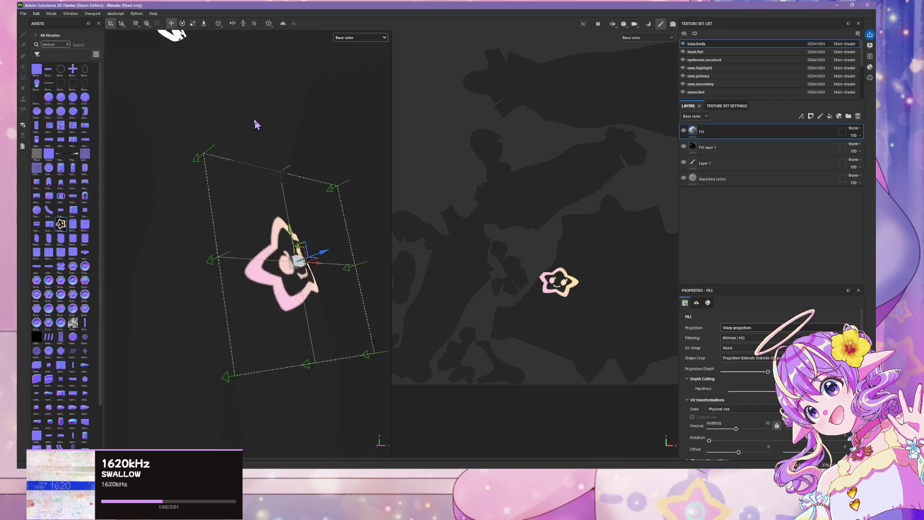
{"action": "left_click", "coordinate": [361, 37]}
{"action": "left_click", "coordinate": [352, 54]}
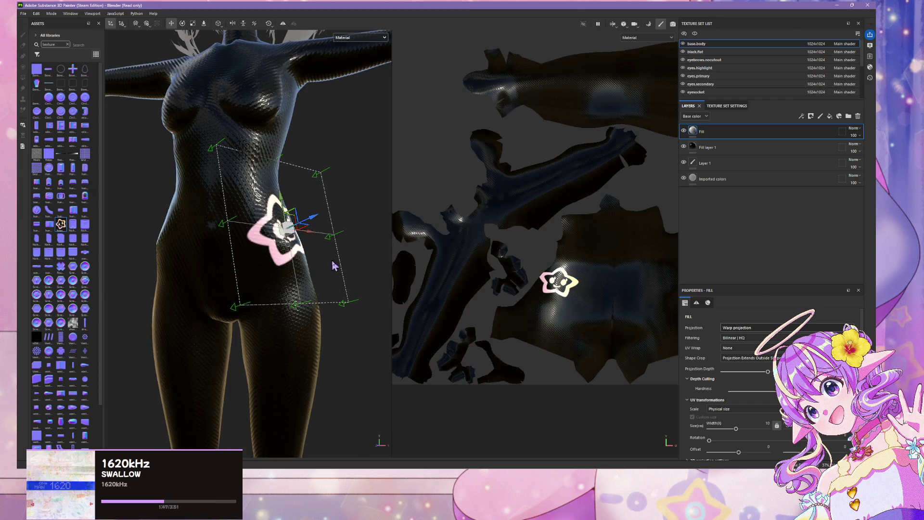
{"action": "mouse_move", "coordinate": [227, 380]}
{"action": "left_mouse_down", "text": "alt"}
{"action": "mouse_move", "coordinate": [294, 368]}
{"action": "mouse_move", "coordinate": [294, 397]}
{"action": "mouse_move", "coordinate": [290, 329]}
{"action": "mouse_move", "coordinate": [194, 351]}
{"action": "mouse_move", "coordinate": [227, 346]}
{"action": "mouse_move", "coordinate": [229, 363]}
{"action": "mouse_move", "coordinate": [72, 340]}
{"action": "mouse_move", "coordinate": [125, 327]}
{"action": "mouse_move", "coordinate": [93, 297]}
{"action": "left_mouse_up", "text": "alt"}
{"action": "scroll", "coordinate": [281, 260], "scroll_direction": "up", "scroll_amount": 1}
{"action": "left_click", "coordinate": [340, 363]}
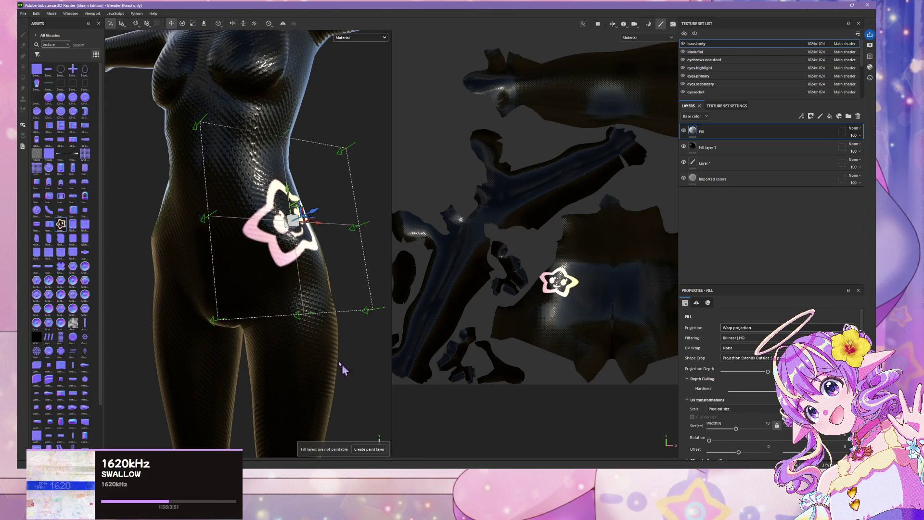
{"action": "left_click", "coordinate": [23, 14]}
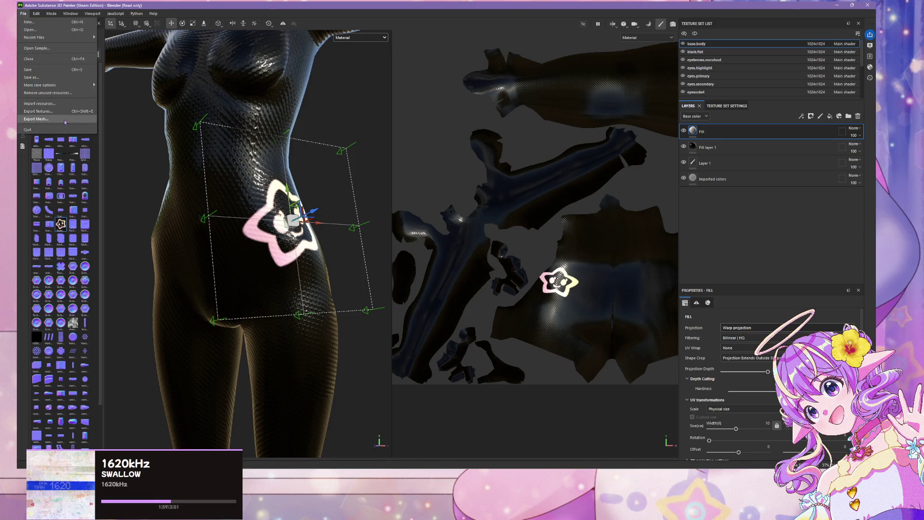
- Export the mesh as a glTF file named Test.gltf
{"action": "left_click", "coordinate": [65, 122]}
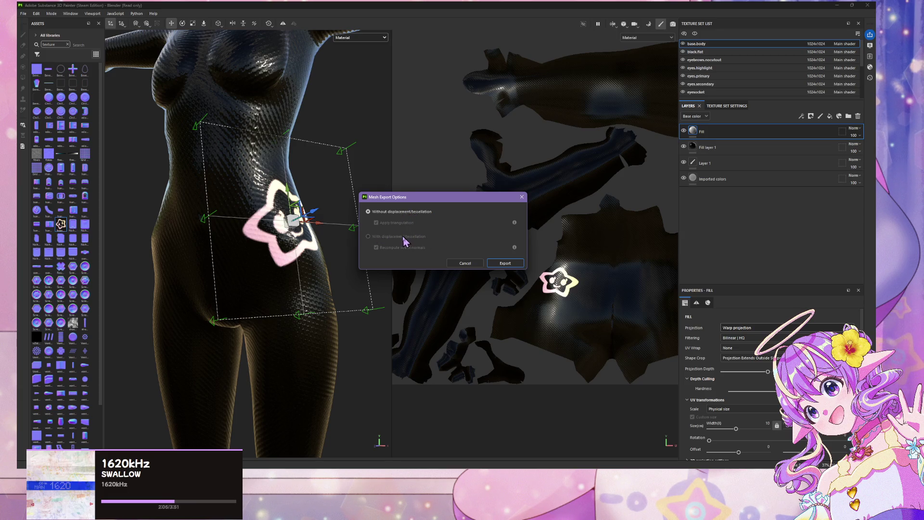
{"action": "left_click", "coordinate": [503, 265]}
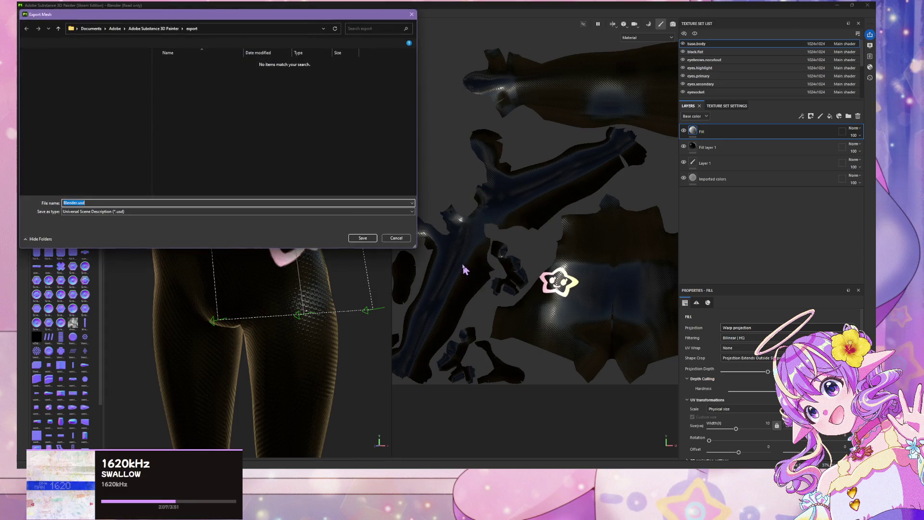
{"action": "left_click", "coordinate": [155, 213]}
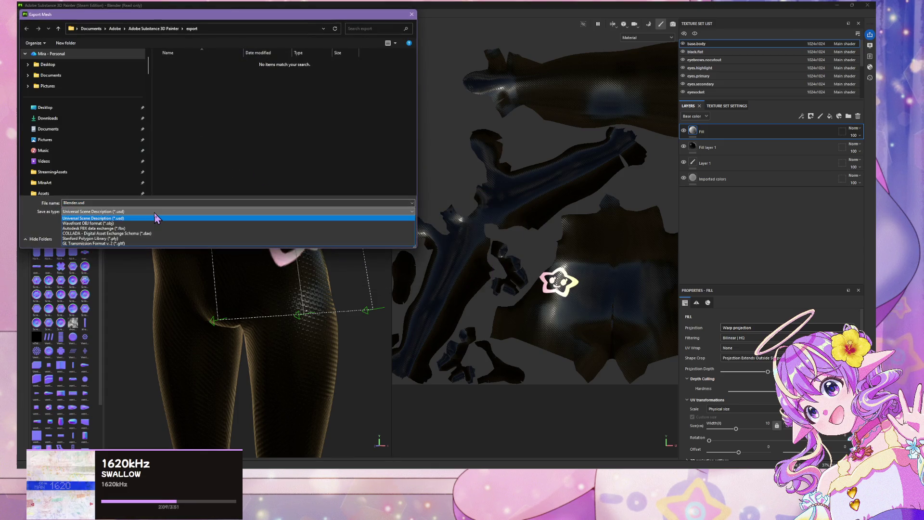
{"action": "left_click", "coordinate": [173, 243]}
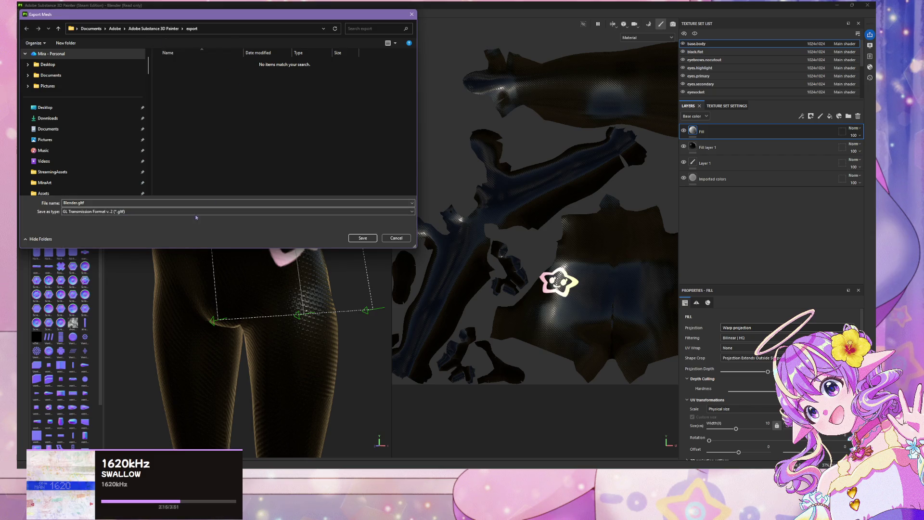
{"action": "double_click", "coordinate": [104, 202]}
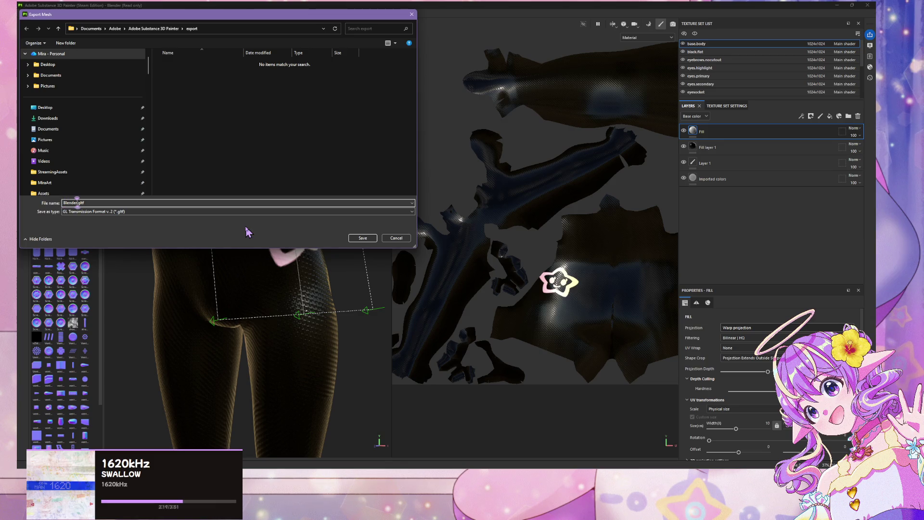
{"action": "key", "text": "BackSpace"}
{"action": "key", "text": "BackSpace"}
{"action": "key", "text": "BackSpace"}
{"action": "type", "text": "T"}
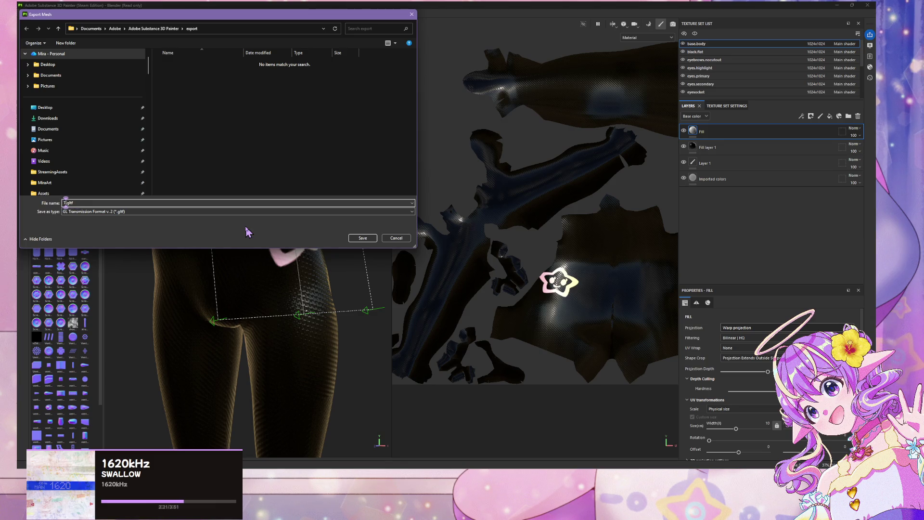
{"action": "type", "text": "est"}
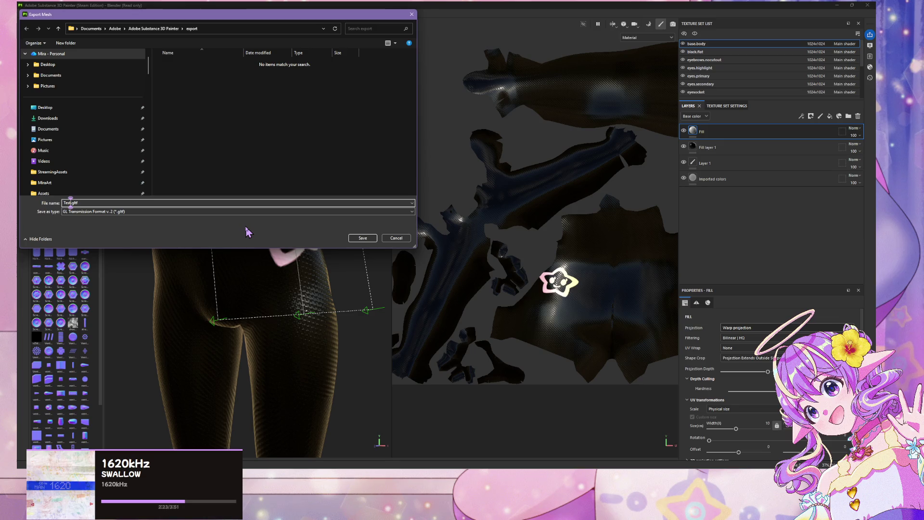
{"action": "key", "text": "Return"}
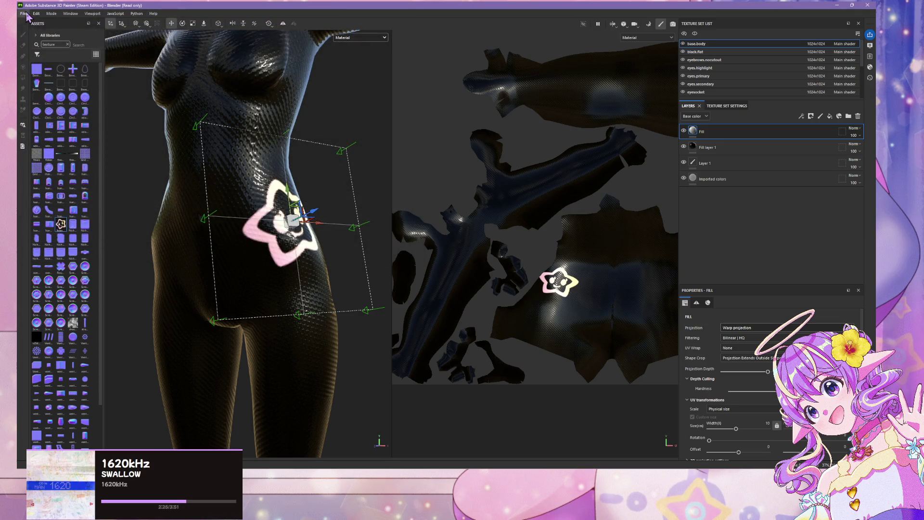
- Start a new mesh export without displacement or tessellation and look in the Mira25Base folder
{"action": "left_click", "coordinate": [25, 14]}
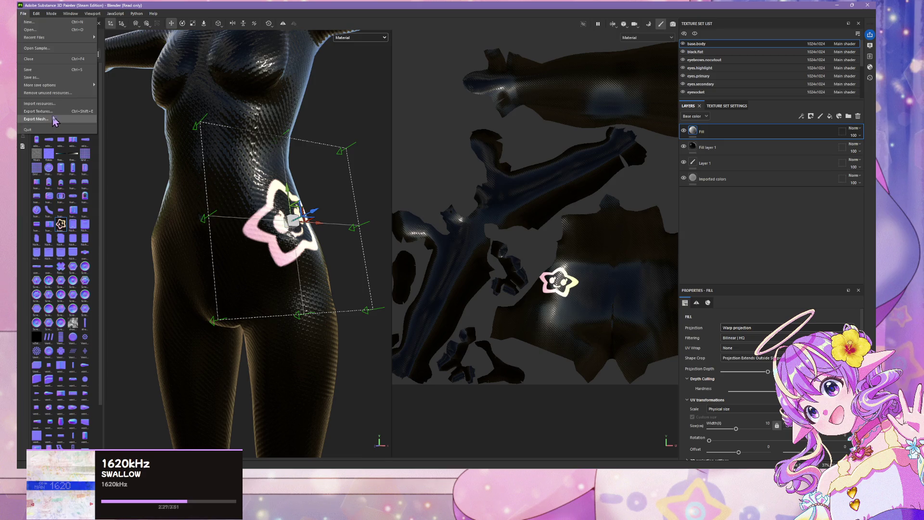
{"action": "left_click", "coordinate": [53, 118]}
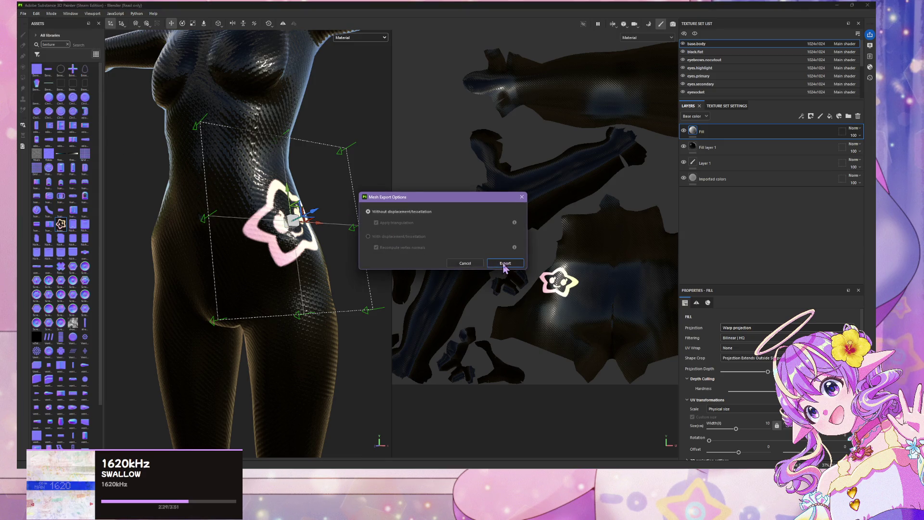
{"action": "left_click", "coordinate": [504, 265]}
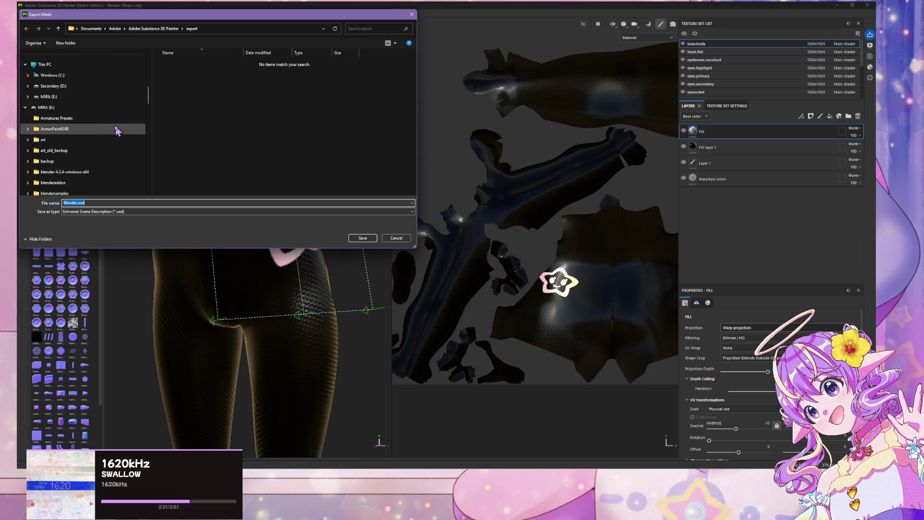
{"action": "scroll", "coordinate": [116, 129], "scroll_direction": "up", "scroll_amount": 3}
{"action": "left_click", "coordinate": [88, 69]}
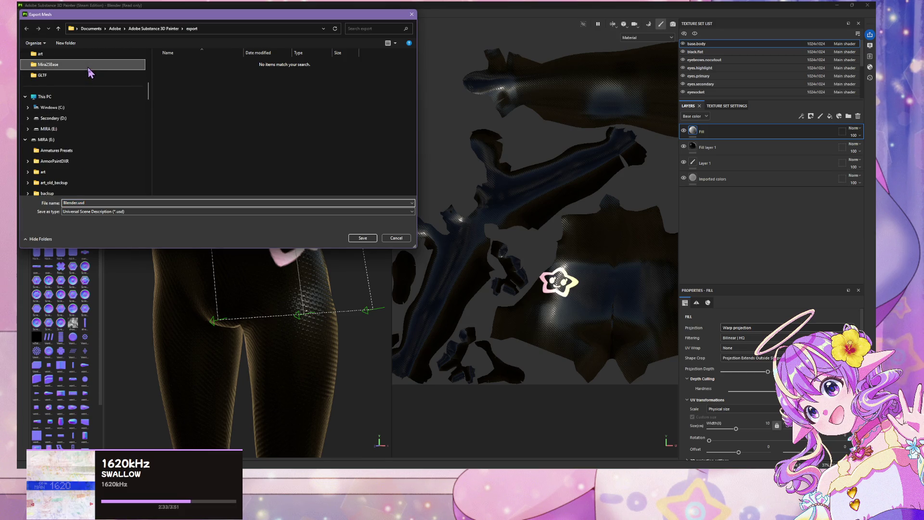
{"action": "double_click", "coordinate": [171, 64]}
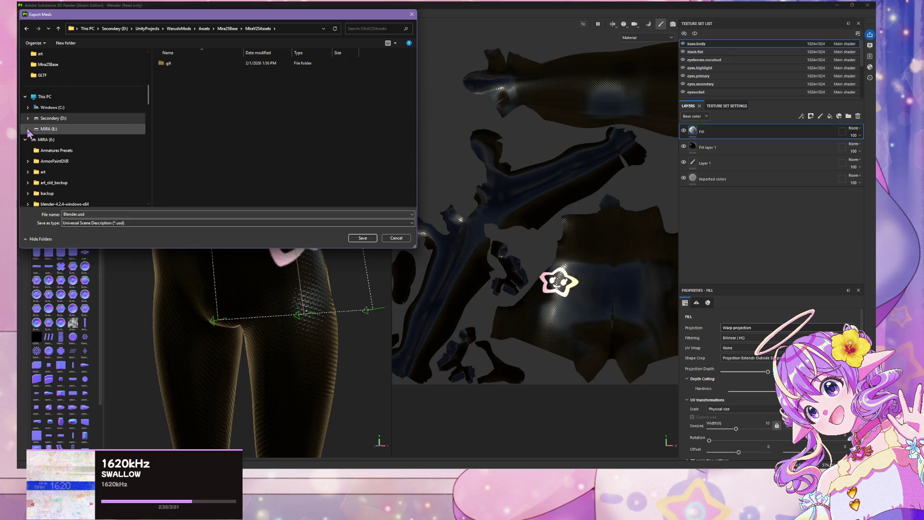
{"action": "left_click", "coordinate": [46, 64]}
- Browse to Secondary (D:) > MiraArt > v25base > dress > dress2 > GLTF
{"action": "scroll", "coordinate": [53, 125], "scroll_direction": "down", "scroll_amount": 3}
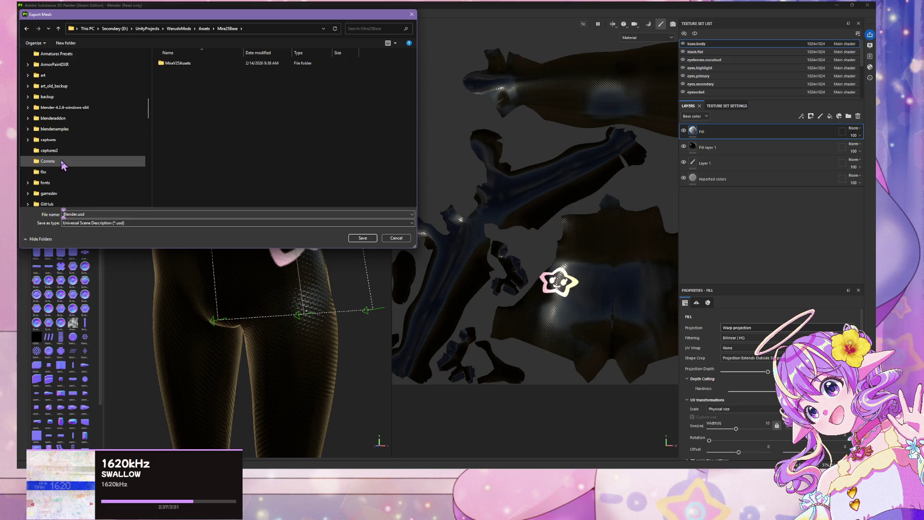
{"action": "scroll", "coordinate": [68, 168], "scroll_direction": "down", "scroll_amount": 5}
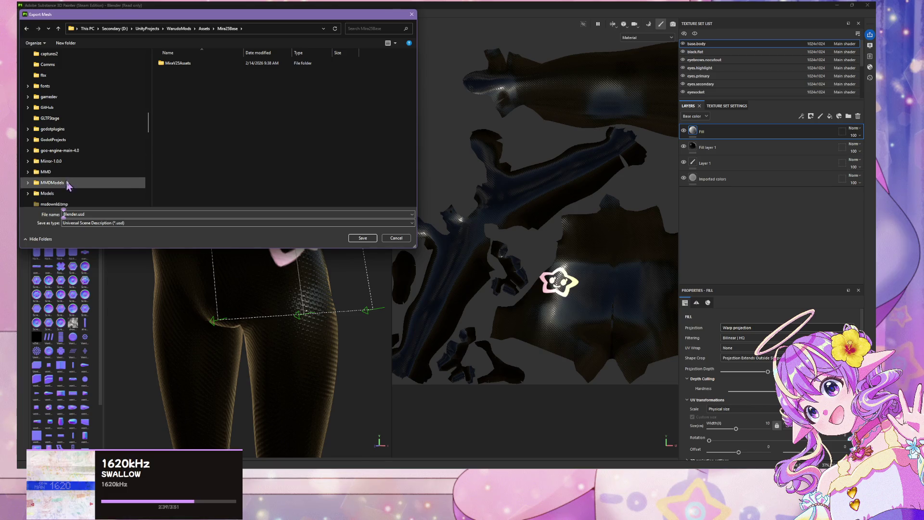
{"action": "scroll", "coordinate": [76, 173], "scroll_direction": "down", "scroll_amount": 3}
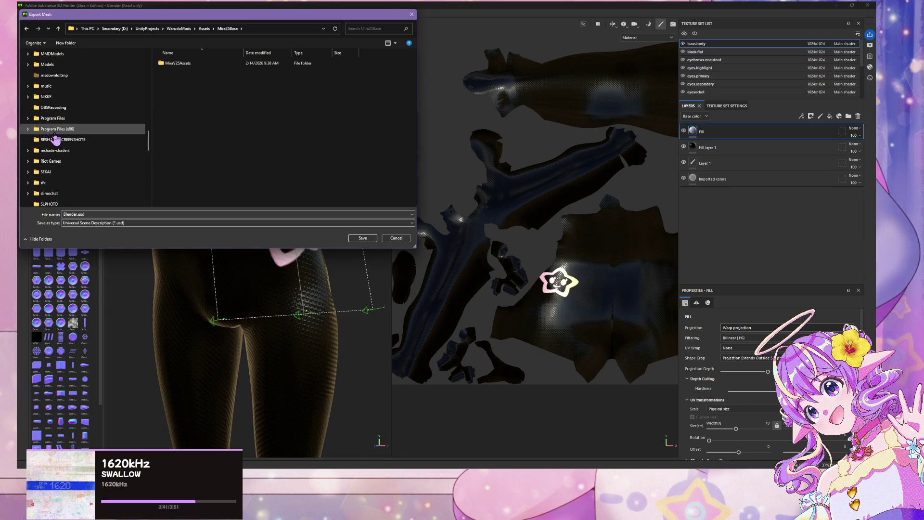
{"action": "scroll", "coordinate": [79, 162], "scroll_direction": "down", "scroll_amount": 2}
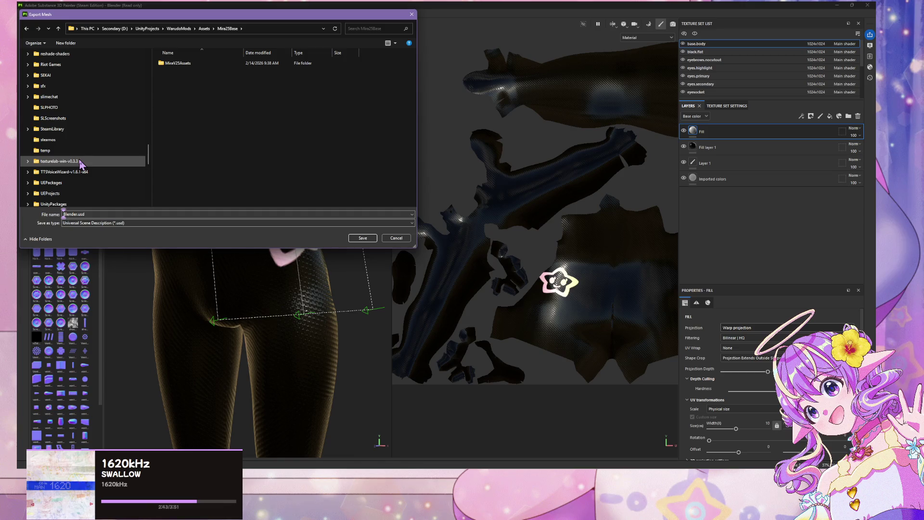
{"action": "scroll", "coordinate": [88, 164], "scroll_direction": "up", "scroll_amount": 6}
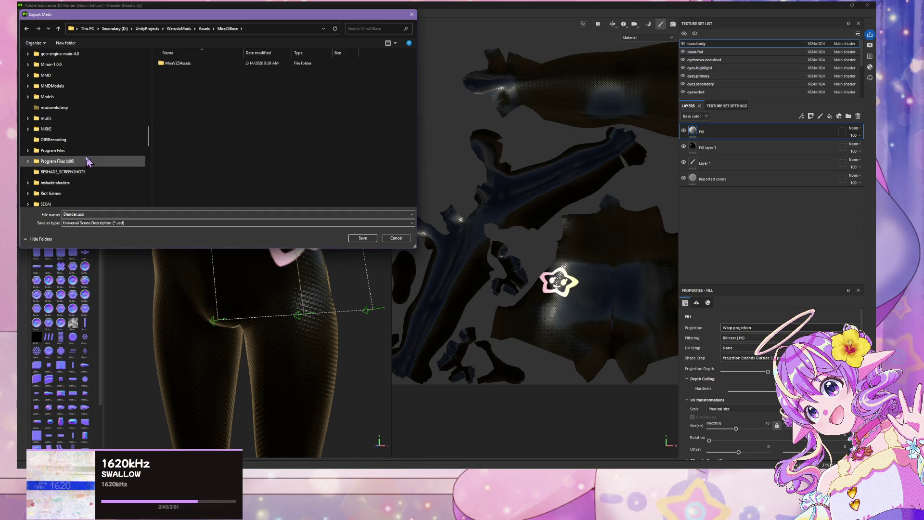
{"action": "scroll", "coordinate": [91, 137], "scroll_direction": "down", "scroll_amount": 3}
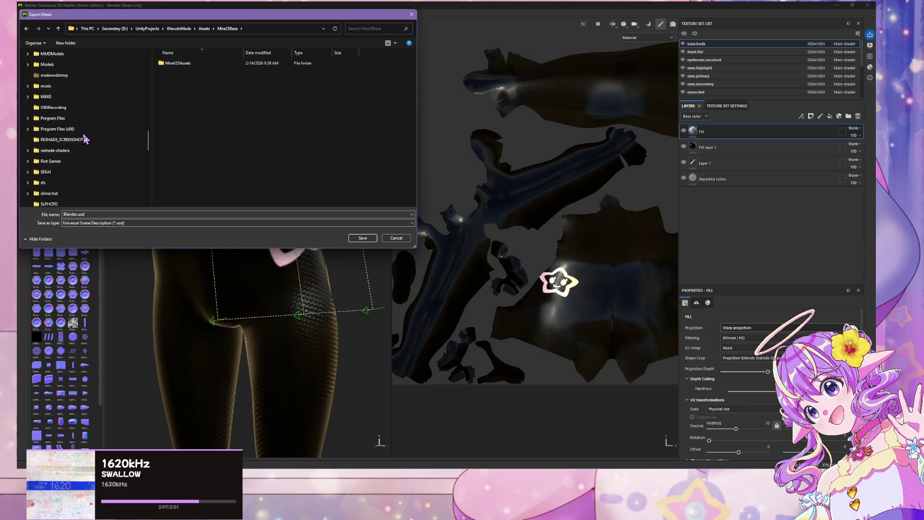
{"action": "scroll", "coordinate": [91, 137], "scroll_direction": "down", "scroll_amount": 5}
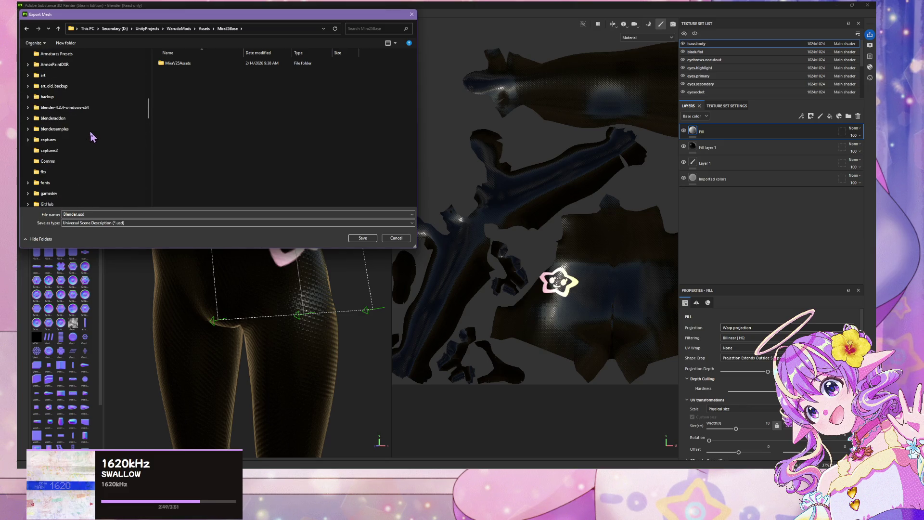
{"action": "left_click", "coordinate": [72, 118]}
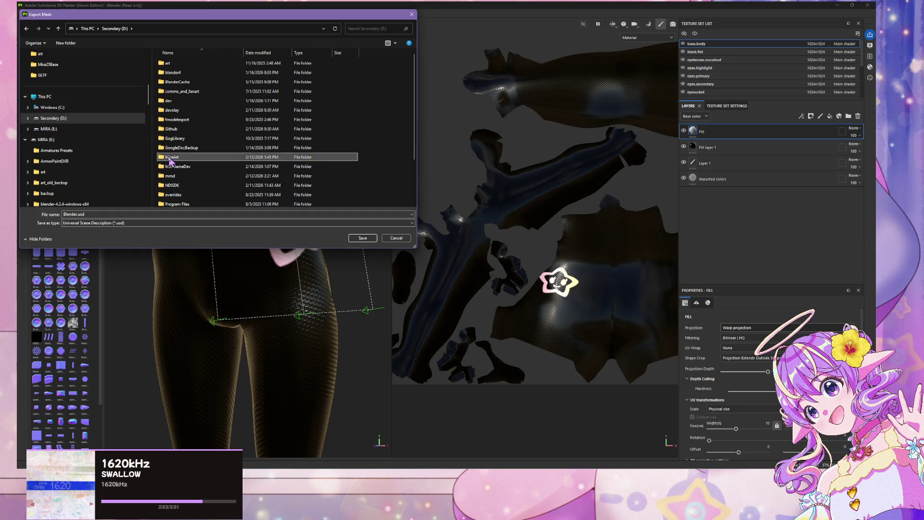
{"action": "double_click", "coordinate": [193, 157]}
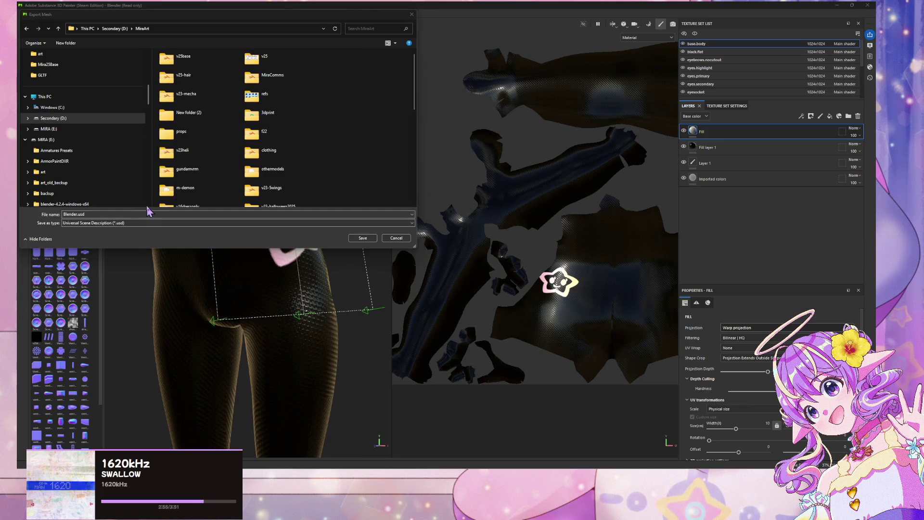
{"action": "left_click", "coordinate": [199, 58]}
{"action": "double_click", "coordinate": [200, 58]}
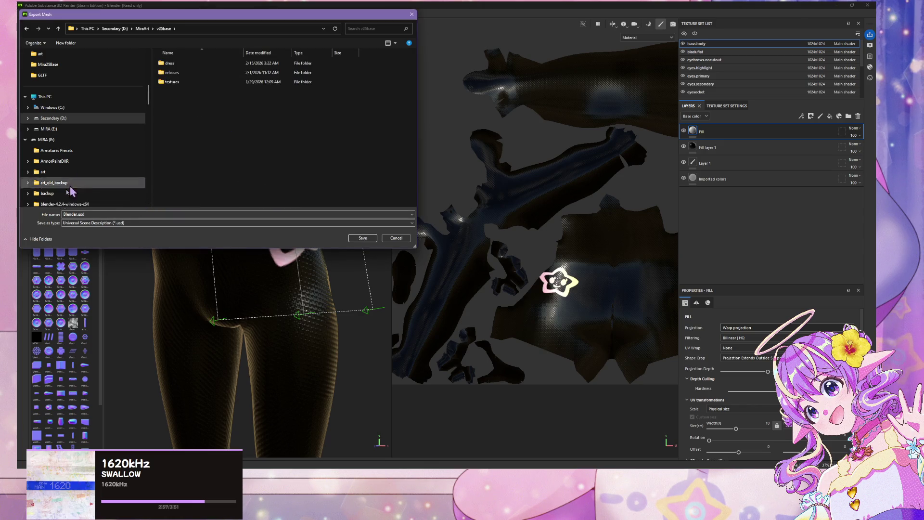
{"action": "double_click", "coordinate": [184, 66]}
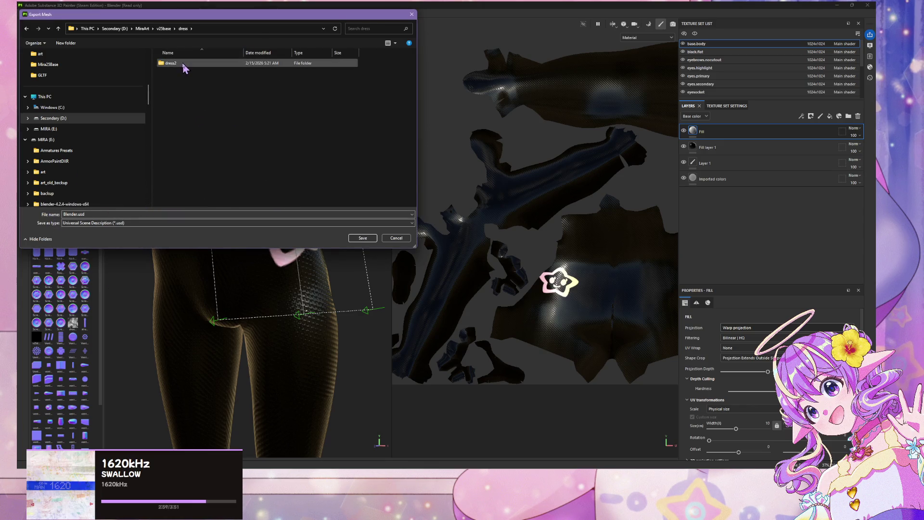
{"action": "double_click", "coordinate": [185, 66]}
{"action": "double_click", "coordinate": [198, 66]}
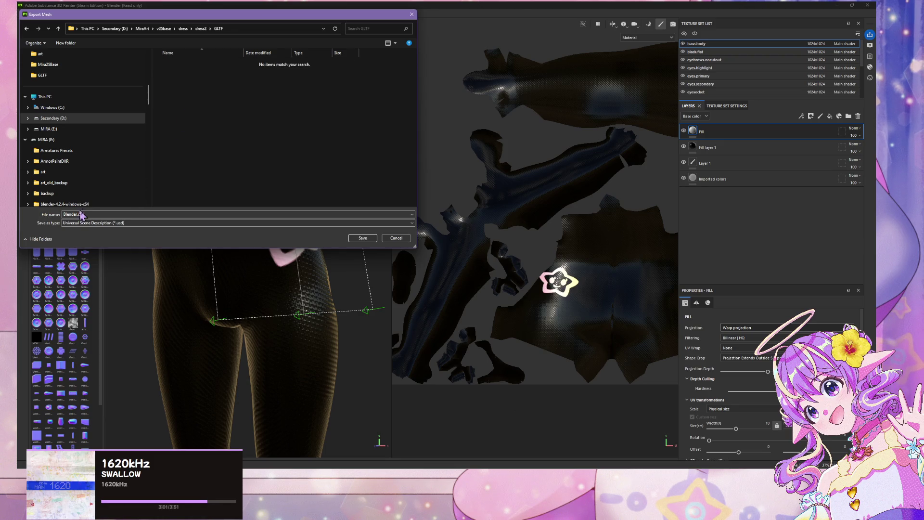
- Save the mesh there as glTF 2.0 with the file name test.gltf
{"action": "left_click", "coordinate": [189, 226]}
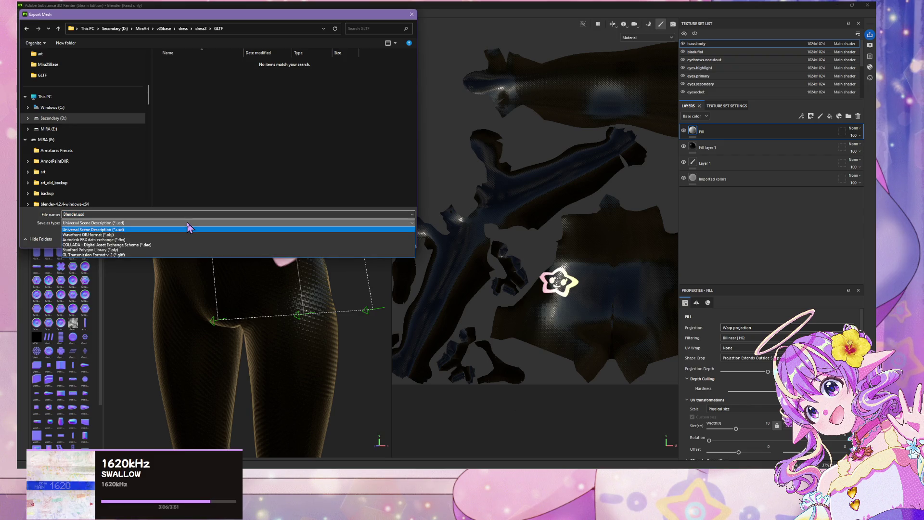
{"action": "left_click", "coordinate": [163, 250]}
{"action": "double_click", "coordinate": [76, 214]}
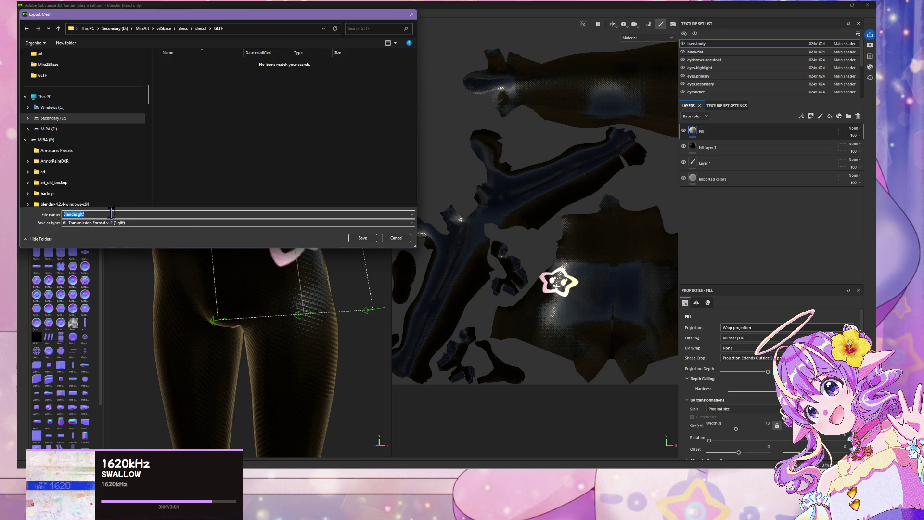
{"action": "left_click", "coordinate": [83, 214]}
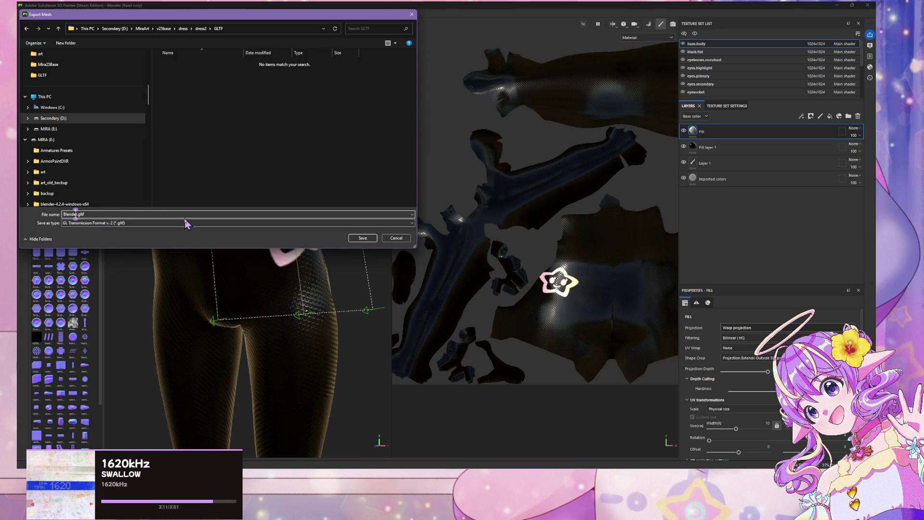
{"action": "key", "text": "BackSpace"}
{"action": "key", "text": "BackSpace"}
{"action": "key", "text": "BackSpace"}
{"action": "type", "text": "test"}
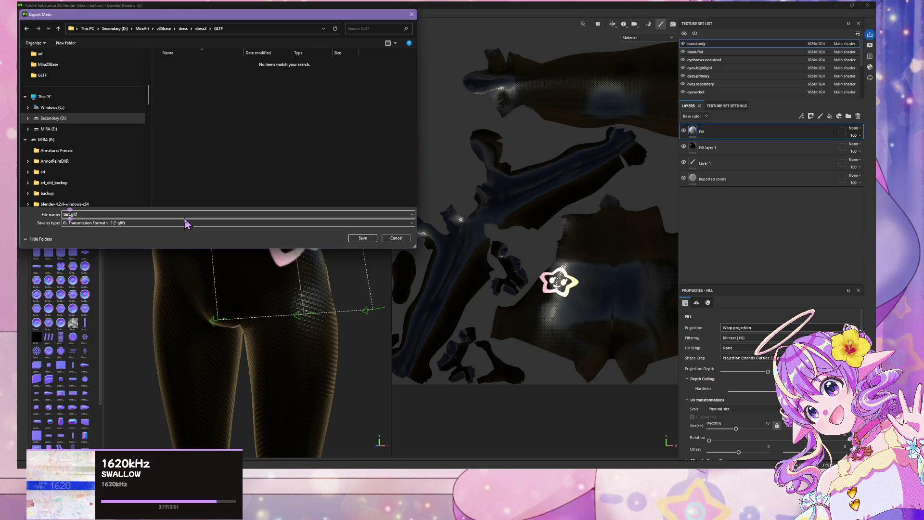
{"action": "key", "text": "Return"}
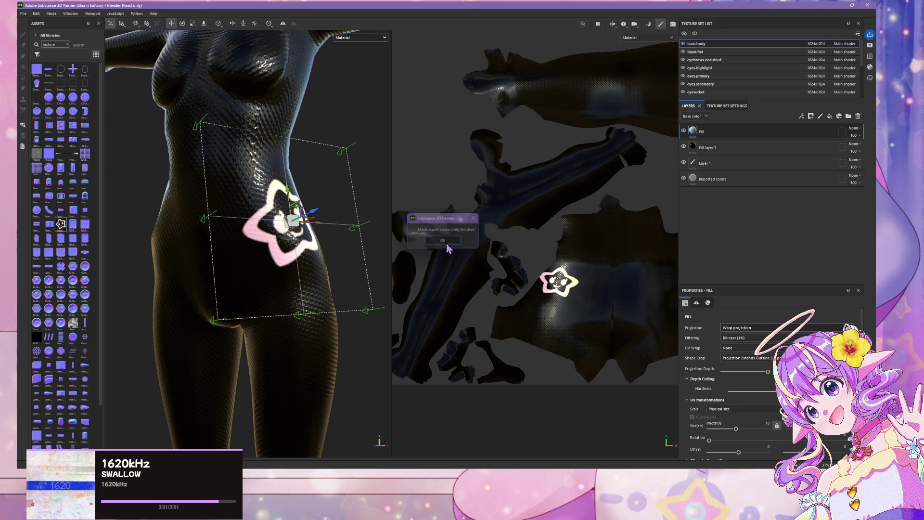
- Dismiss the export-finished notice, switch to Blender and save the Blender file
{"action": "left_click", "coordinate": [446, 242]}
{"action": "key", "text": "alt+Tab"}
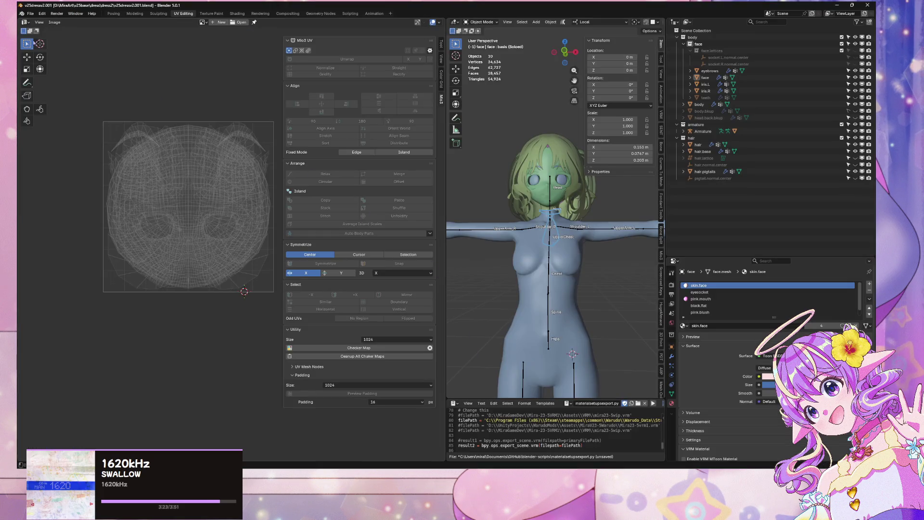
{"action": "key", "text": "ctrl+s"}
{"action": "right_click", "coordinate": [479, 513]}
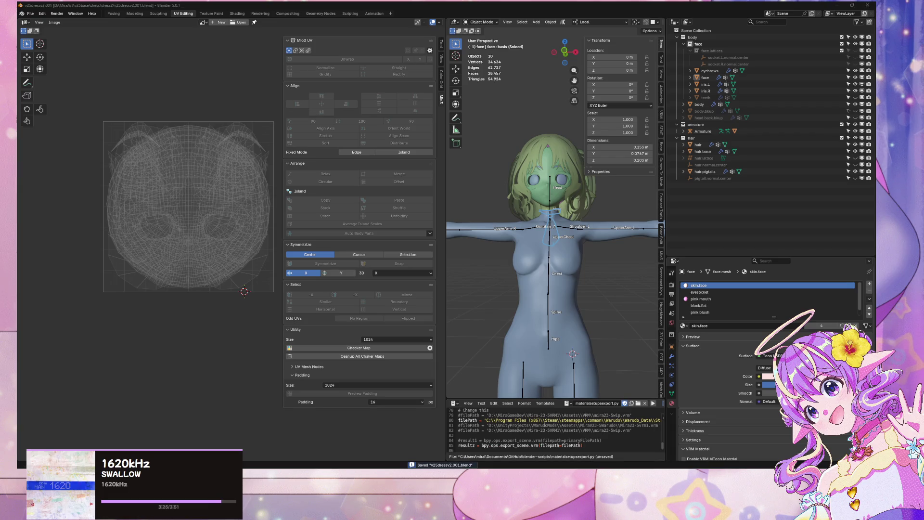
{"action": "left_click", "coordinate": [395, 247]}
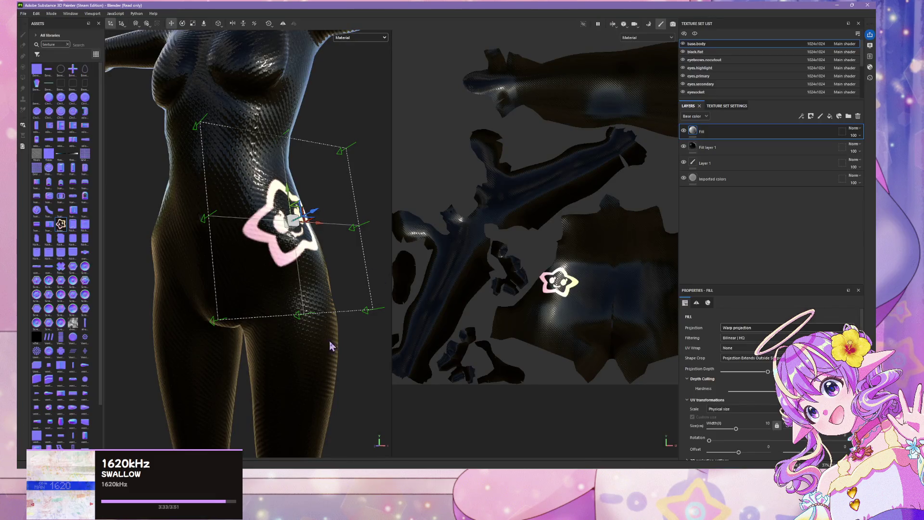
- Try painting on the fill layer and bring up its projection settings in the viewport
{"action": "left_click", "coordinate": [347, 362]}
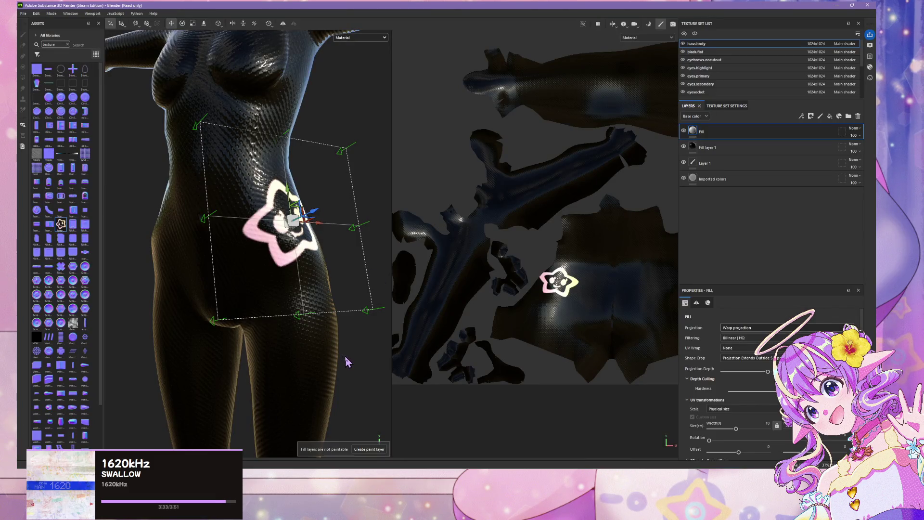
{"action": "right_click", "coordinate": [352, 362]}
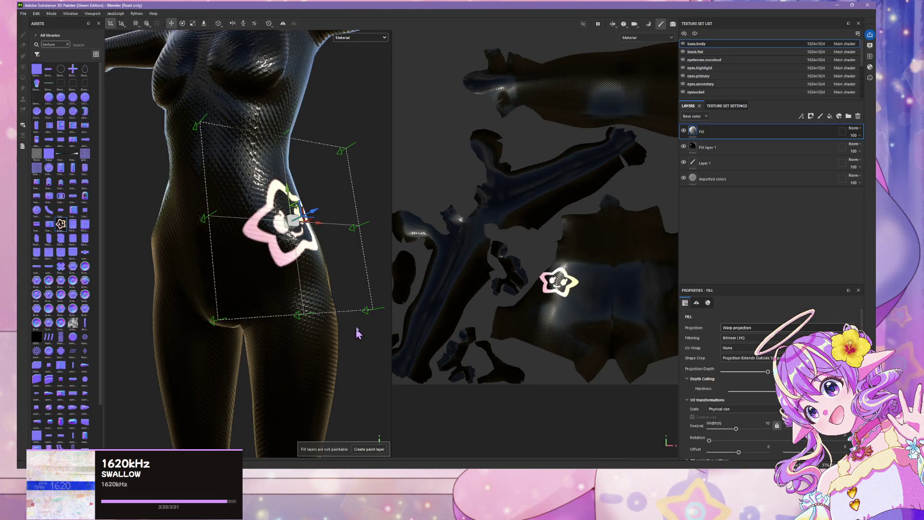
{"action": "scroll", "coordinate": [361, 323], "scroll_direction": "down", "scroll_amount": 3}
{"action": "scroll", "coordinate": [365, 316], "scroll_direction": "up", "scroll_amount": 2}
{"action": "scroll", "coordinate": [366, 313], "scroll_direction": "up", "scroll_amount": 3}
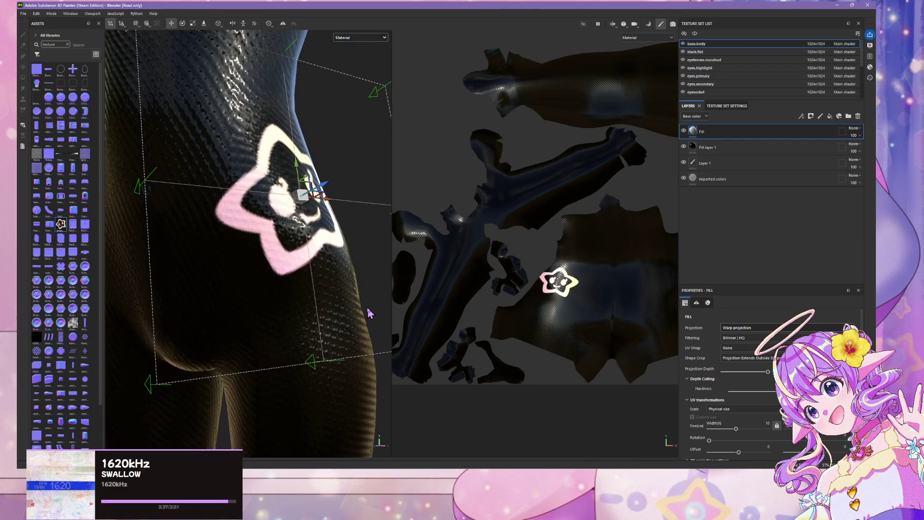
{"action": "scroll", "coordinate": [368, 311], "scroll_direction": "down", "scroll_amount": 3}
{"action": "scroll", "coordinate": [368, 312], "scroll_direction": "down", "scroll_amount": 3}
{"action": "scroll", "coordinate": [368, 312], "scroll_direction": "up", "scroll_amount": 3}
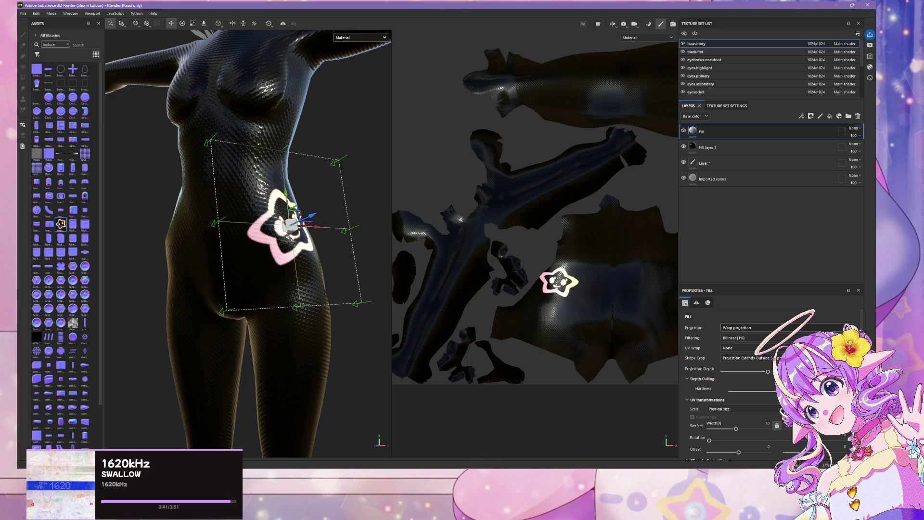
- Close the view-mode and camera menus, then switch to the fresh Blender scene
{"action": "mouse_move", "coordinate": [448, 510]}
{"action": "mouse_move", "coordinate": [507, 513]}
{"action": "left_click", "coordinate": [613, 25]}
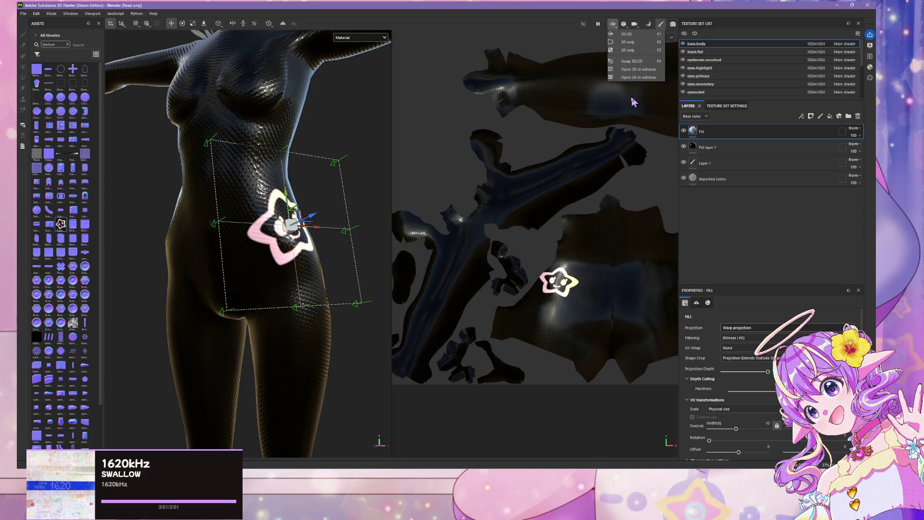
{"action": "left_click", "coordinate": [624, 25]}
{"action": "left_click", "coordinate": [624, 25]}
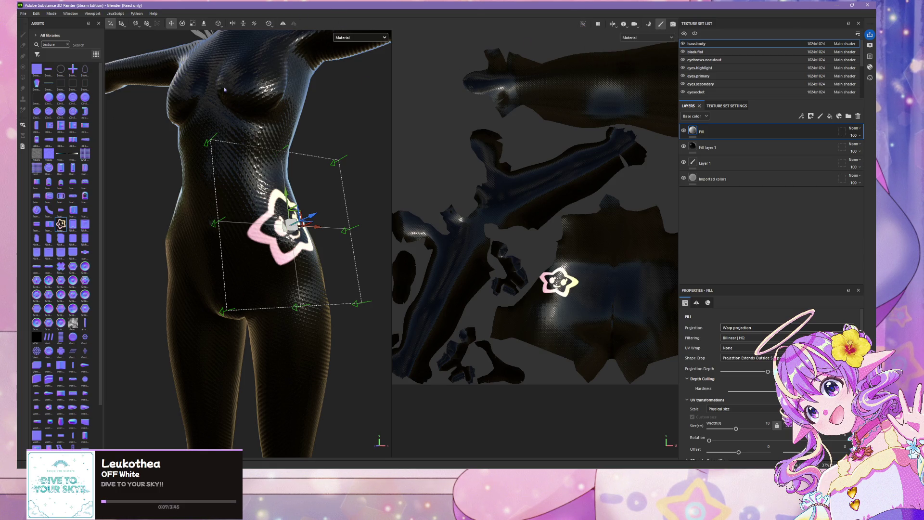
{"action": "left_click", "coordinate": [516, 462]}
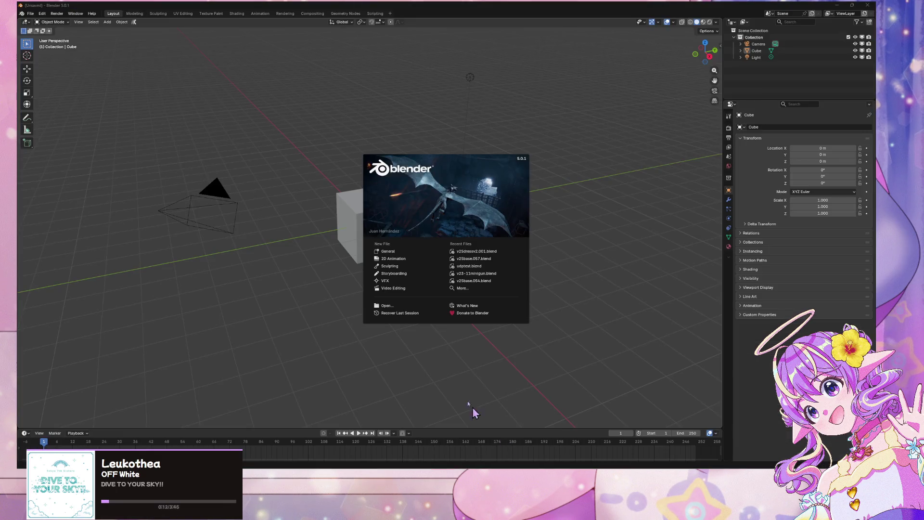
{"action": "left_click", "coordinate": [524, 379]}
- Delete the default camera, cube and light, backing out of a started FBX import
{"action": "mouse_move", "coordinate": [578, 373]}
{"action": "left_mouse_down"}
{"action": "mouse_move", "coordinate": [19, 47]}
{"action": "mouse_move", "coordinate": [18, 25]}
{"action": "left_mouse_up"}
{"action": "key", "text": "x"}
{"action": "left_click", "coordinate": [471, 204]}
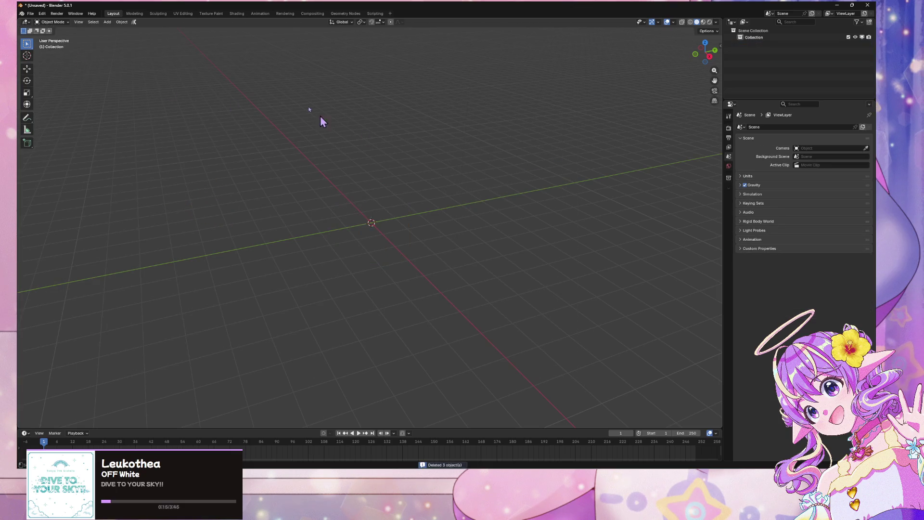
{"action": "left_click", "coordinate": [30, 14]}
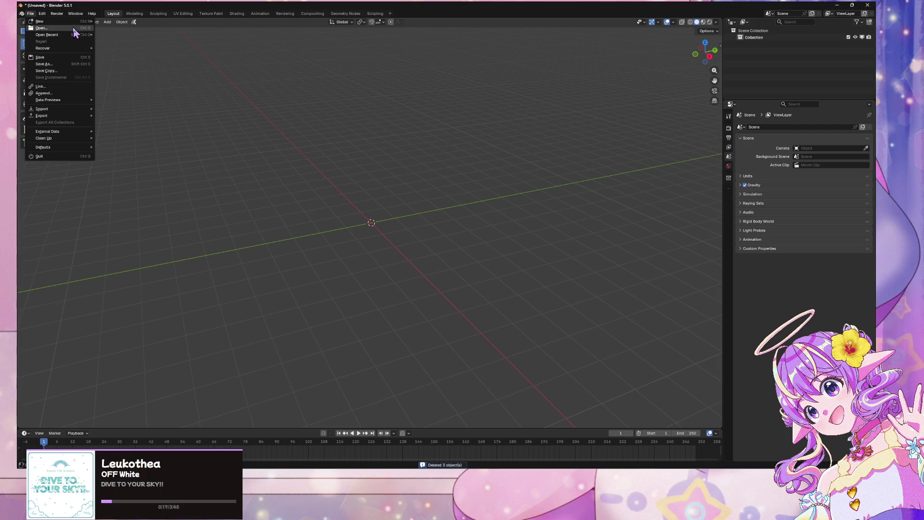
{"action": "mouse_move", "coordinate": [85, 110]}
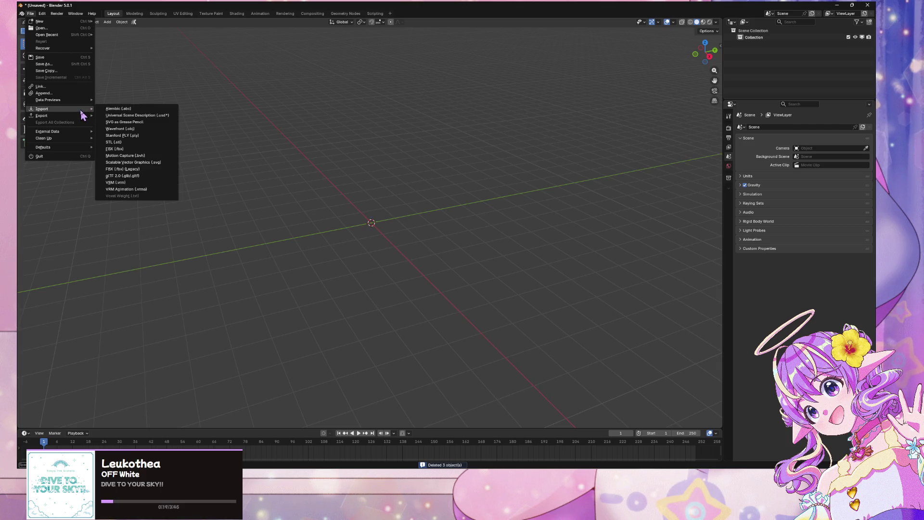
{"action": "left_click", "coordinate": [130, 170]}
{"action": "left_click", "coordinate": [702, 320]}
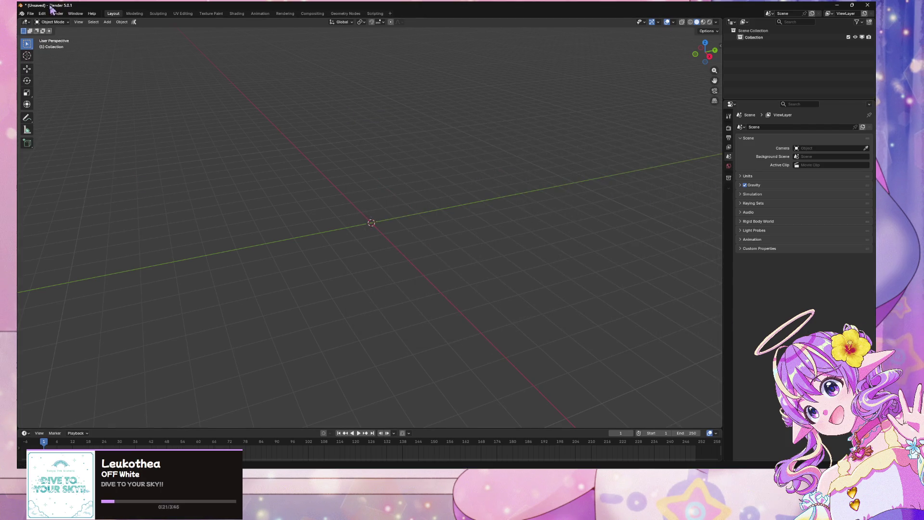
- Import the glTF 2.0 character model from v25base/dress/dress2/GLTF
{"action": "left_click", "coordinate": [30, 14]}
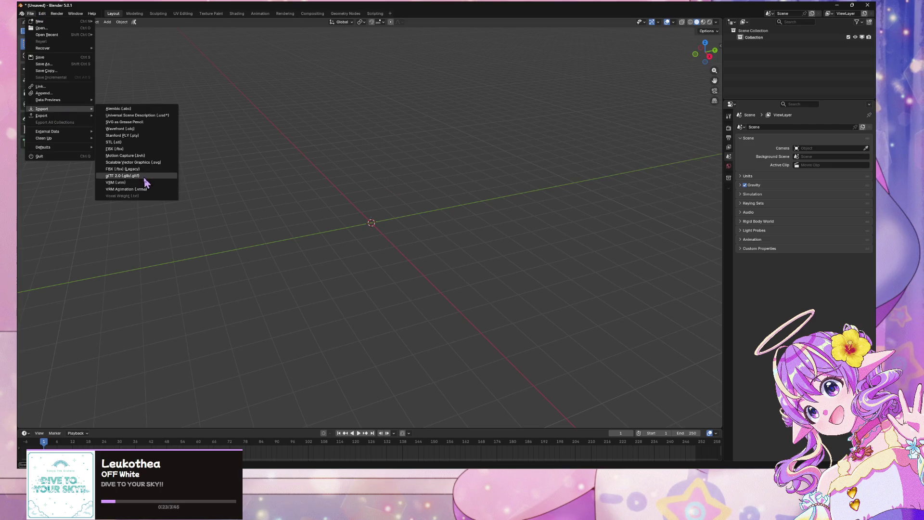
{"action": "left_click", "coordinate": [143, 176]}
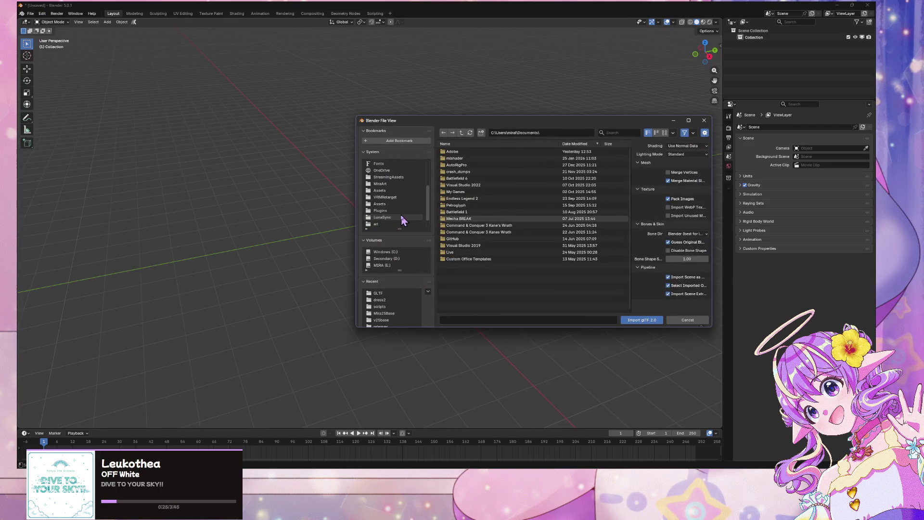
{"action": "scroll", "coordinate": [407, 197], "scroll_direction": "down", "scroll_amount": 4}
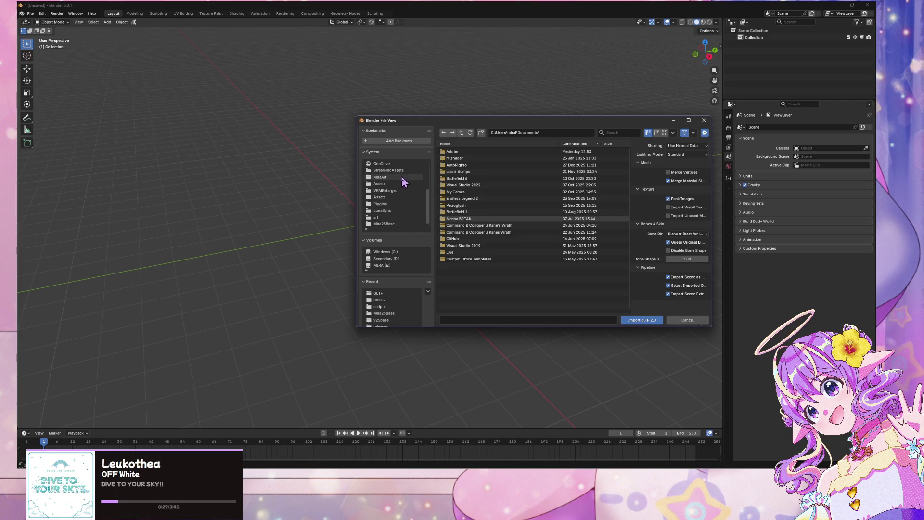
{"action": "left_click", "coordinate": [401, 176]}
{"action": "left_click", "coordinate": [465, 157]}
{"action": "left_click", "coordinate": [462, 152]}
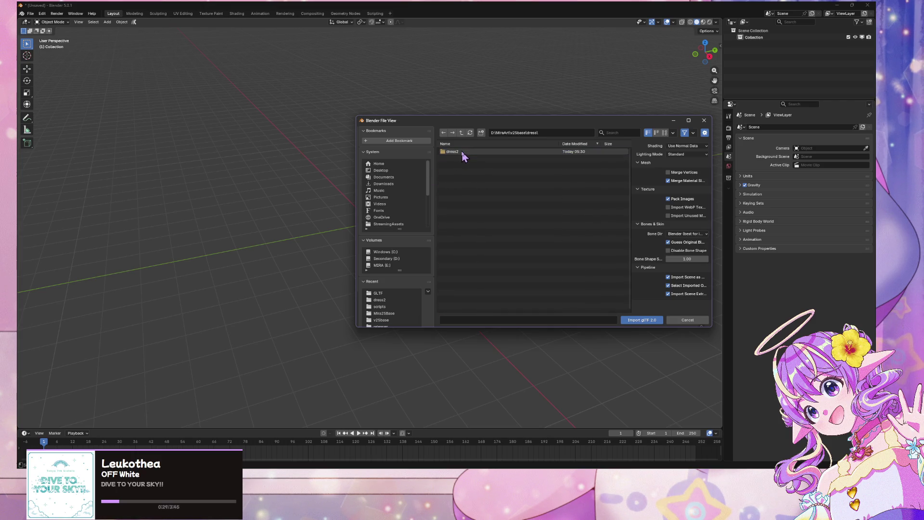
{"action": "left_click", "coordinate": [461, 151]}
{"action": "left_click", "coordinate": [461, 151]}
{"action": "double_click", "coordinate": [470, 153]}
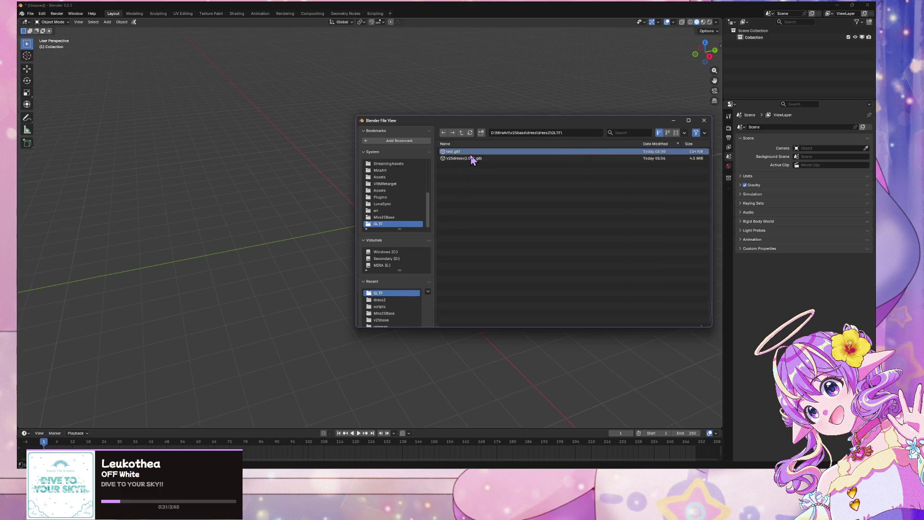
{"action": "scroll", "coordinate": [385, 174], "scroll_direction": "up", "scroll_amount": 5}
- Switch to Material Preview shading and frame the whole character
{"action": "scroll", "coordinate": [413, 148], "scroll_direction": "up", "scroll_amount": 2}
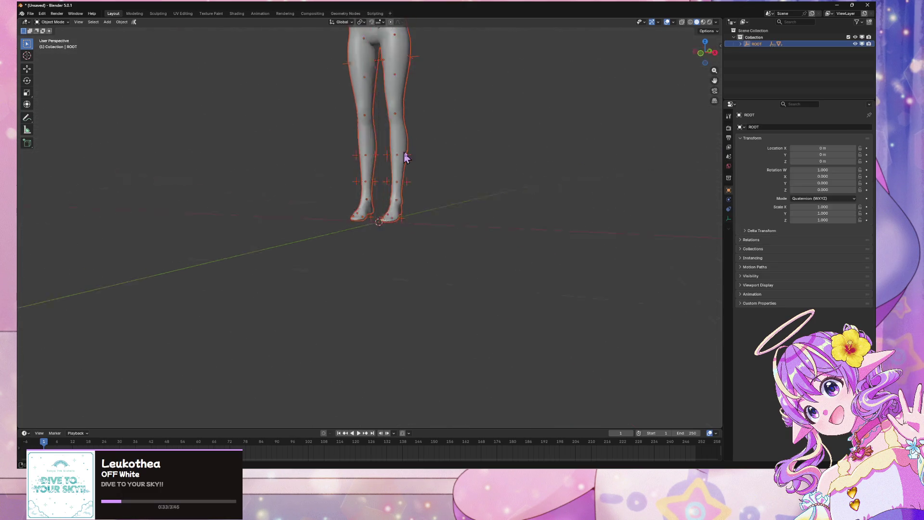
{"action": "scroll", "coordinate": [443, 144], "scroll_direction": "up", "scroll_amount": 2}
{"action": "scroll", "coordinate": [456, 348], "scroll_direction": "up", "scroll_amount": 2}
{"action": "mouse_move", "coordinate": [456, 348]}
{"action": "middle_mouse_down"}
{"action": "mouse_move", "coordinate": [484, 77]}
{"action": "mouse_move", "coordinate": [469, 103]}
{"action": "middle_mouse_up"}
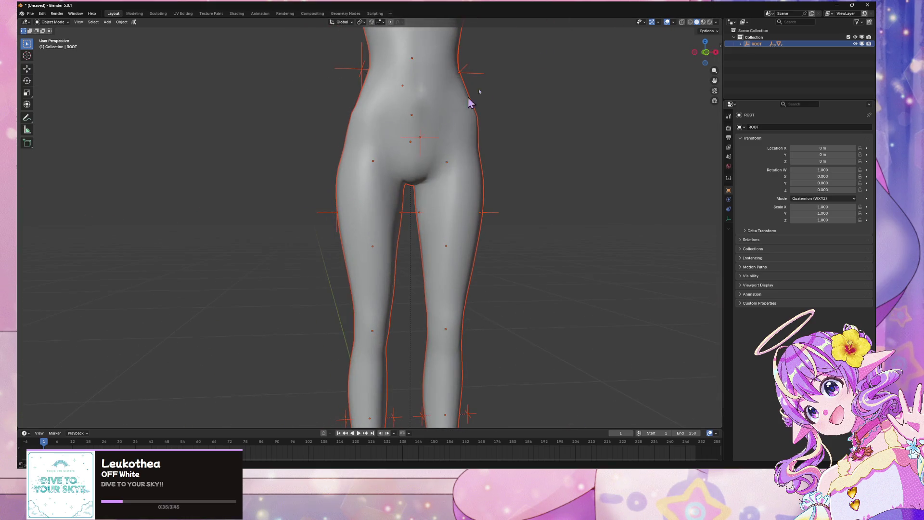
{"action": "left_click", "coordinate": [703, 22]}
{"action": "key", "text": "Home"}
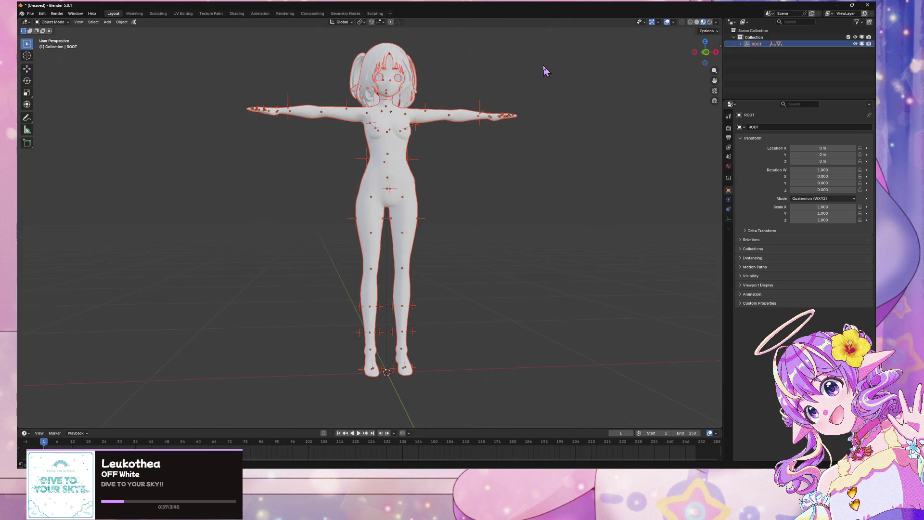
{"action": "scroll", "coordinate": [542, 68], "scroll_direction": "up", "scroll_amount": 1}
{"action": "scroll", "coordinate": [486, 142], "scroll_direction": "up", "scroll_amount": 3}
{"action": "middle_click_drag", "start_coordinate": [485, 142], "coordinate": [426, 138]}
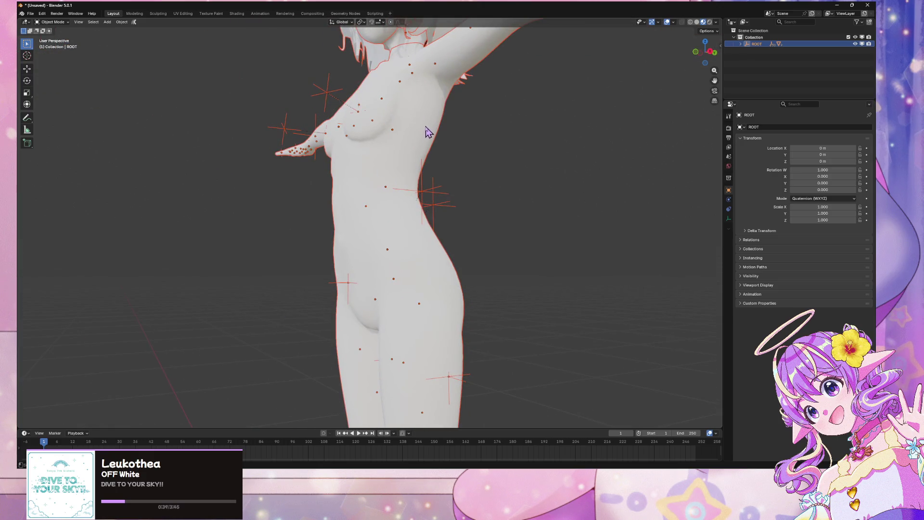
- Select the body mesh and inspect its modifiers
{"action": "left_click", "coordinate": [431, 125]}
{"action": "key", "text": "Tab"}
{"action": "key", "text": "Tab"}
{"action": "key", "text": "Tab"}
{"action": "key", "text": "Tab"}
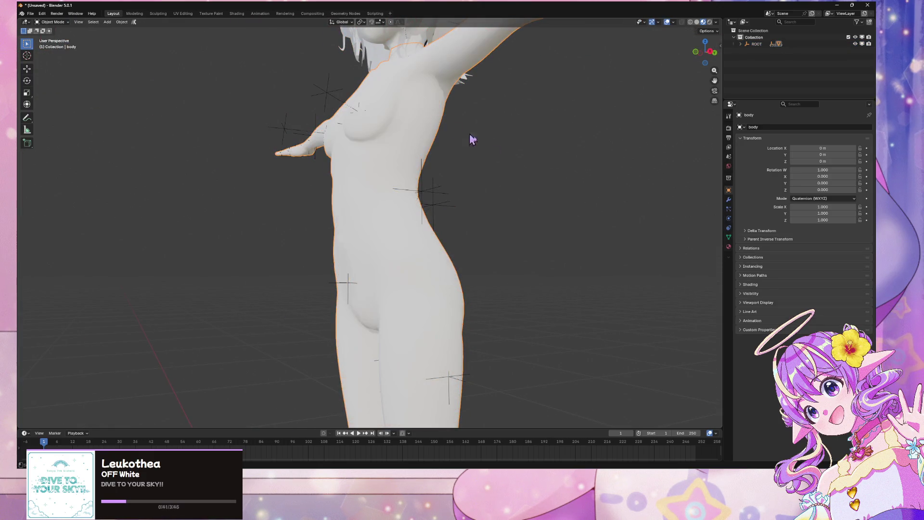
{"action": "left_click", "coordinate": [729, 200]}
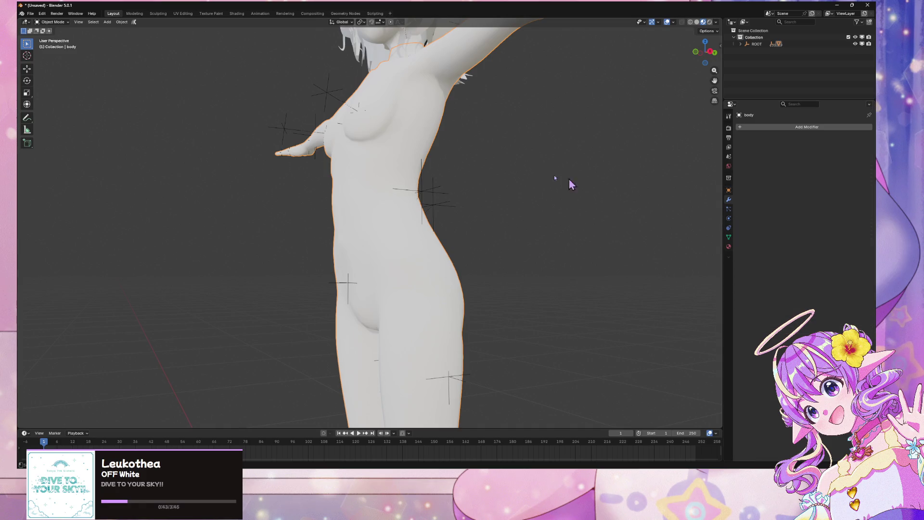
{"action": "mouse_move", "coordinate": [553, 175]}
{"action": "middle_mouse_down"}
{"action": "mouse_move", "coordinate": [458, 128]}
{"action": "mouse_move", "coordinate": [538, 262]}
{"action": "mouse_move", "coordinate": [515, 237]}
{"action": "mouse_move", "coordinate": [557, 284]}
{"action": "mouse_move", "coordinate": [373, 254]}
{"action": "mouse_move", "coordinate": [538, 249]}
{"action": "mouse_move", "coordinate": [491, 217]}
{"action": "mouse_move", "coordinate": [482, 222]}
{"action": "middle_mouse_up"}
{"action": "scroll", "coordinate": [532, 249], "scroll_direction": "down", "scroll_amount": 2}
{"action": "scroll", "coordinate": [509, 236], "scroll_direction": "up", "scroll_amount": 2}
{"action": "scroll", "coordinate": [425, 247], "scroll_direction": "up", "scroll_amount": 4}
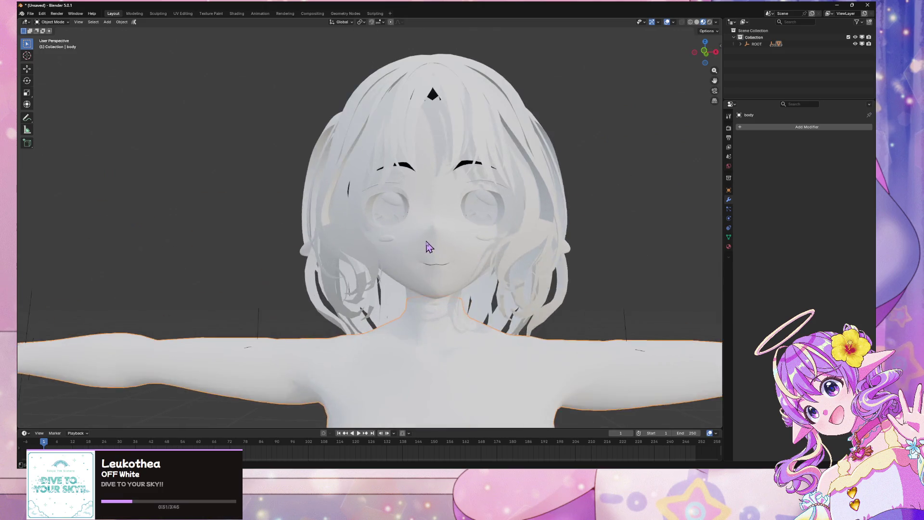
- Check the eyebrow and face materials, then switch over to the Unity editor
{"action": "left_click", "coordinate": [416, 160]}
{"action": "left_click", "coordinate": [412, 160]}
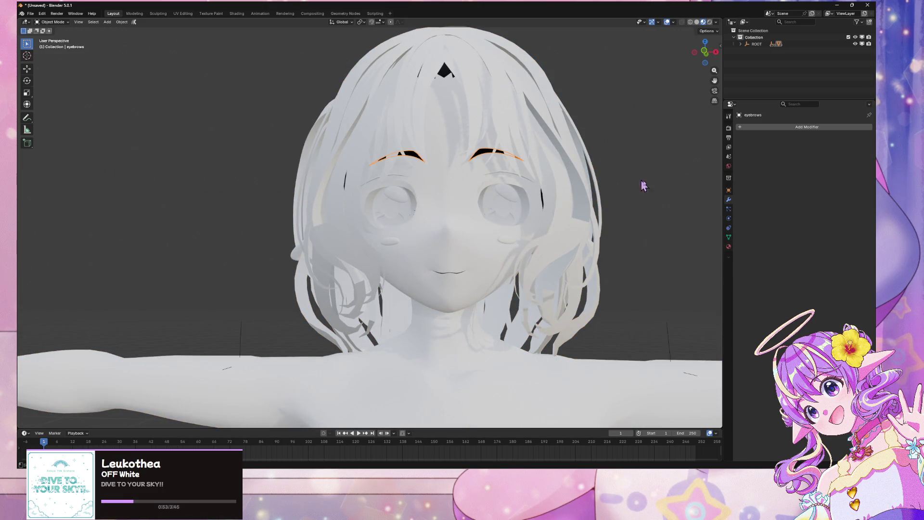
{"action": "left_click", "coordinate": [728, 247]}
{"action": "scroll", "coordinate": [796, 252], "scroll_direction": "down", "scroll_amount": 10}
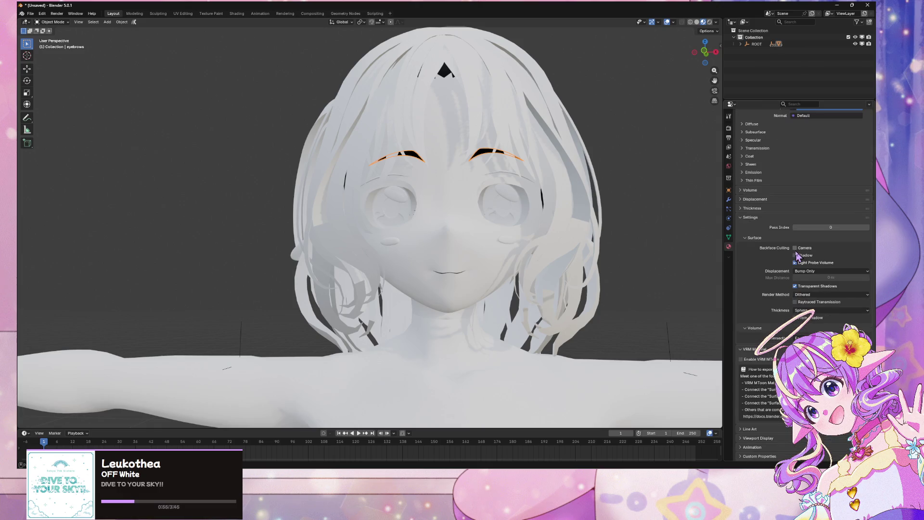
{"action": "scroll", "coordinate": [794, 255], "scroll_direction": "up", "scroll_amount": 6}
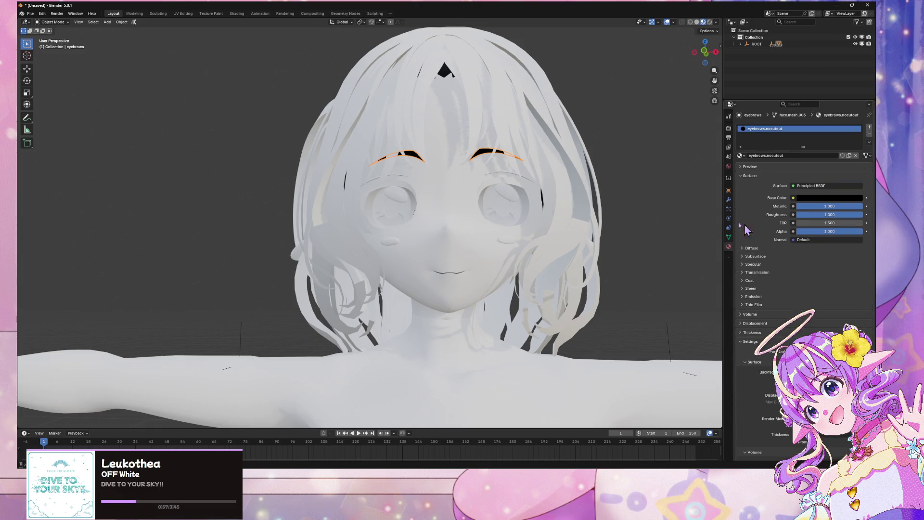
{"action": "middle_click_drag", "start_coordinate": [586, 190], "coordinate": [573, 208]}
{"action": "left_click", "coordinate": [478, 241]}
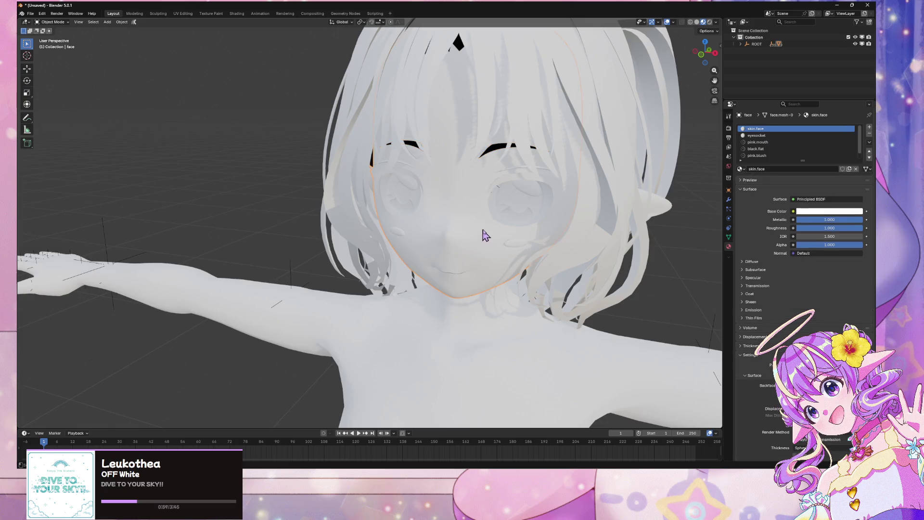
{"action": "scroll", "coordinate": [479, 238], "scroll_direction": "down", "scroll_amount": 6}
{"action": "middle_click_drag", "start_coordinate": [479, 237], "coordinate": [490, 221]}
{"action": "scroll", "coordinate": [490, 221], "scroll_direction": "up", "scroll_amount": 6}
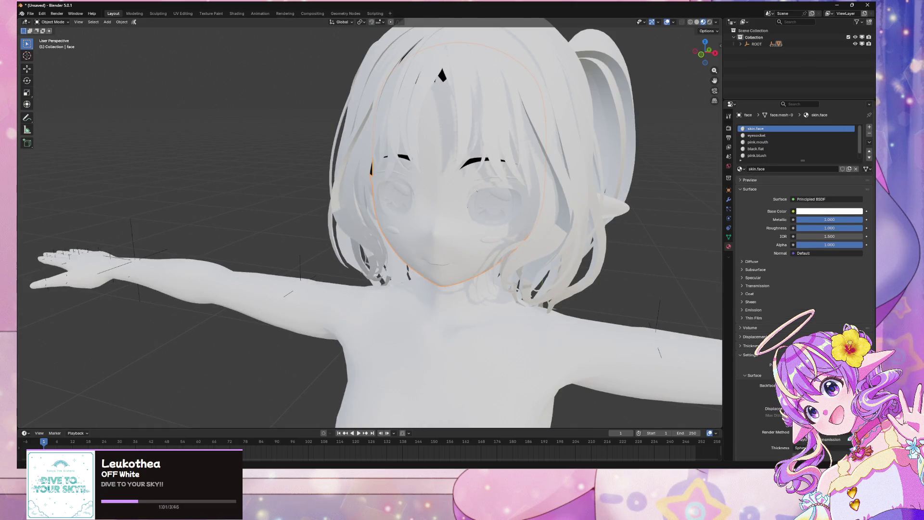
{"action": "key", "text": "alt+Tab"}
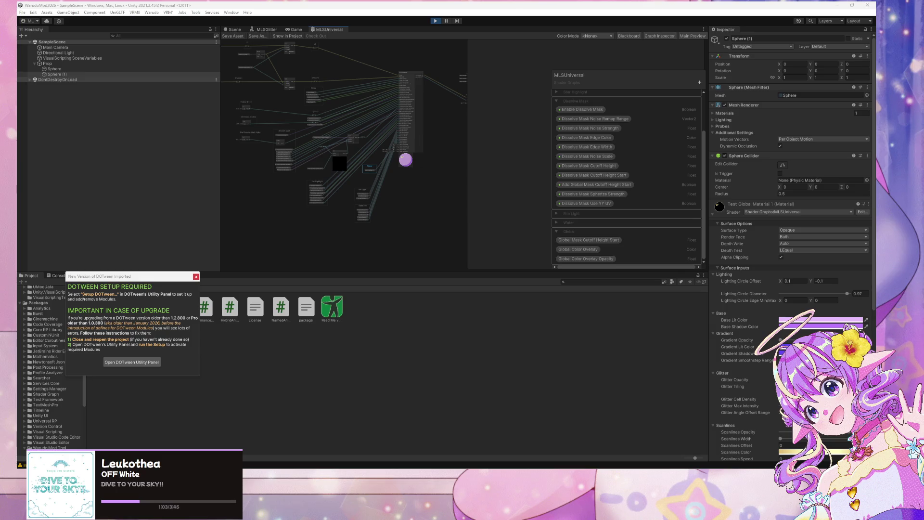
- Back in Painter, open the Export textures settings and choose a different output folder
{"action": "key", "text": "alt+Tab"}
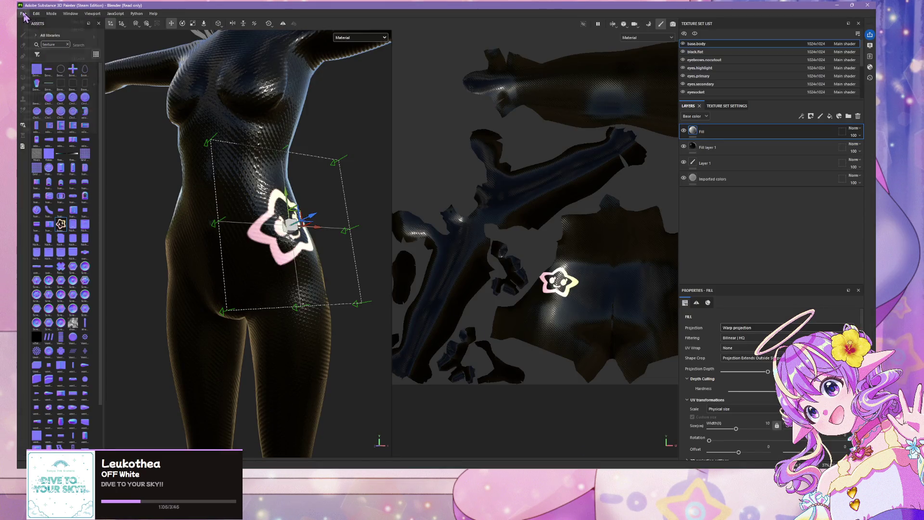
{"action": "left_click", "coordinate": [23, 13]}
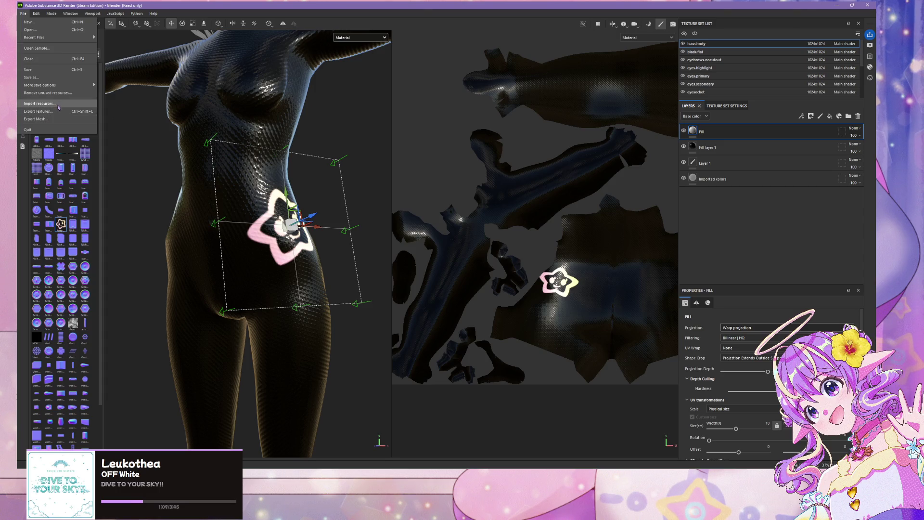
{"action": "left_click", "coordinate": [57, 111]}
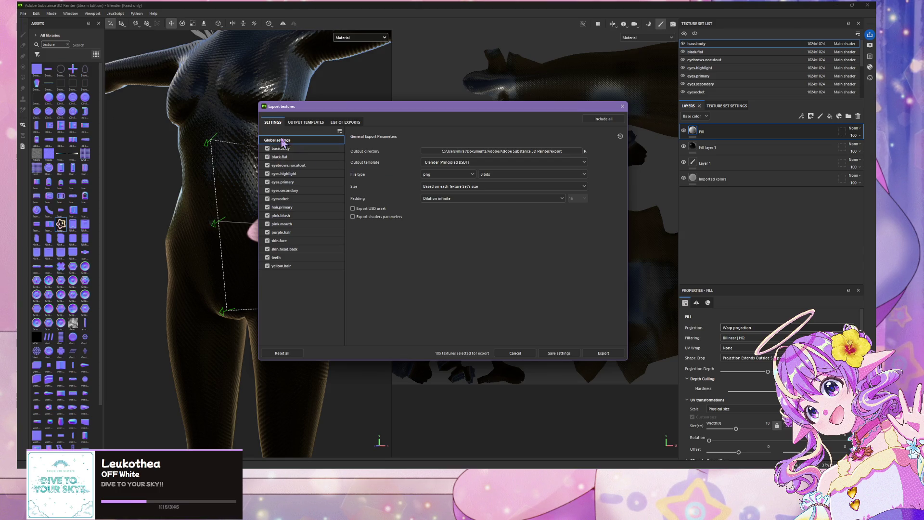
{"action": "left_click", "coordinate": [307, 122]}
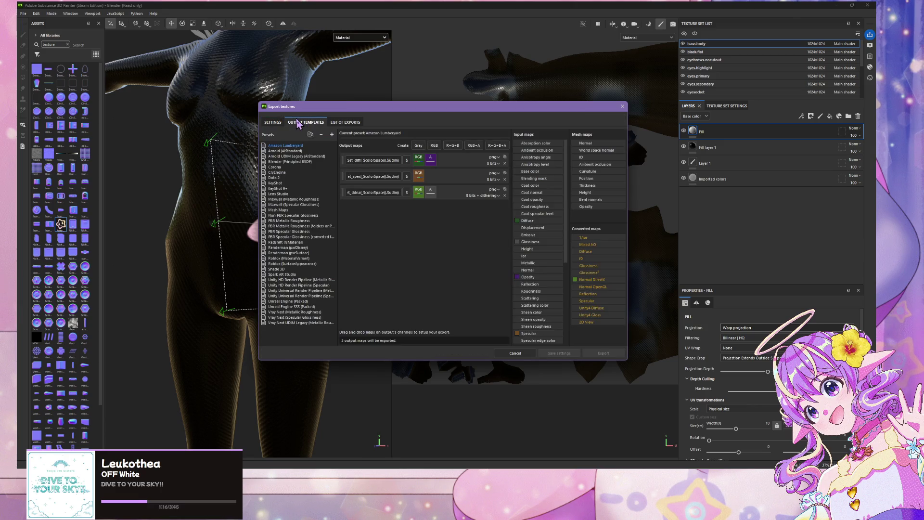
{"action": "left_click", "coordinate": [272, 122]}
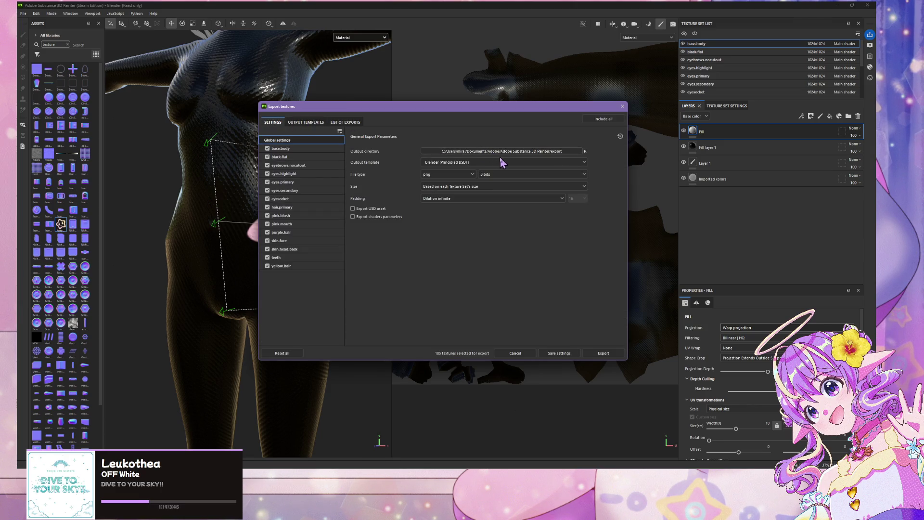
{"action": "left_click", "coordinate": [579, 152]}
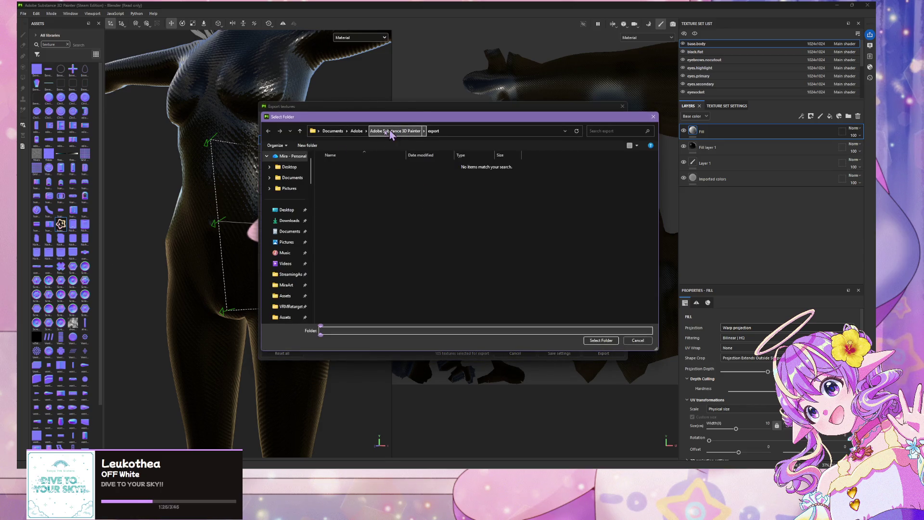
- Browse to D:\MiraArt\v25base\dress\dress2\textures in the Select Folder dialog
{"action": "scroll", "coordinate": [303, 208], "scroll_direction": "down", "scroll_amount": 4}
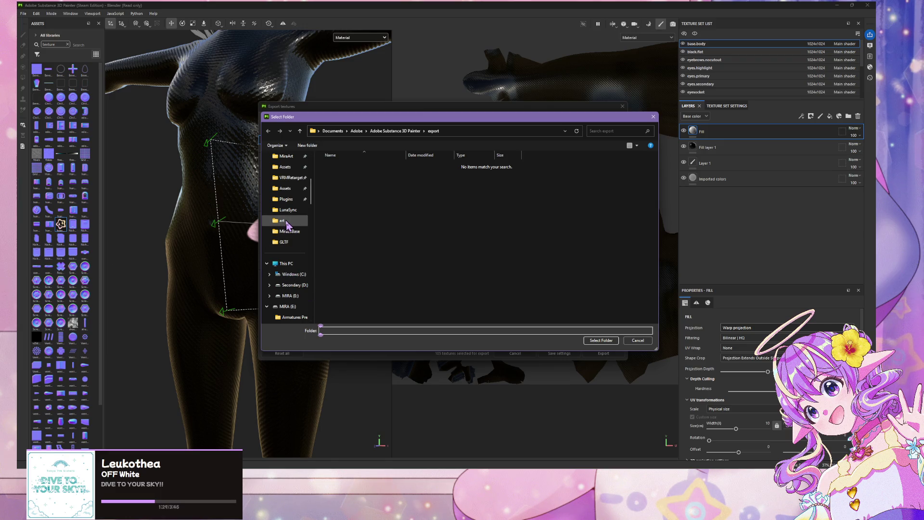
{"action": "scroll", "coordinate": [288, 224], "scroll_direction": "down", "scroll_amount": 2}
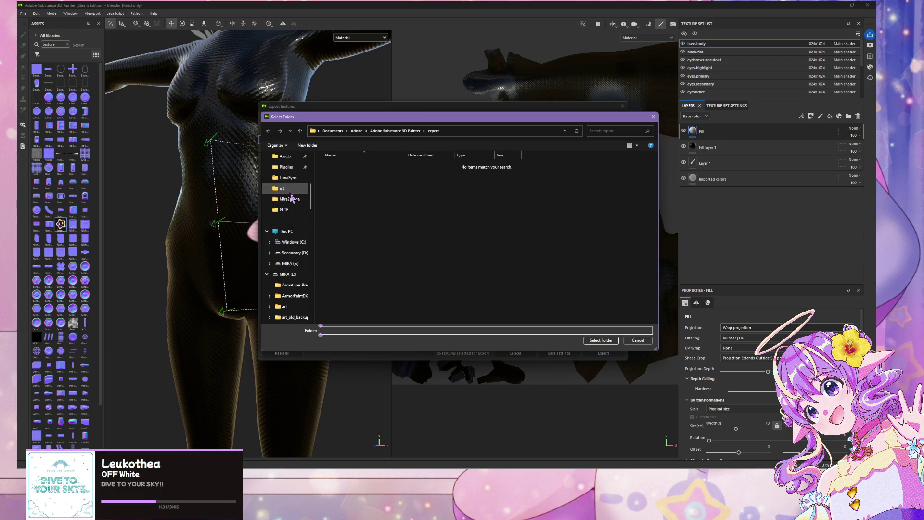
{"action": "left_click", "coordinate": [288, 200]}
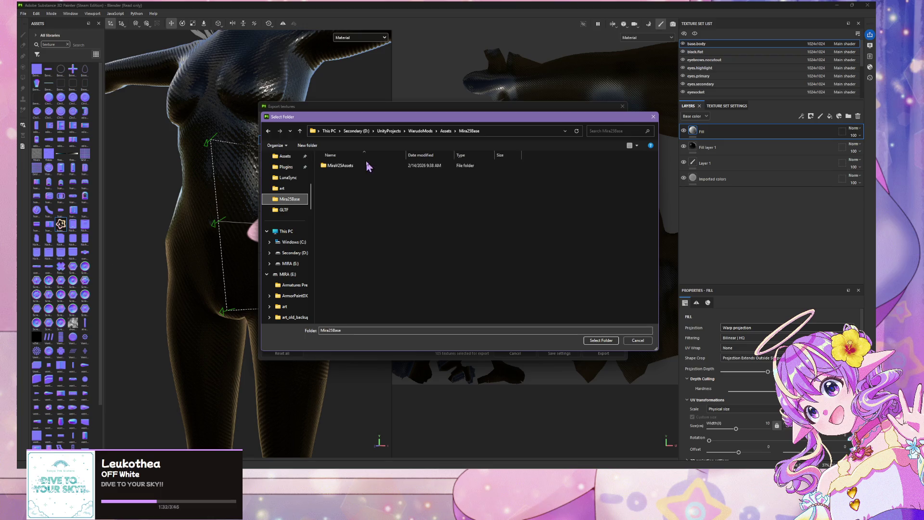
{"action": "left_click", "coordinate": [291, 253]}
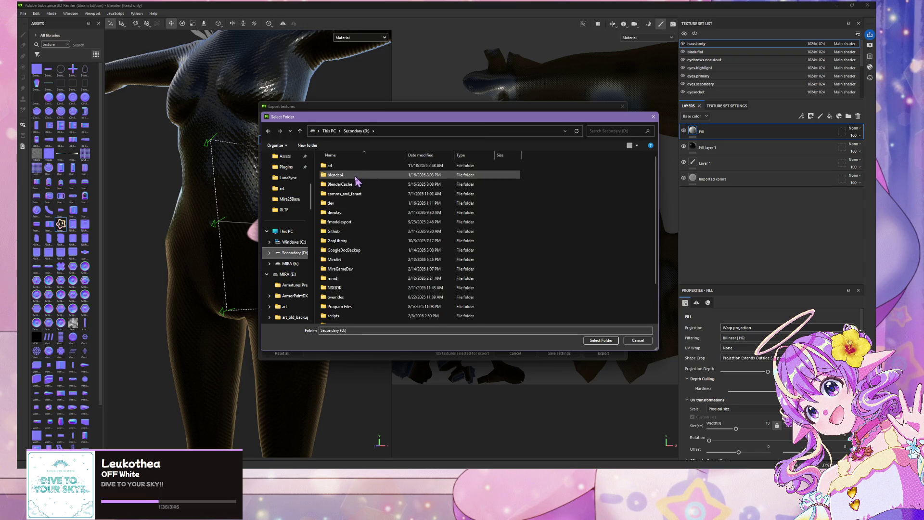
{"action": "scroll", "coordinate": [357, 181], "scroll_direction": "down", "scroll_amount": 1}
{"action": "double_click", "coordinate": [357, 219]}
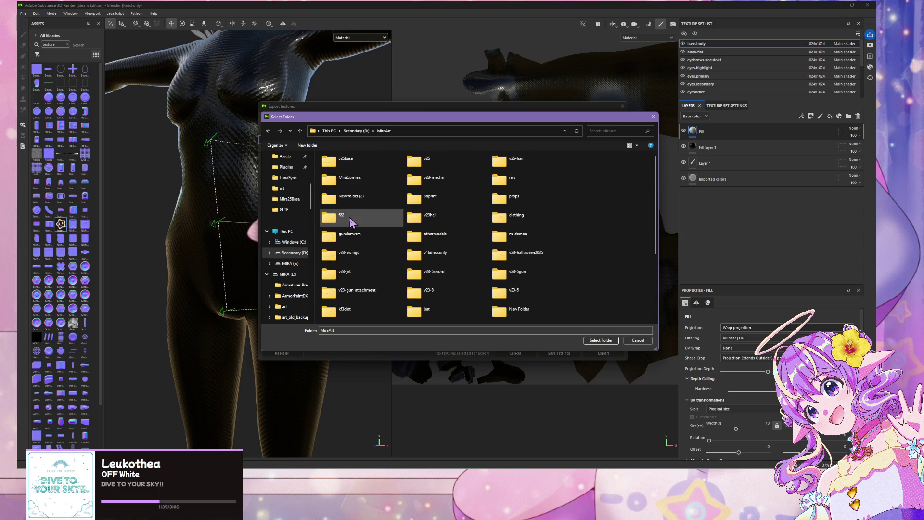
{"action": "double_click", "coordinate": [357, 169]}
{"action": "double_click", "coordinate": [355, 170]}
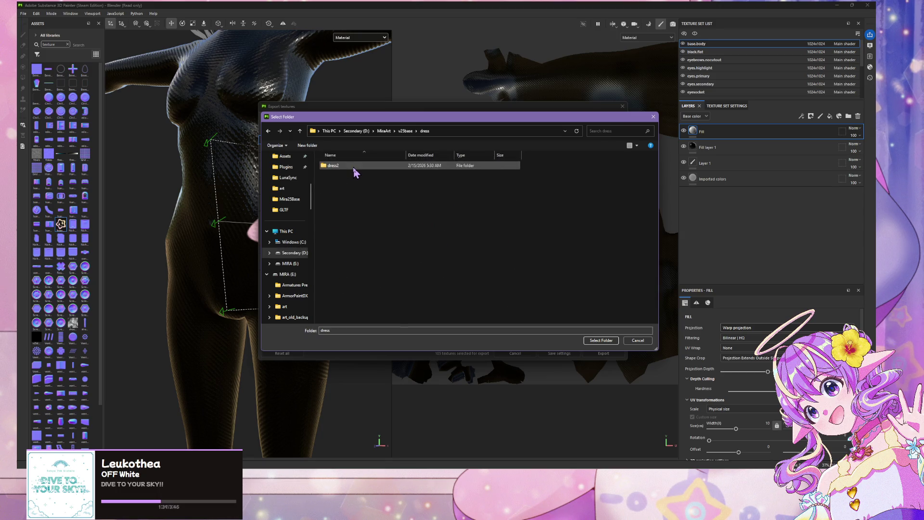
{"action": "double_click", "coordinate": [354, 169]}
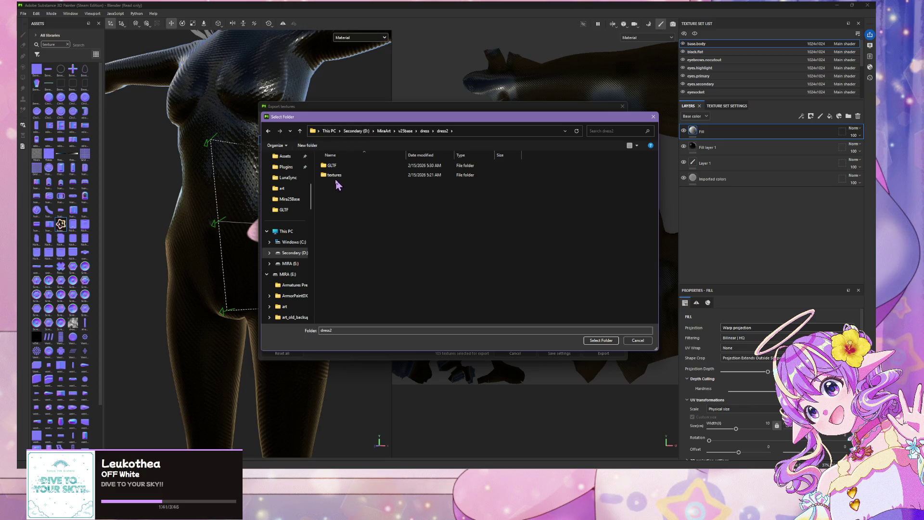
{"action": "double_click", "coordinate": [335, 175]}
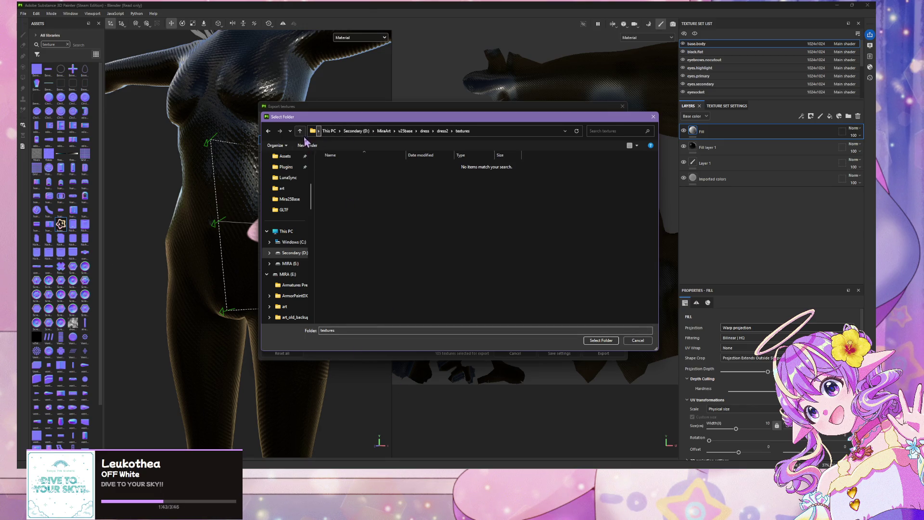
- Create a new folder named 'substance' inside textures and open it
{"action": "left_click", "coordinate": [304, 144]}
{"action": "type", "text": "e"}
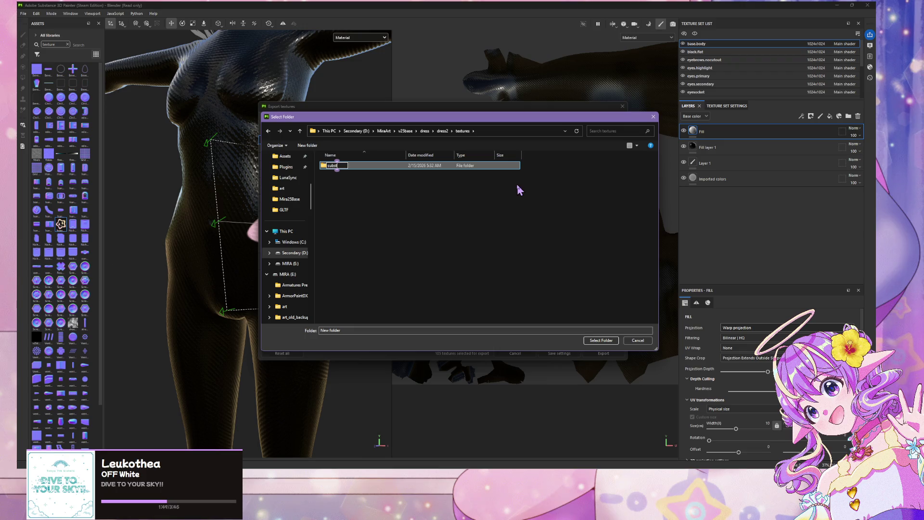
{"action": "key", "text": "Return"}
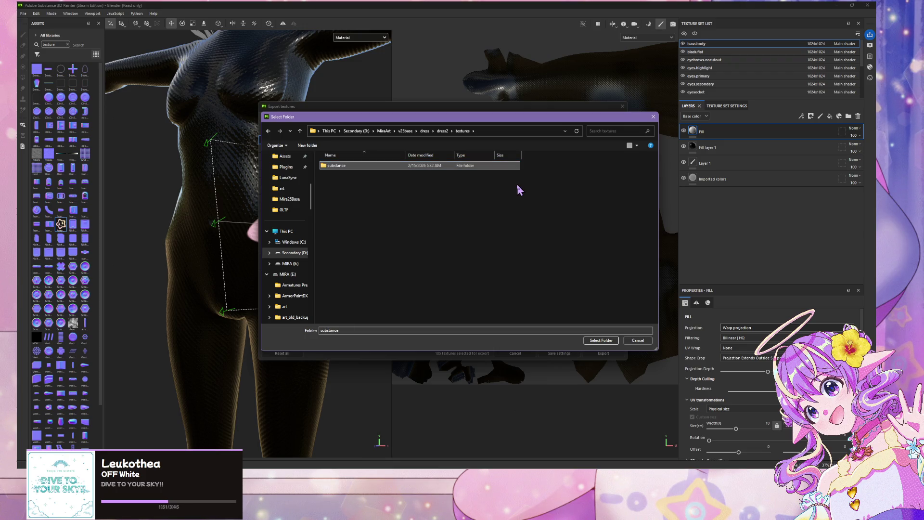
{"action": "double_click", "coordinate": [496, 166]}
- Set the substance folder as output, choose size 1024, and export the textures
{"action": "left_click", "coordinate": [597, 340]}
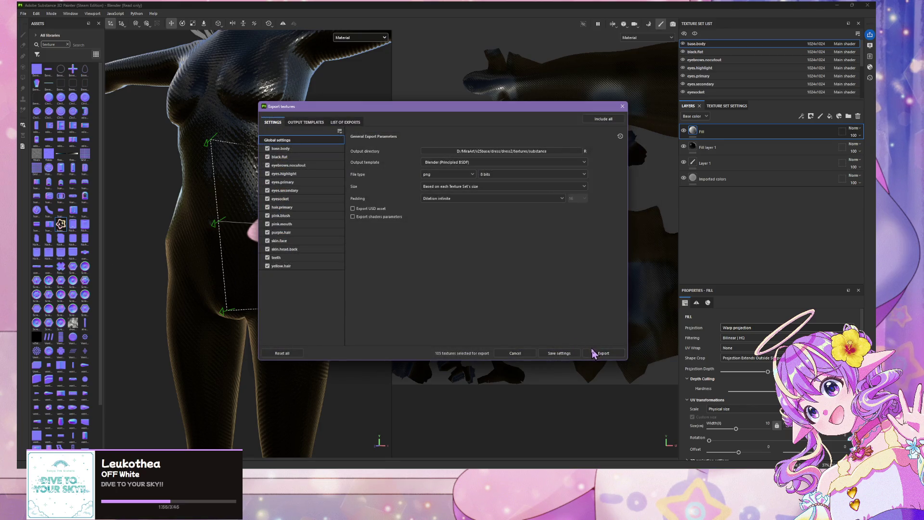
{"action": "left_click", "coordinate": [450, 187]}
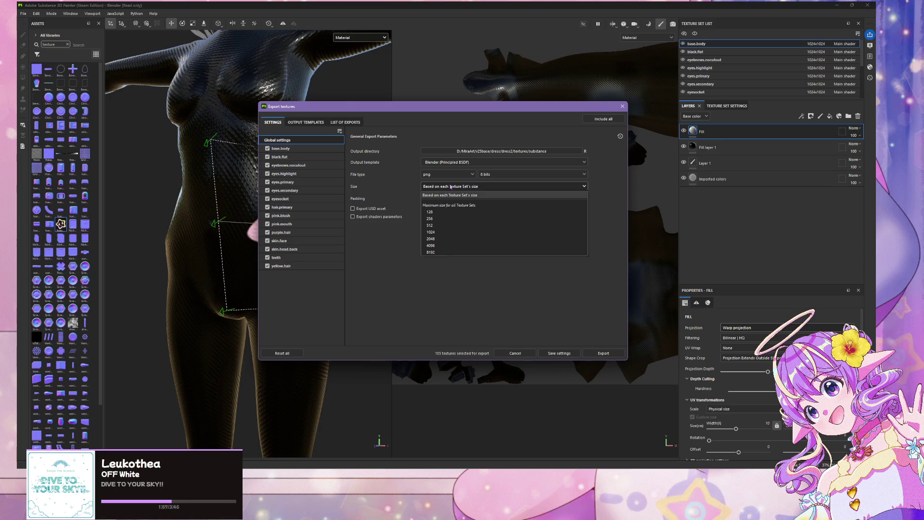
{"action": "left_click", "coordinate": [431, 232]}
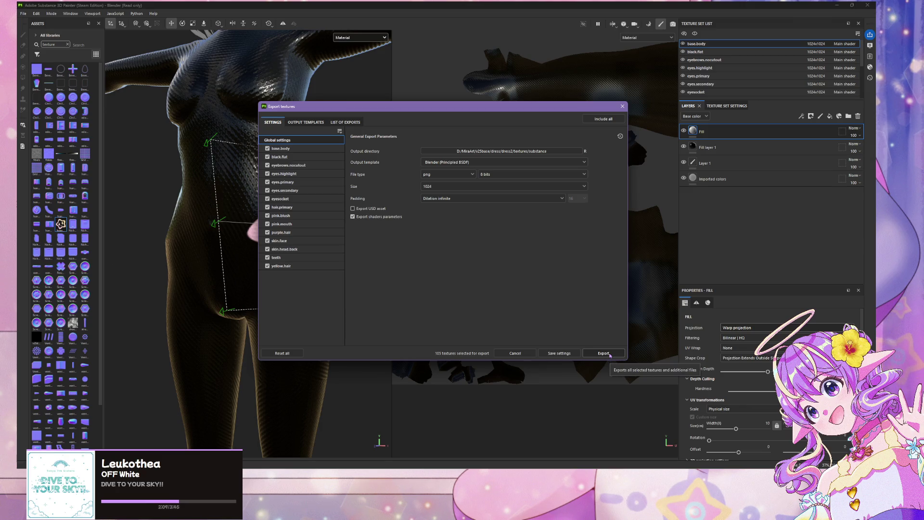
{"action": "left_click", "coordinate": [609, 355]}
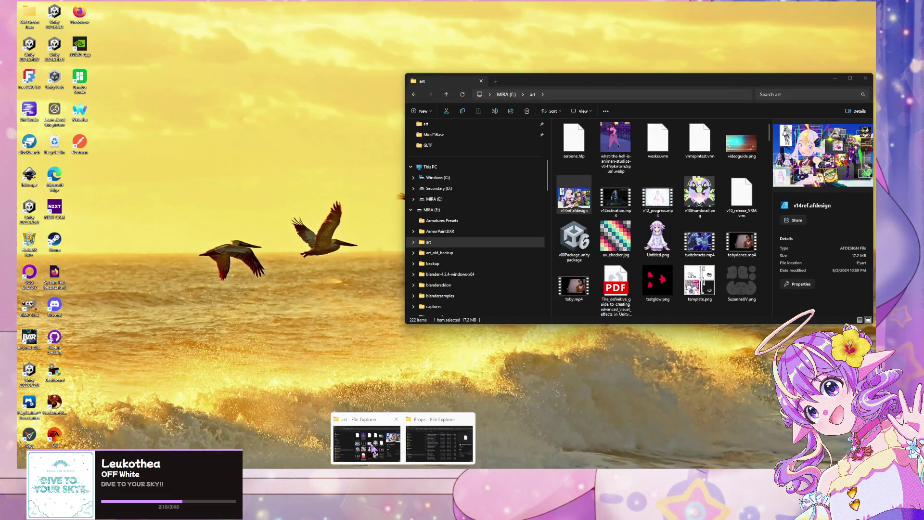
- Bring the art folder Explorer window forward and expand the Secondary (D:) drive
{"action": "left_click", "coordinate": [448, 450]}
{"action": "left_click", "coordinate": [443, 441]}
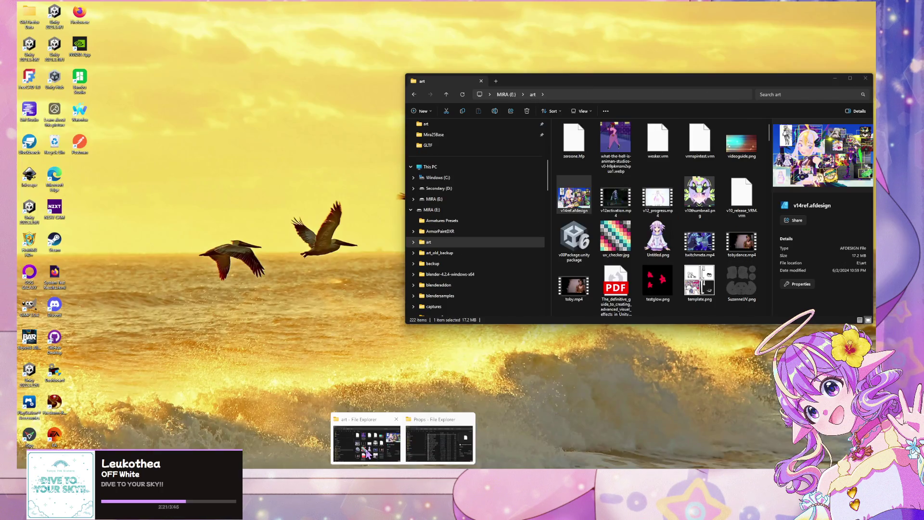
{"action": "left_click", "coordinate": [371, 441]}
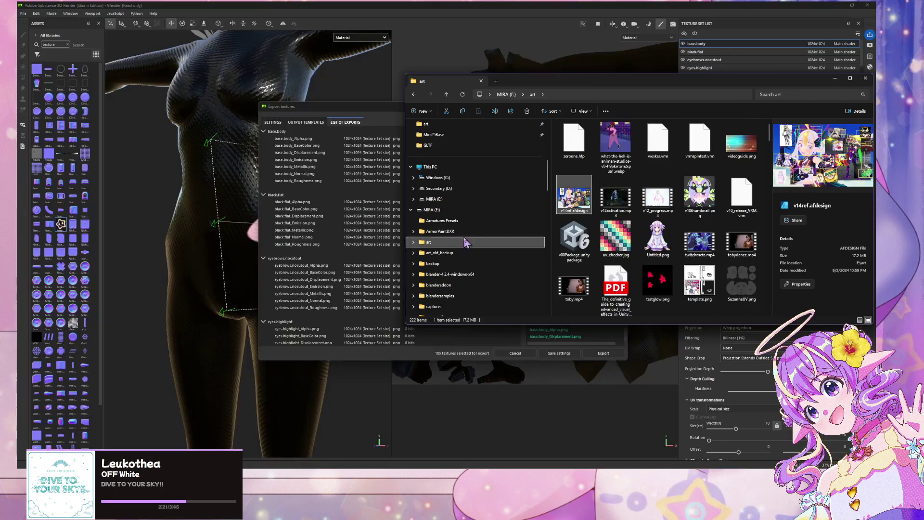
{"action": "scroll", "coordinate": [479, 233], "scroll_direction": "down", "scroll_amount": 1}
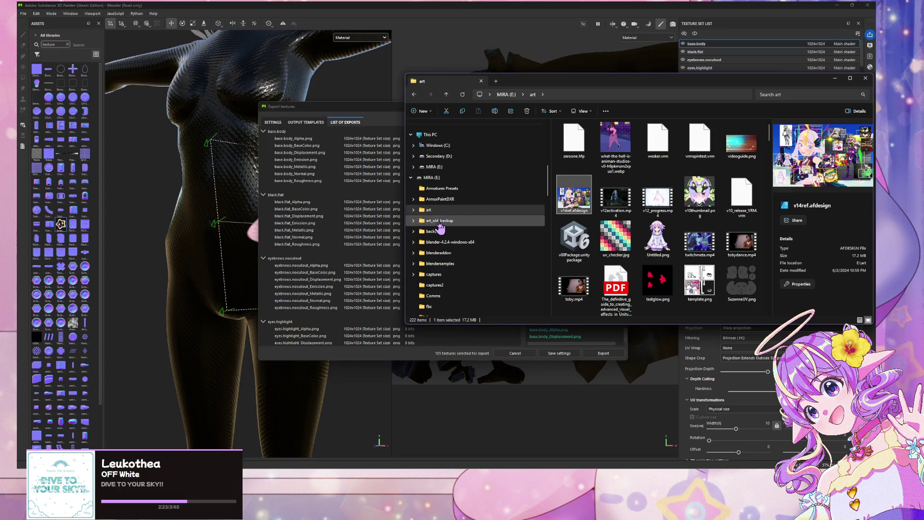
{"action": "scroll", "coordinate": [444, 222], "scroll_direction": "up", "scroll_amount": 3}
{"action": "left_click", "coordinate": [441, 253]}
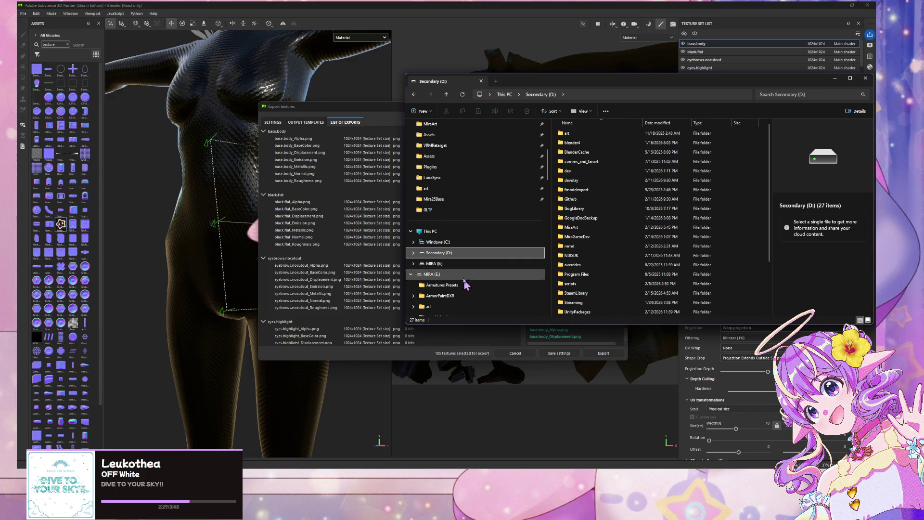
{"action": "left_click", "coordinate": [414, 253]}
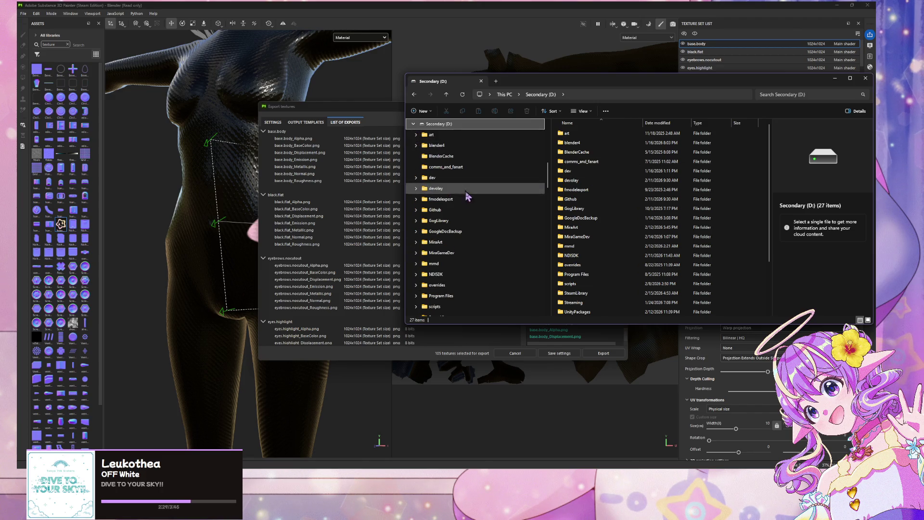
{"action": "scroll", "coordinate": [467, 210], "scroll_direction": "down", "scroll_amount": 2}
- Browse MiraArt > v25base > dress > dress2 > textures > substance
{"action": "left_click", "coordinate": [435, 177]}
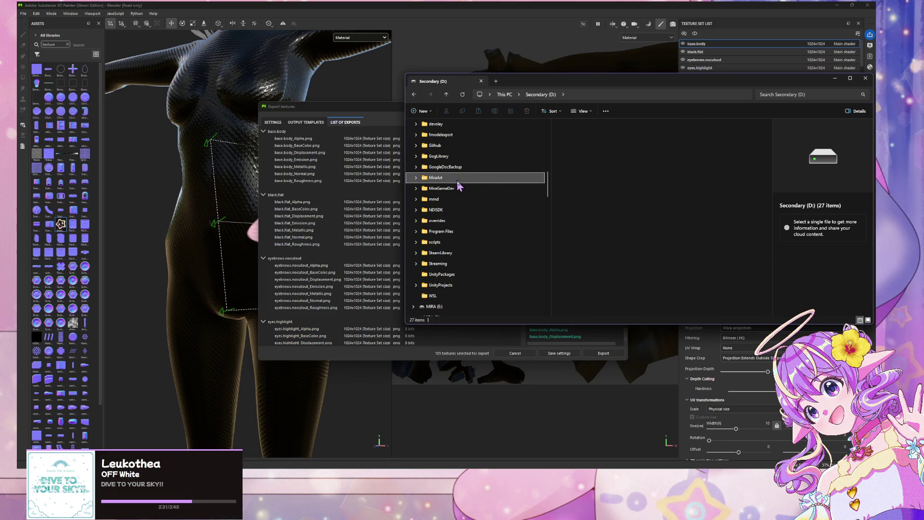
{"action": "double_click", "coordinate": [578, 144]}
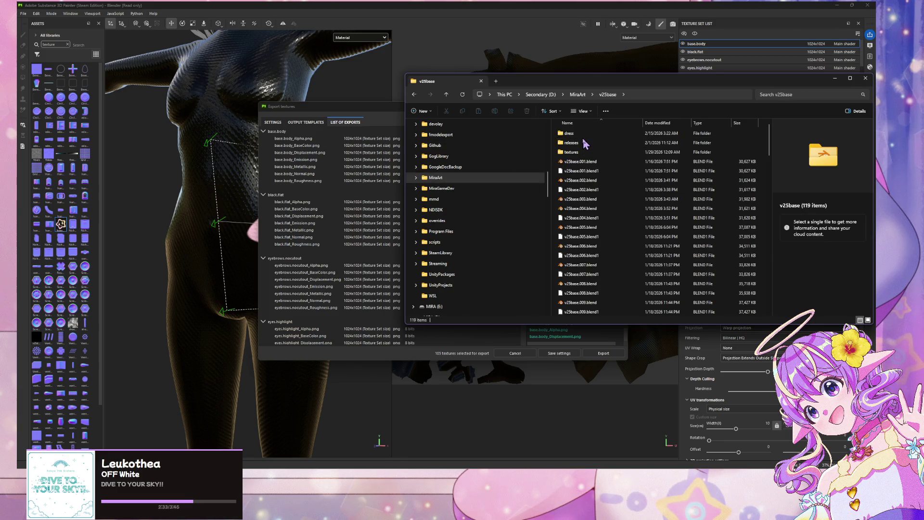
{"action": "double_click", "coordinate": [582, 142]}
{"action": "double_click", "coordinate": [583, 134]}
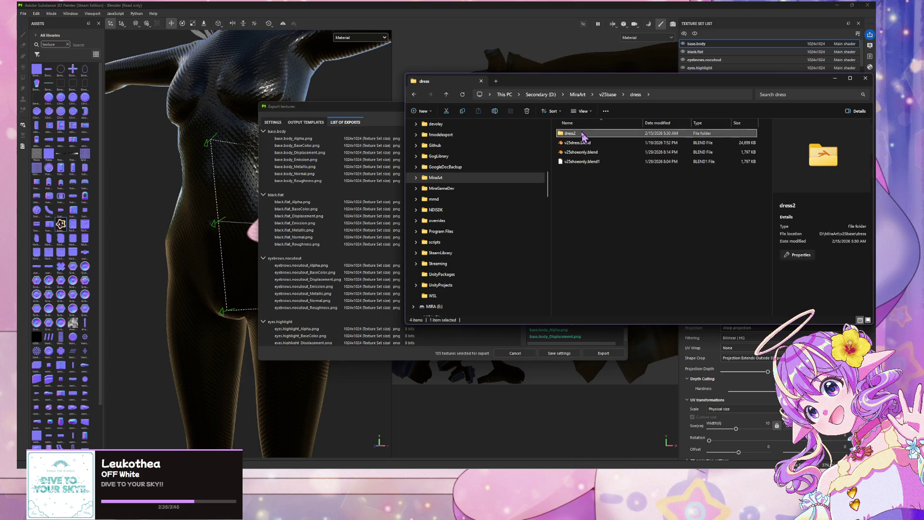
{"action": "double_click", "coordinate": [575, 144]}
{"action": "double_click", "coordinate": [573, 133]}
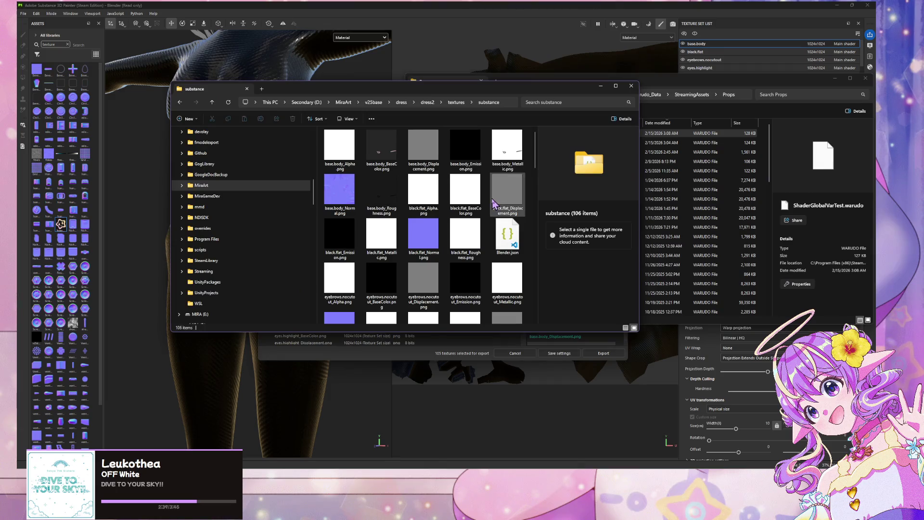
- Look through the exported maps, from black.flat_Roughness to base.body_Normal.png
{"action": "scroll", "coordinate": [498, 205], "scroll_direction": "down", "scroll_amount": 15}
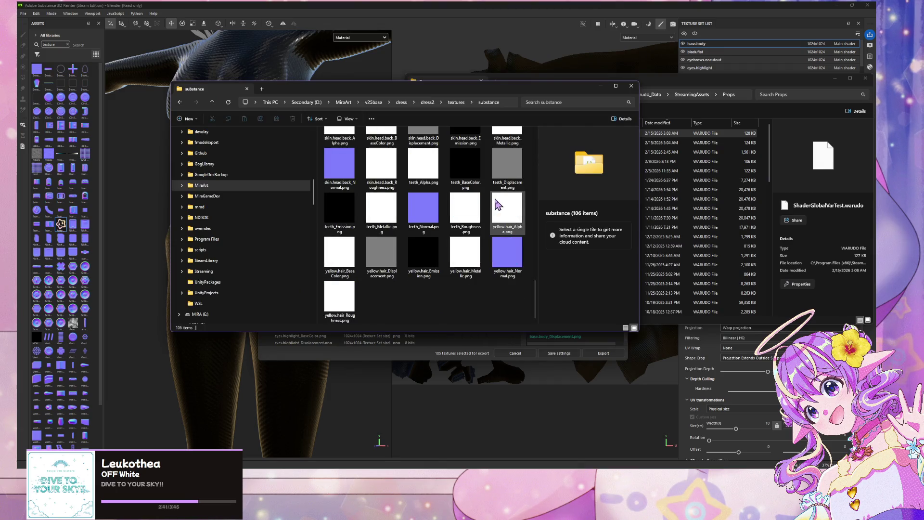
{"action": "scroll", "coordinate": [443, 245], "scroll_direction": "up", "scroll_amount": 15}
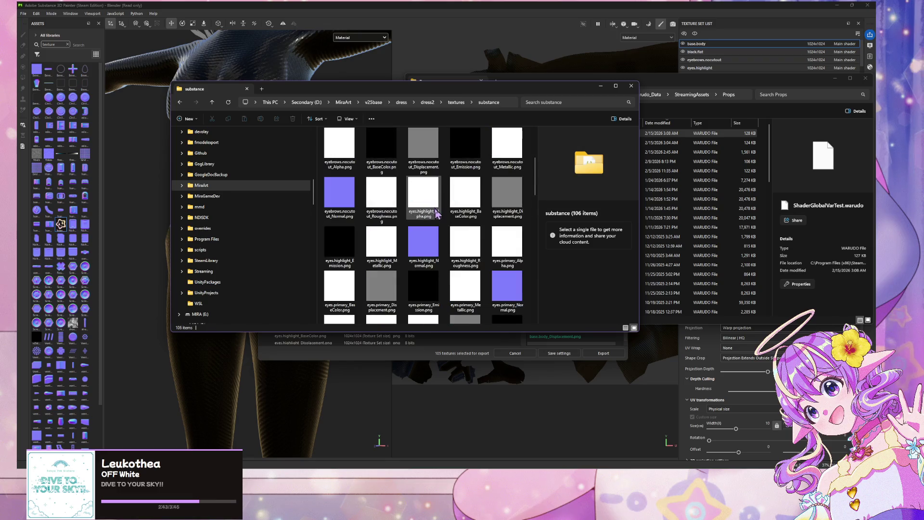
{"action": "left_click", "coordinate": [460, 229]}
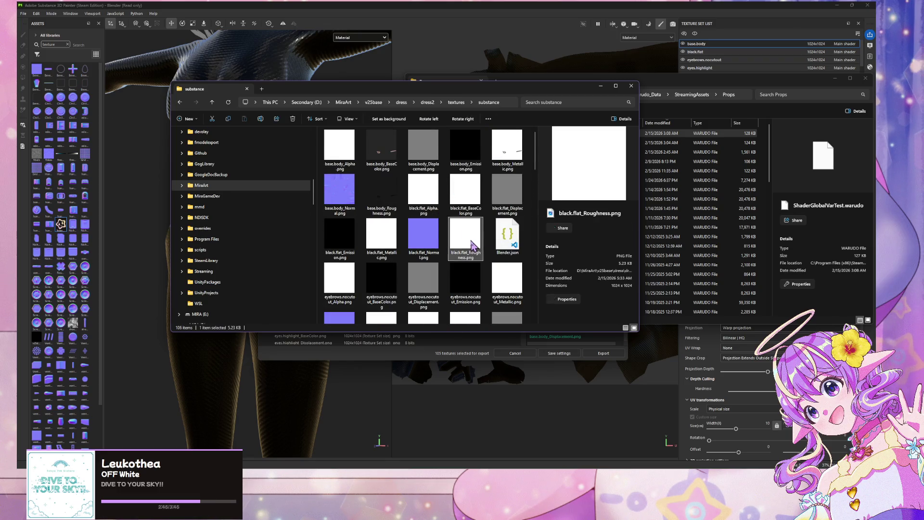
{"action": "key", "text": "Down"}
{"action": "scroll", "coordinate": [473, 277], "scroll_direction": "down", "scroll_amount": 5}
{"action": "scroll", "coordinate": [473, 277], "scroll_direction": "up", "scroll_amount": 5}
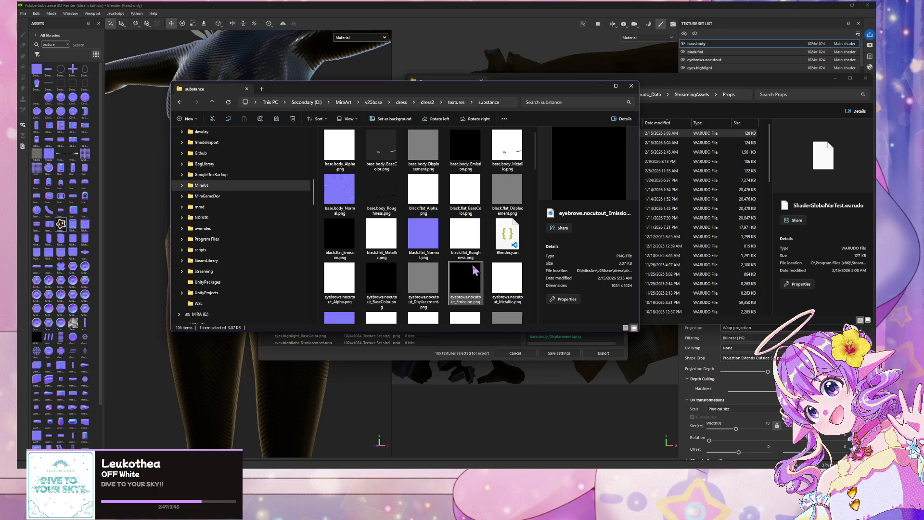
{"action": "left_click", "coordinate": [337, 192]}
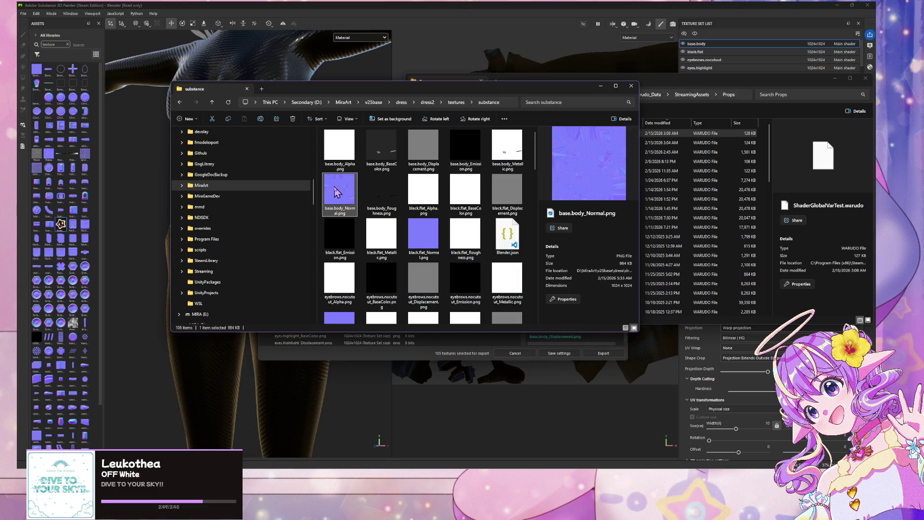
- Preview base.body_Normal.png in Windows Photos, then close it
{"action": "double_click", "coordinate": [359, 197]}
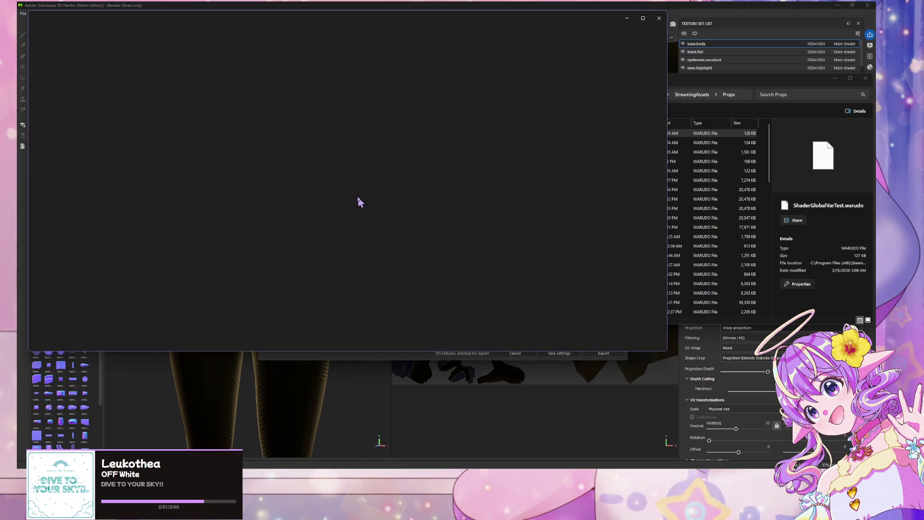
{"action": "scroll", "coordinate": [399, 177], "scroll_direction": "up", "scroll_amount": 5}
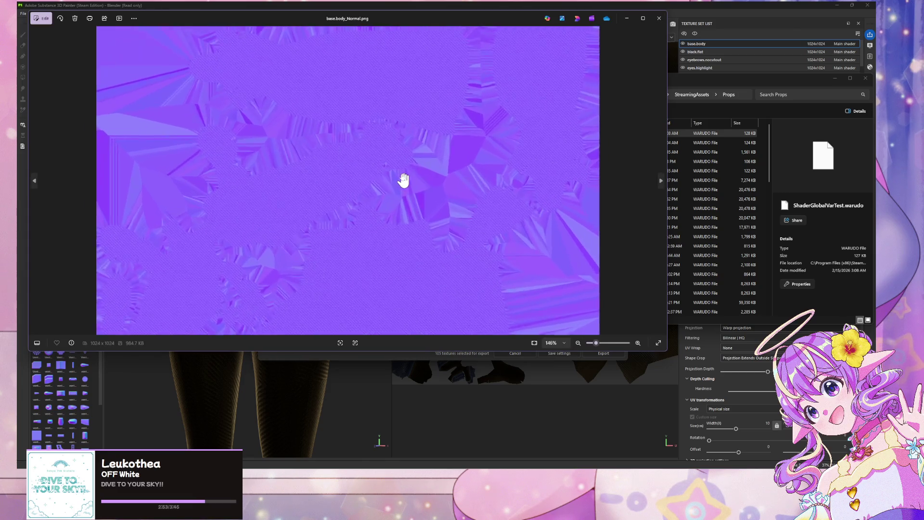
{"action": "scroll", "coordinate": [407, 180], "scroll_direction": "down", "scroll_amount": 5}
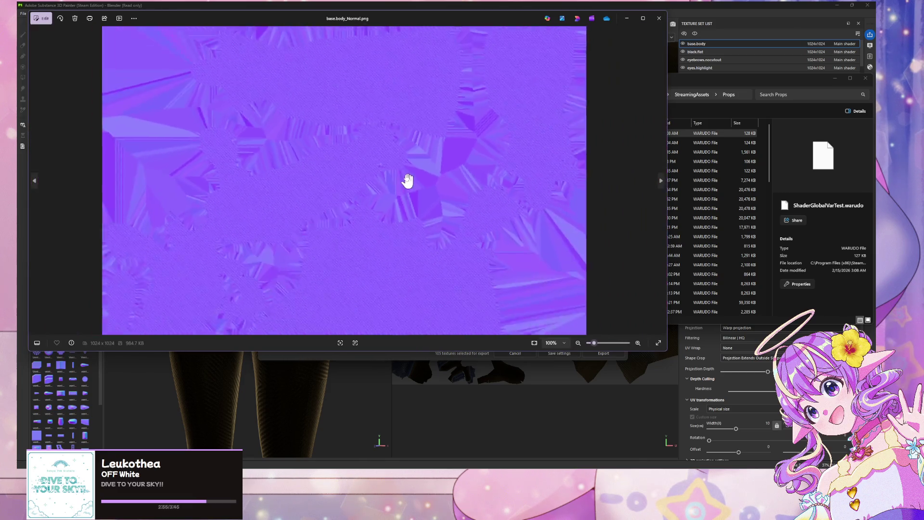
{"action": "scroll", "coordinate": [407, 180], "scroll_direction": "up", "scroll_amount": 2}
{"action": "scroll", "coordinate": [408, 178], "scroll_direction": "down", "scroll_amount": 2}
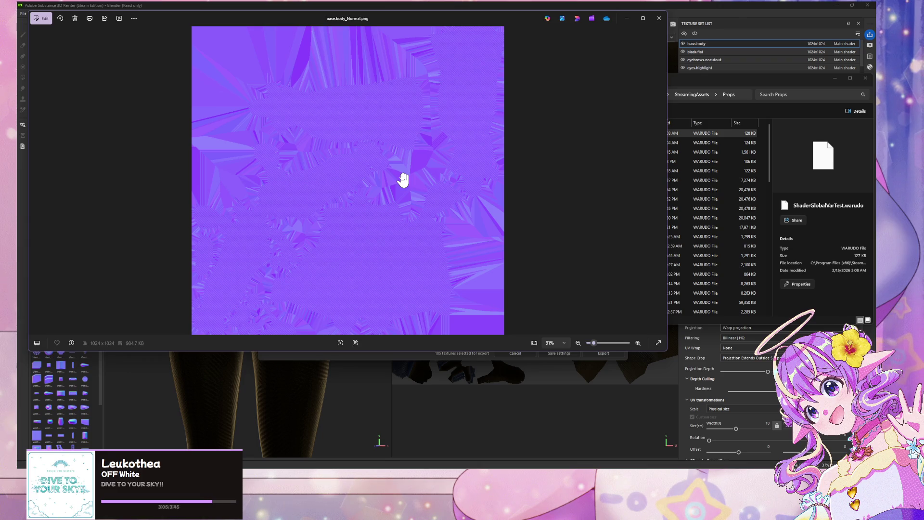
{"action": "scroll", "coordinate": [373, 137], "scroll_direction": "up", "scroll_amount": 3}
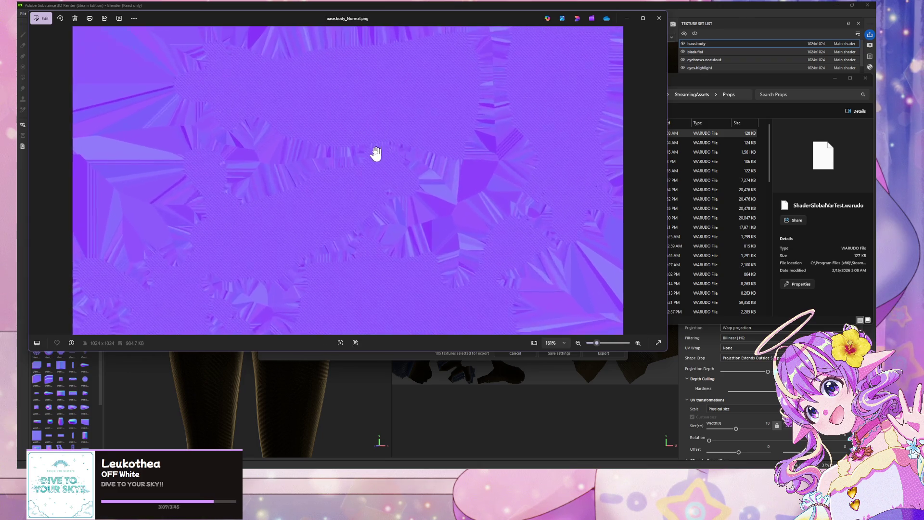
{"action": "scroll", "coordinate": [376, 142], "scroll_direction": "down", "scroll_amount": 3}
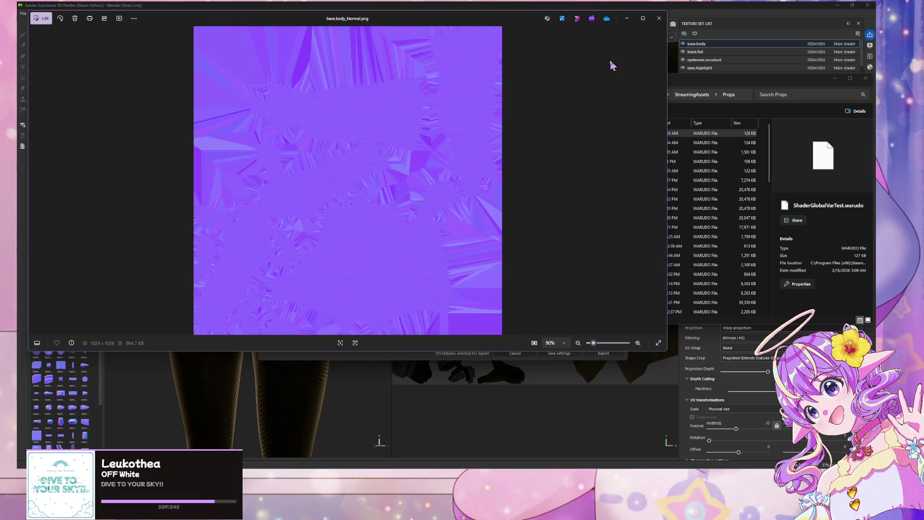
{"action": "left_click", "coordinate": [658, 21]}
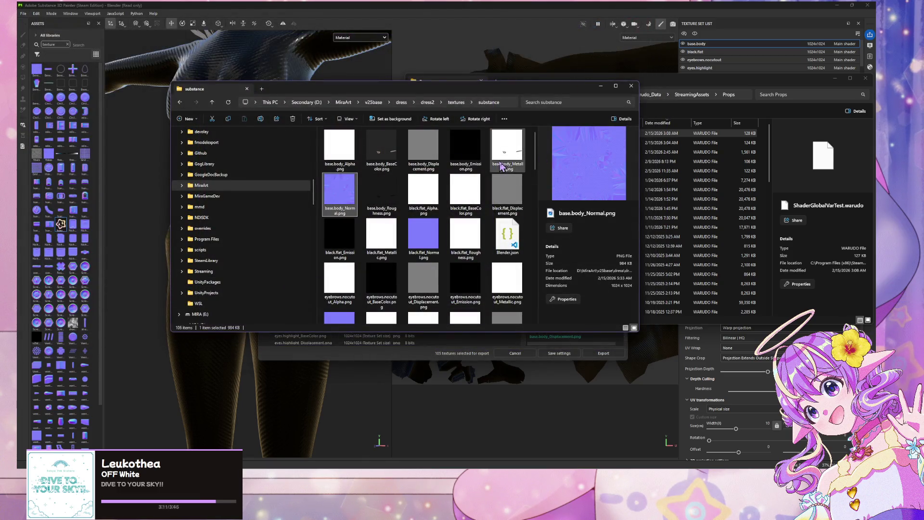
- Preview base.body_BaseColor.png and base.body_Alpha.png, then move the Explorer window aside
{"action": "left_click", "coordinate": [382, 156]}
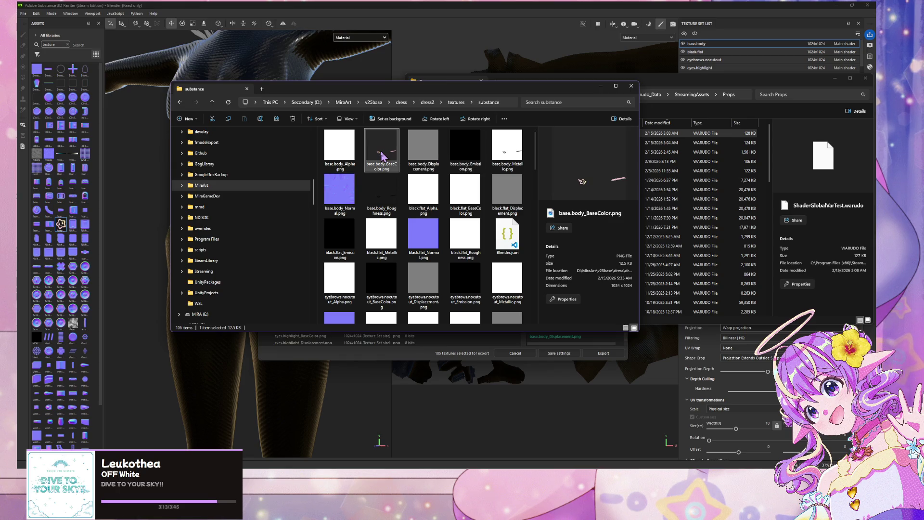
{"action": "double_click", "coordinate": [370, 142]}
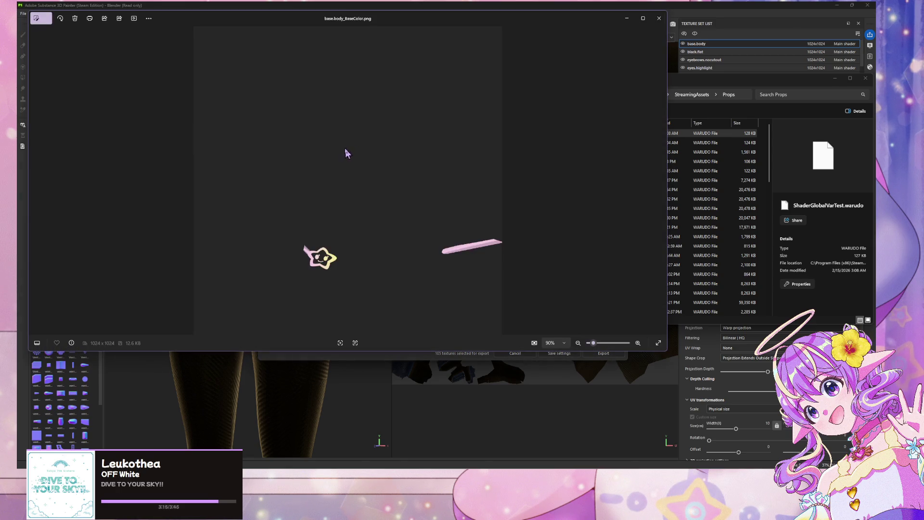
{"action": "left_click", "coordinate": [659, 17]}
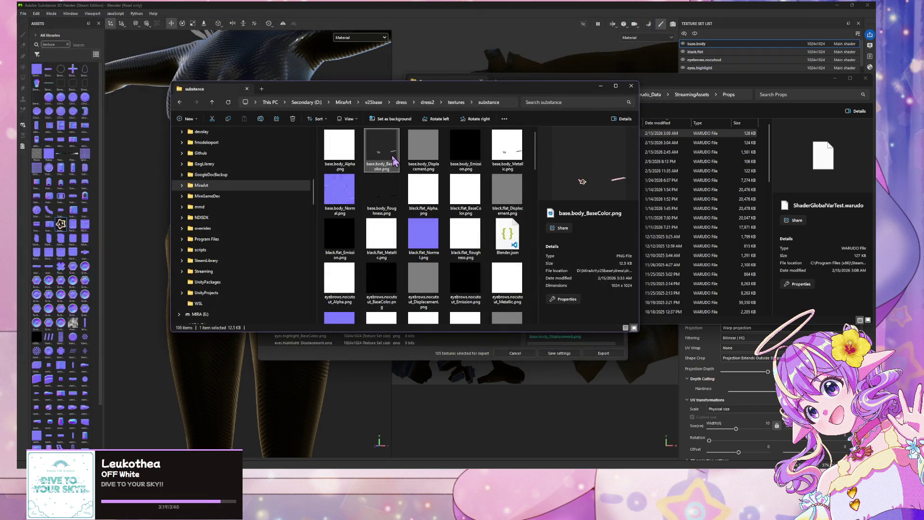
{"action": "double_click", "coordinate": [338, 161]}
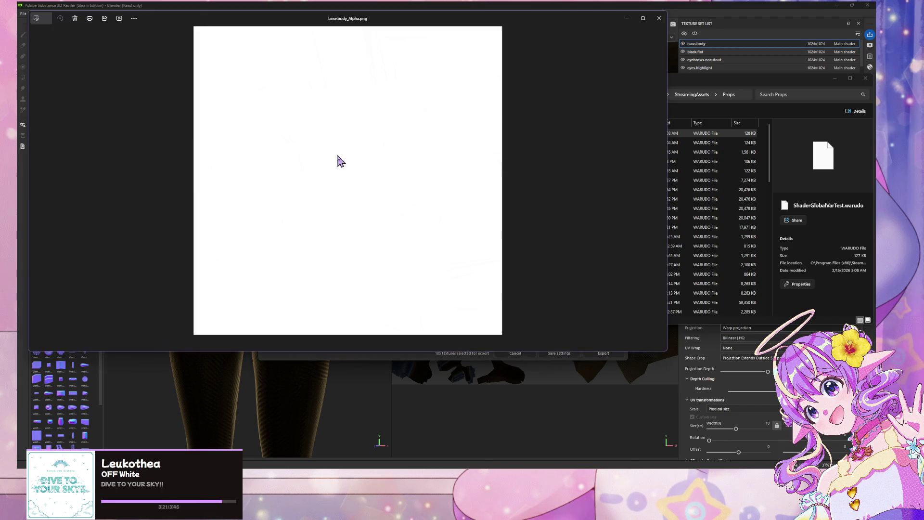
{"action": "left_click", "coordinate": [659, 18]}
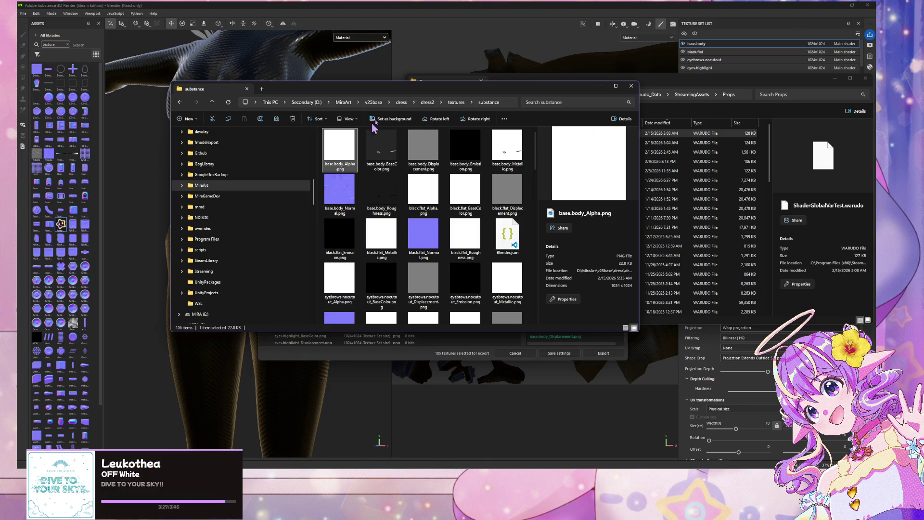
{"action": "mouse_move", "coordinate": [367, 96]}
{"action": "left_mouse_down"}
{"action": "mouse_move", "coordinate": [608, 96]}
{"action": "mouse_move", "coordinate": [624, 104]}
{"action": "left_mouse_up"}
- Bring Painter to the front and close the Export textures window
{"action": "left_click", "coordinate": [239, 173]}
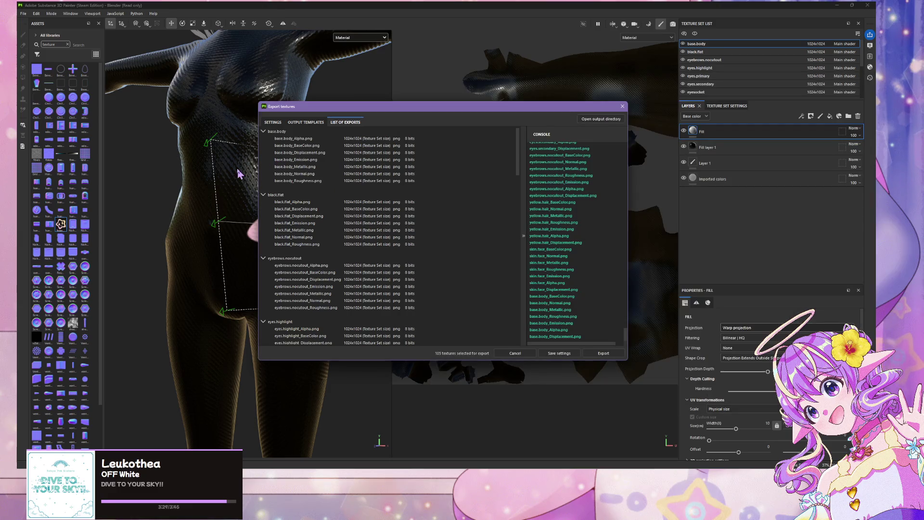
{"action": "left_click", "coordinate": [622, 106]}
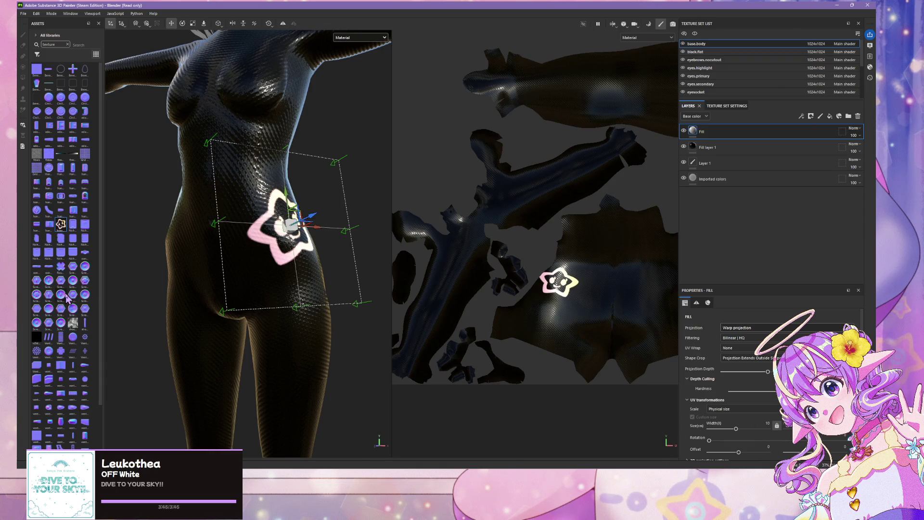
- Drop the Screw Pozidrive Round stamp onto the bodysuit's waist as a new projected layer
{"action": "mouse_move", "coordinate": [62, 295]}
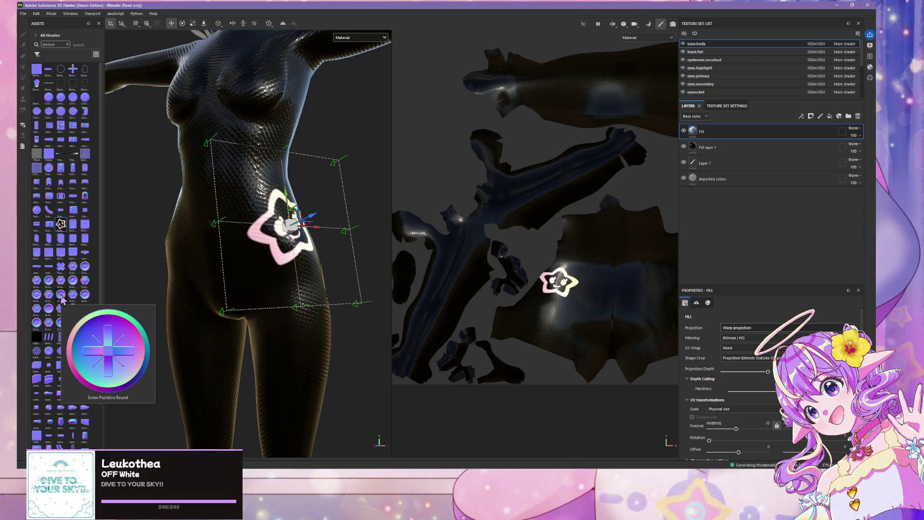
{"action": "mouse_move", "coordinate": [62, 297]}
{"action": "left_mouse_down"}
{"action": "mouse_move", "coordinate": [80, 290]}
{"action": "mouse_move", "coordinate": [192, 441]}
{"action": "mouse_move", "coordinate": [202, 233]}
{"action": "mouse_move", "coordinate": [187, 234]}
{"action": "mouse_move", "coordinate": [196, 185]}
{"action": "left_mouse_up"}
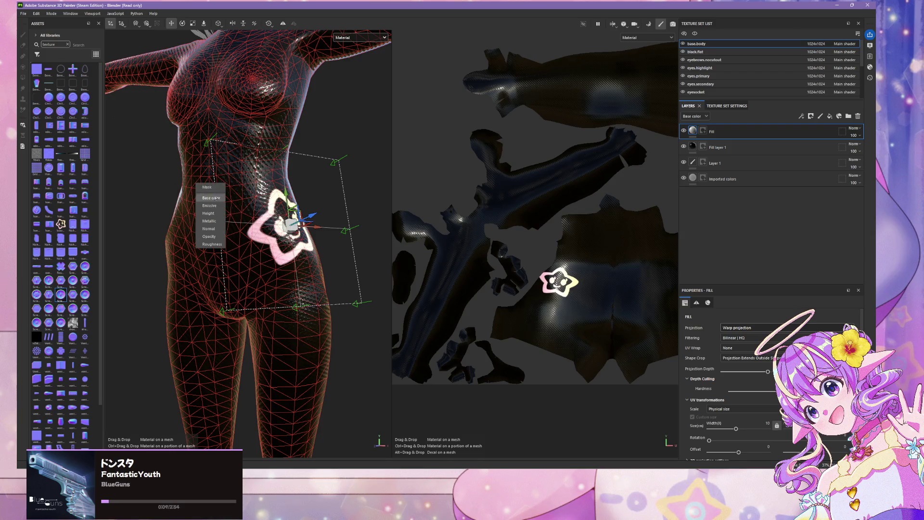
{"action": "left_click", "coordinate": [212, 229]}
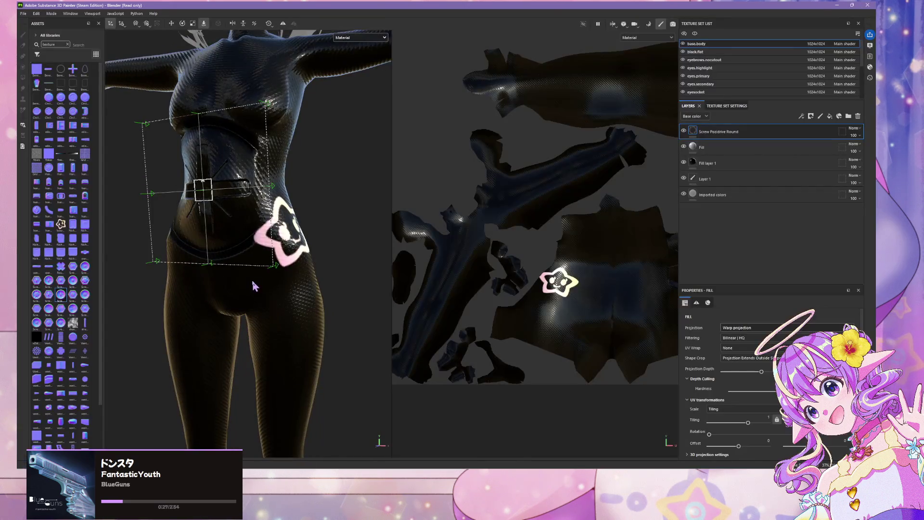
- Switch the viewports to Base color, then Normal, and orbit in on the torso's screw stamp
{"action": "left_click", "coordinate": [372, 38]}
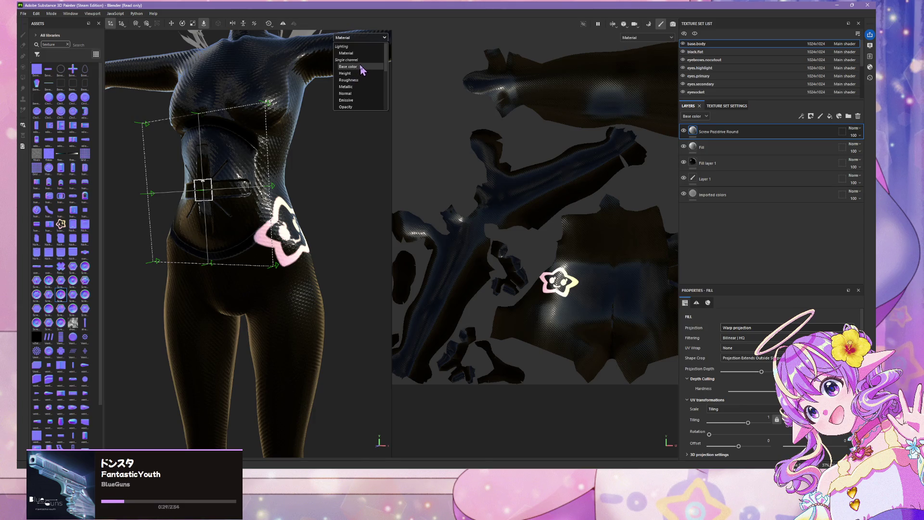
{"action": "left_click", "coordinate": [362, 67]}
{"action": "left_click", "coordinate": [296, 182]}
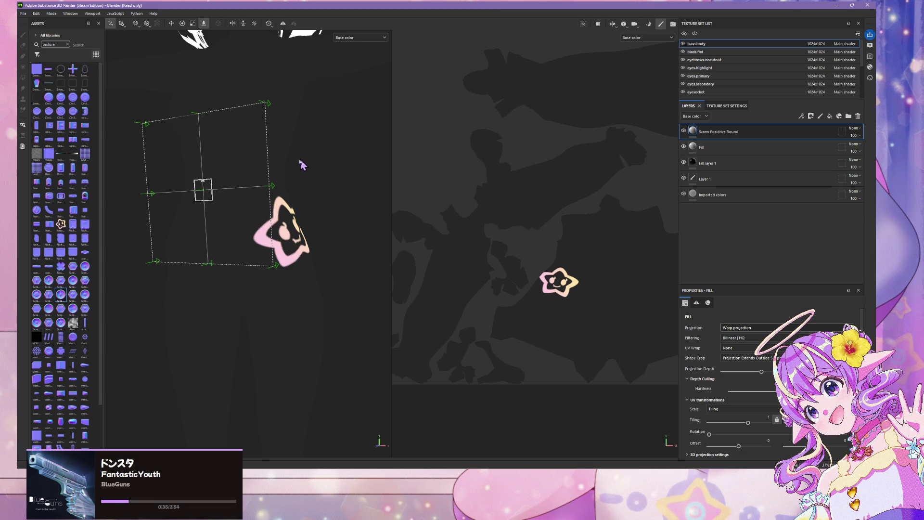
{"action": "left_click", "coordinate": [373, 38]}
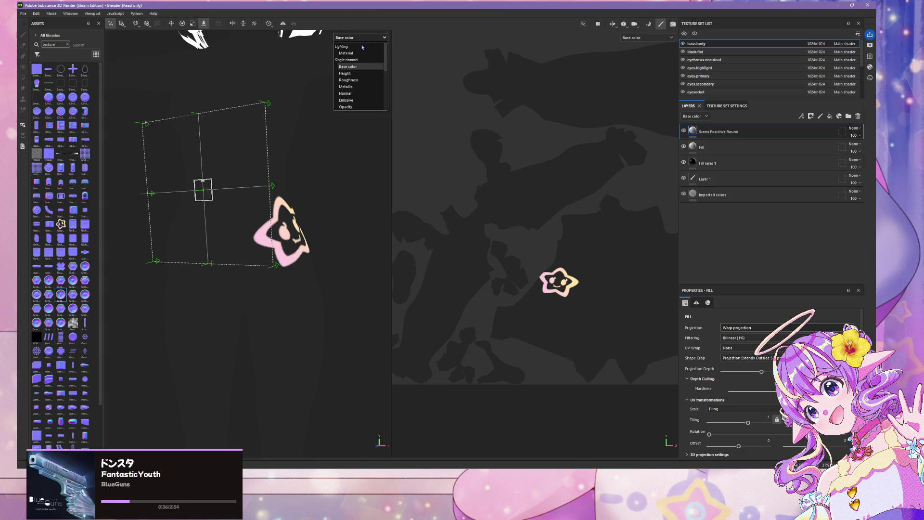
{"action": "left_click", "coordinate": [345, 93]}
{"action": "mouse_move", "coordinate": [291, 194]}
{"action": "left_mouse_down", "text": "alt"}
{"action": "mouse_move", "coordinate": [367, 200]}
{"action": "mouse_move", "coordinate": [321, 278]}
{"action": "left_mouse_up", "text": "alt"}
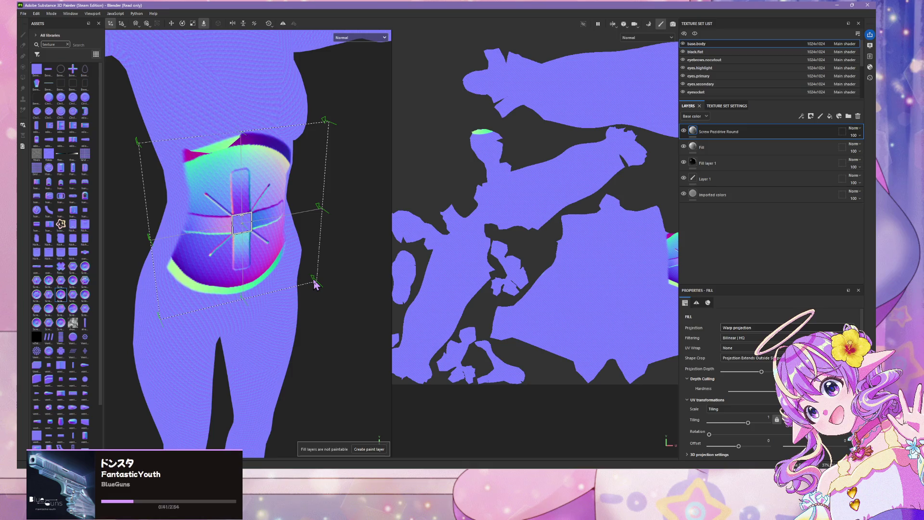
- Adjust the screw projection's scale on the waist, undoing the unwanted squash
{"action": "left_click", "coordinate": [171, 23]}
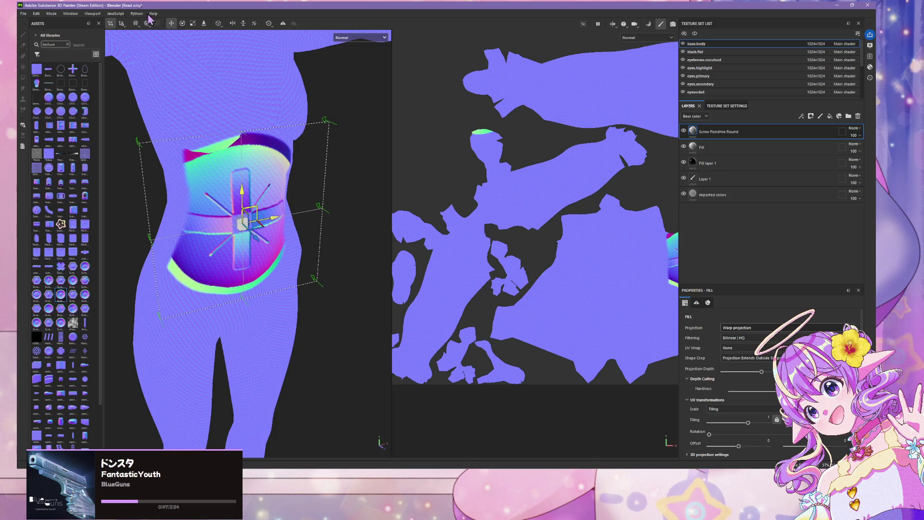
{"action": "left_click", "coordinate": [194, 25]}
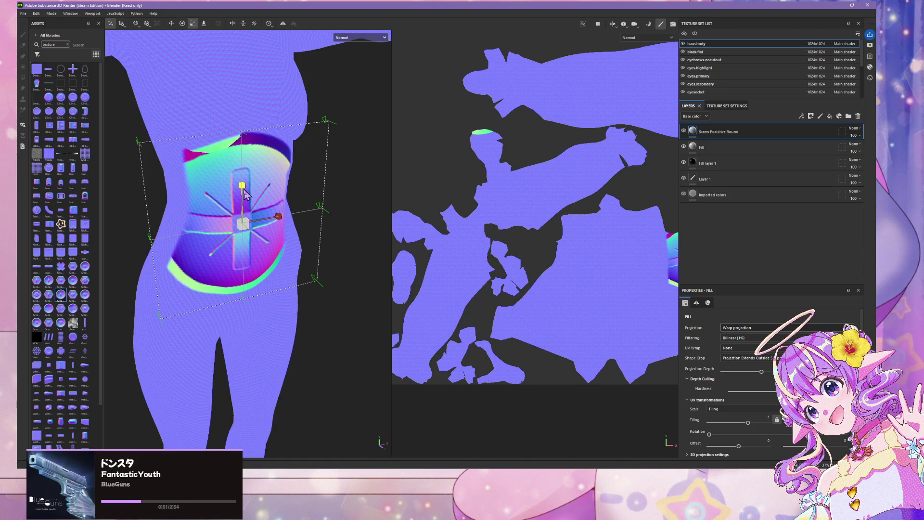
{"action": "left_click_drag", "start_coordinate": [246, 200], "coordinate": [250, 223]}
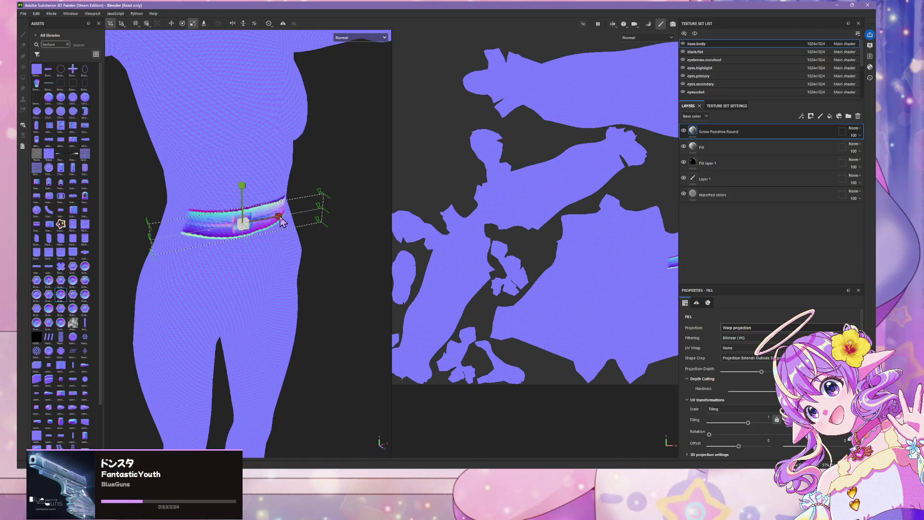
{"action": "key", "text": "ctrl+z"}
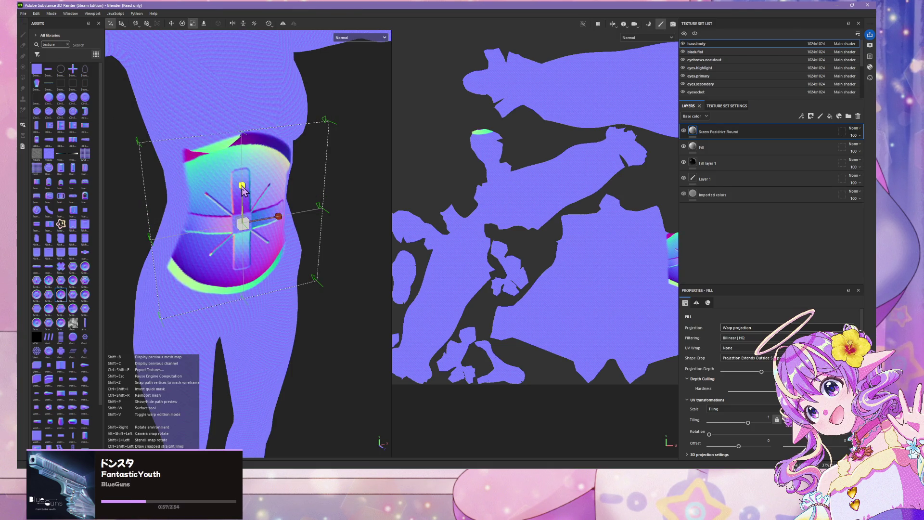
{"action": "key", "text": "alt"}
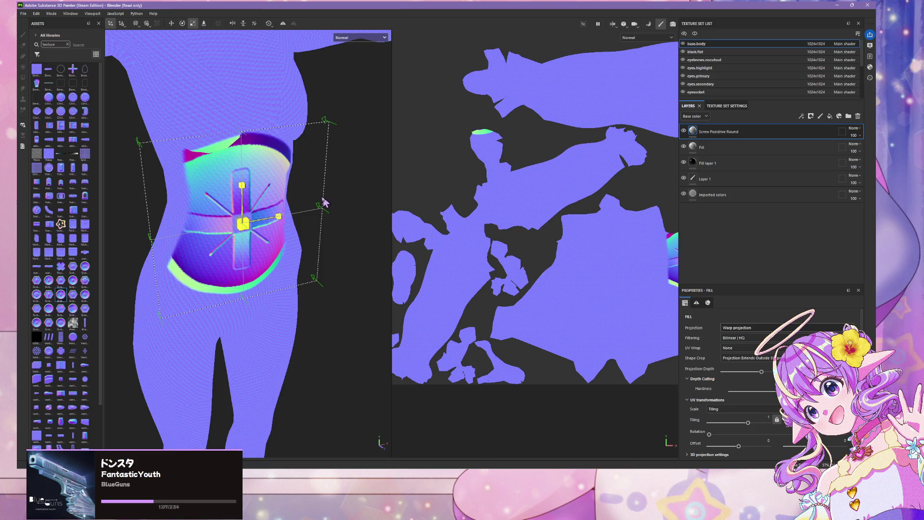
{"action": "scroll", "coordinate": [273, 215], "scroll_direction": "down", "scroll_amount": 3}
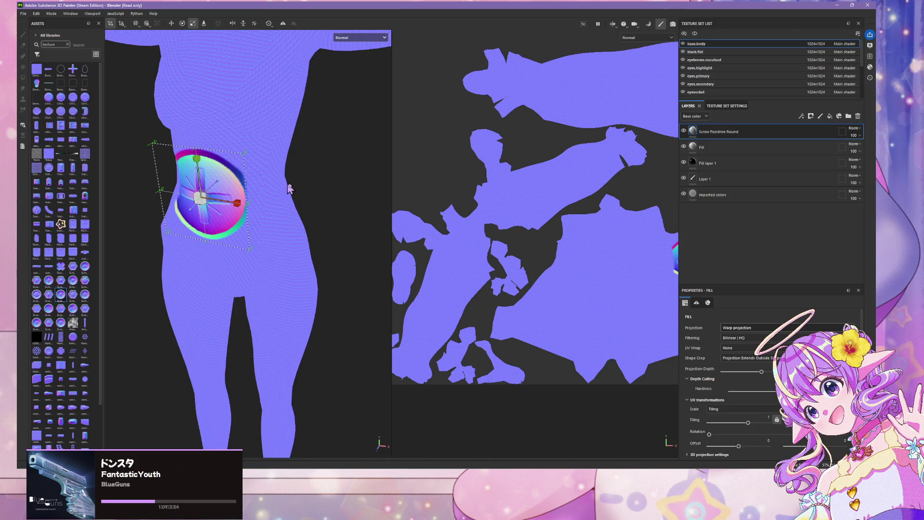
{"action": "mouse_move", "coordinate": [289, 184]}
{"action": "left_mouse_down", "text": "alt"}
{"action": "mouse_move", "coordinate": [324, 175]}
{"action": "mouse_move", "coordinate": [303, 173]}
{"action": "mouse_move", "coordinate": [317, 170]}
{"action": "left_mouse_up", "text": "alt"}
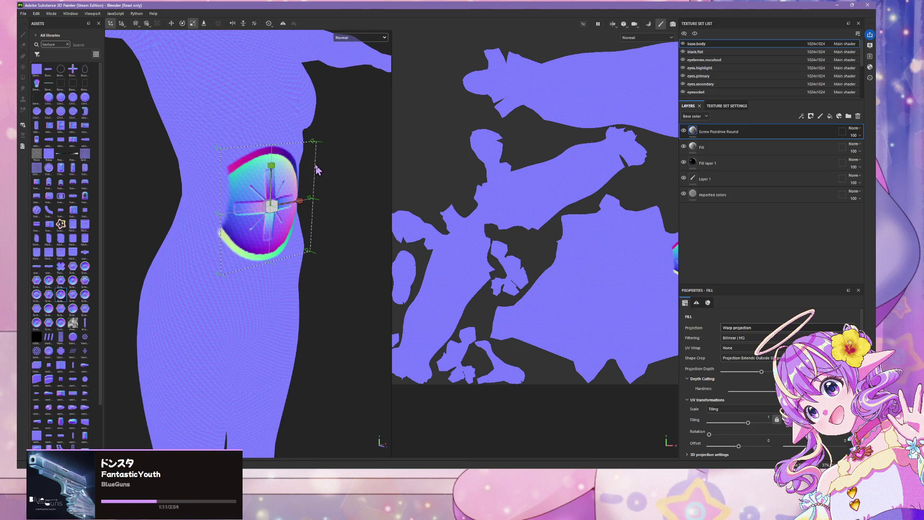
{"action": "scroll", "coordinate": [317, 170], "scroll_direction": "up", "scroll_amount": 4}
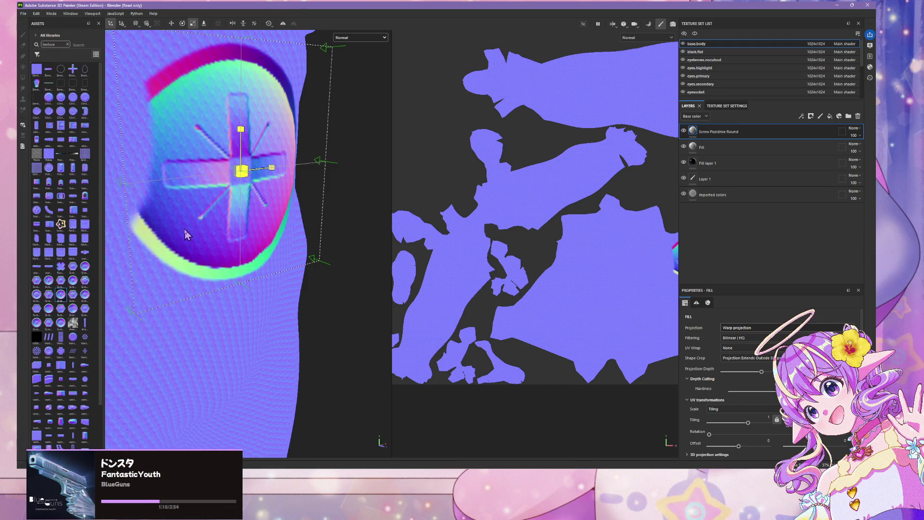
{"action": "key", "text": "ctrl+z"}
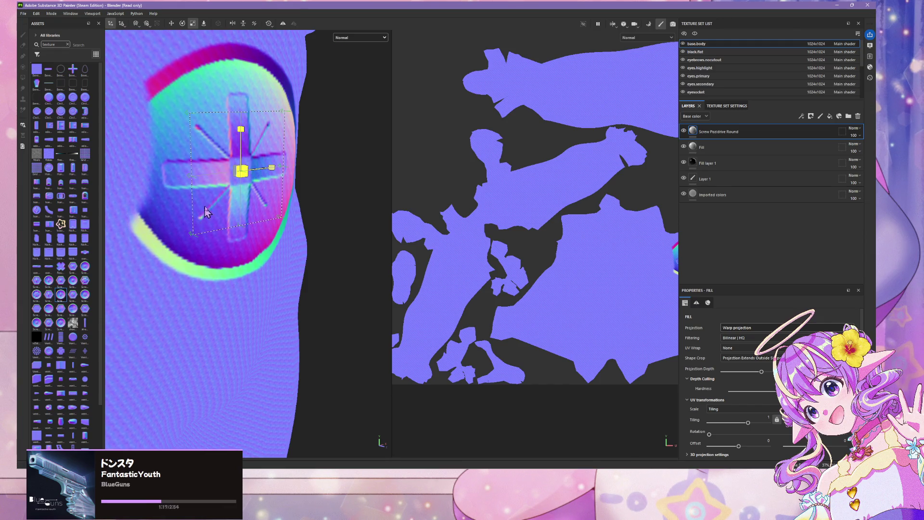
{"action": "key", "text": "ctrl+z"}
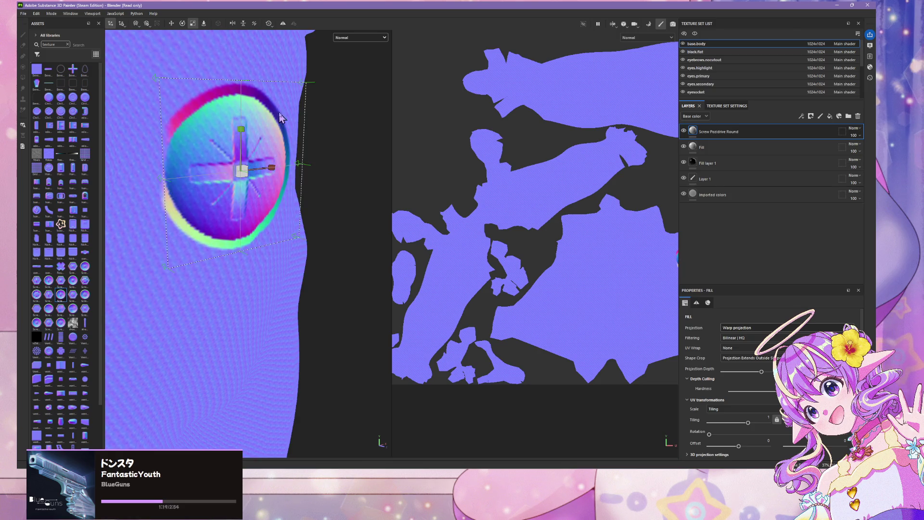
- Frame the torso and switch the viewports back to Material shading
{"action": "left_click", "coordinate": [329, 135]}
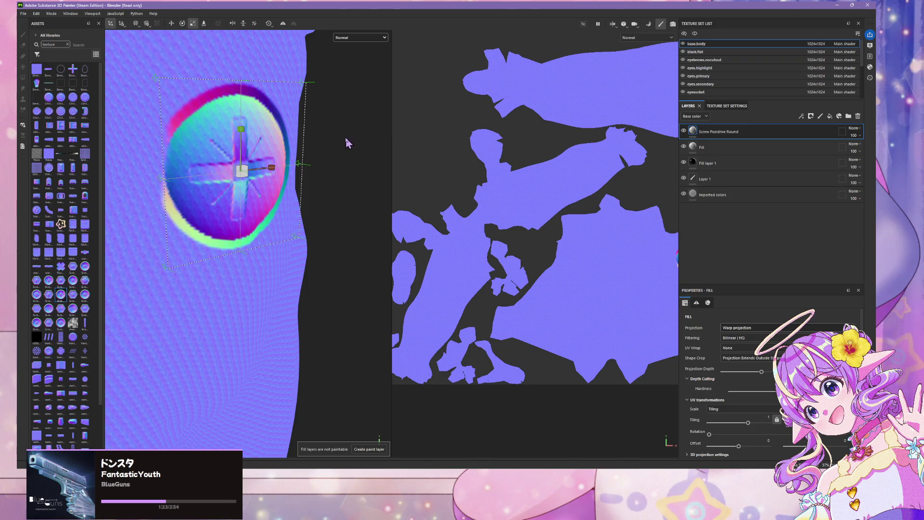
{"action": "left_click_drag", "start_coordinate": [346, 144], "coordinate": [283, 135], "text": "alt"}
{"action": "key", "text": "f"}
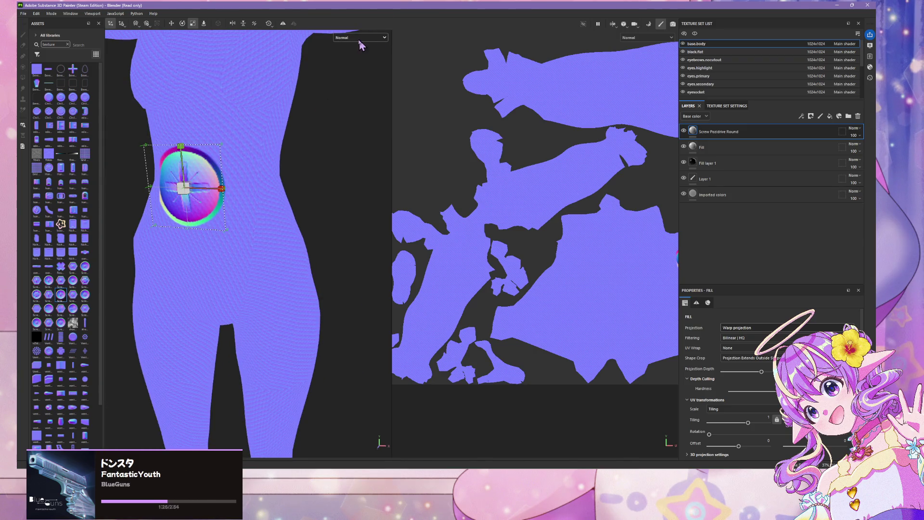
{"action": "left_click", "coordinate": [361, 38]}
{"action": "left_click", "coordinate": [354, 54]}
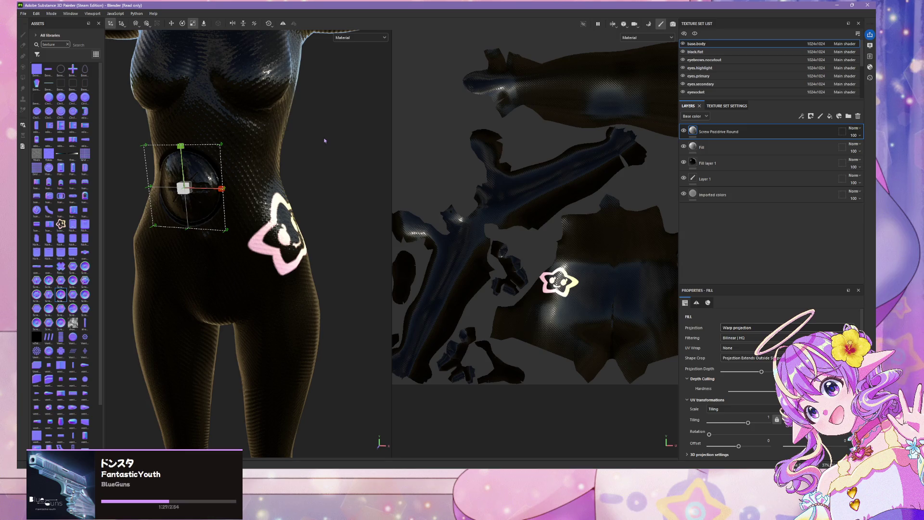
- Zoom out and move the screw stamp to the left side of the stomach
{"action": "scroll", "coordinate": [326, 133], "scroll_direction": "up", "scroll_amount": 5}
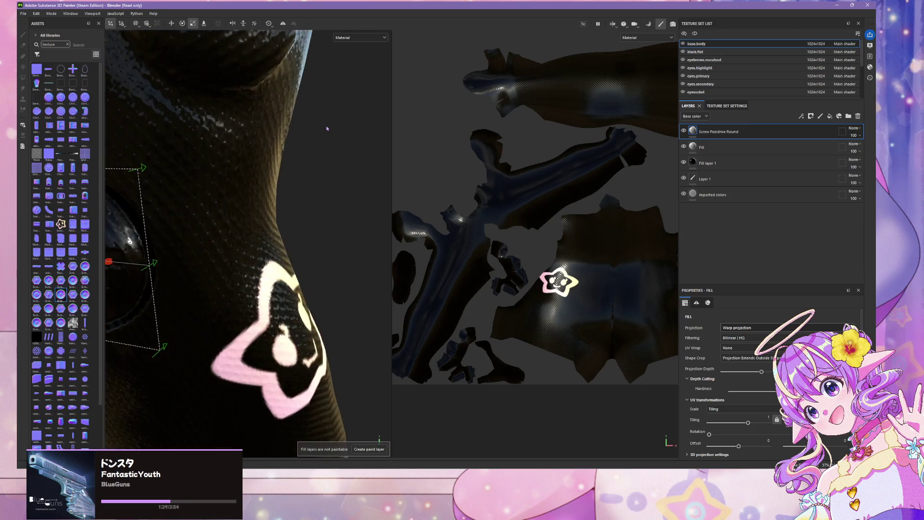
{"action": "scroll", "coordinate": [327, 129], "scroll_direction": "down", "scroll_amount": 2}
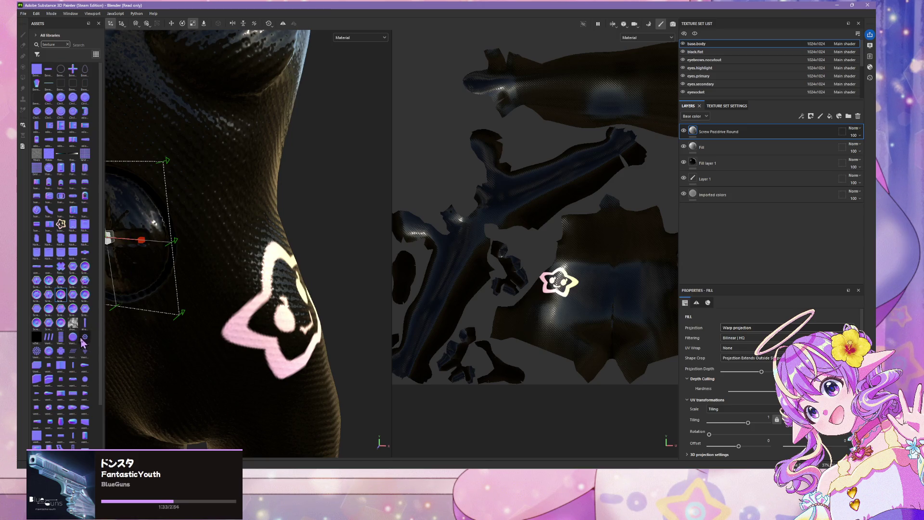
{"action": "scroll", "coordinate": [95, 140], "scroll_direction": "down", "scroll_amount": 3}
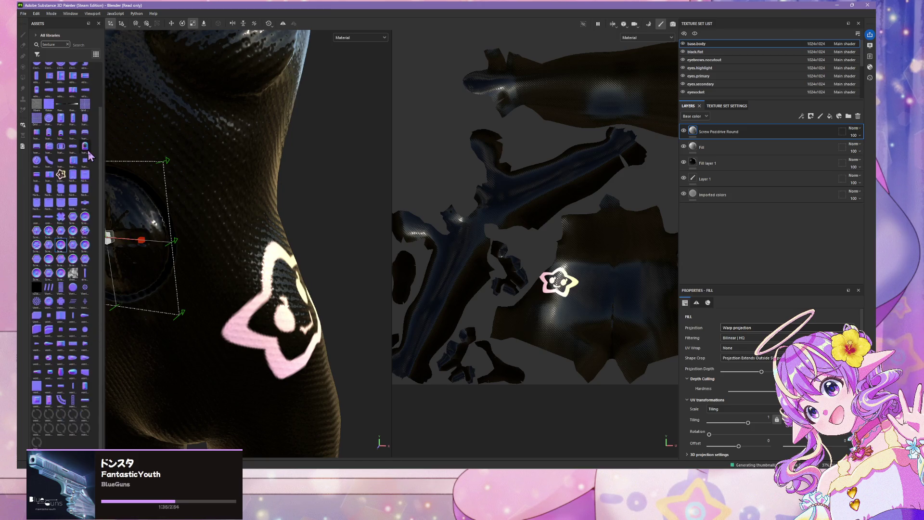
{"action": "scroll", "coordinate": [330, 182], "scroll_direction": "down", "scroll_amount": 2}
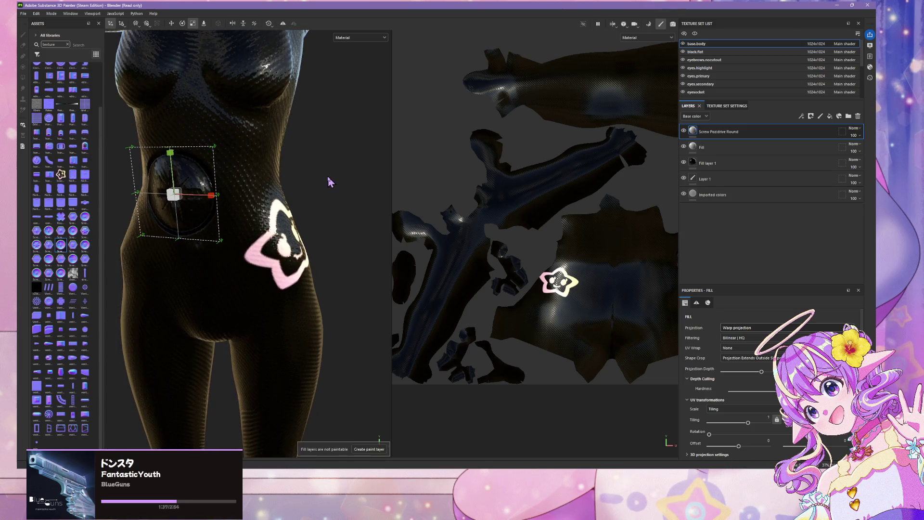
{"action": "scroll", "coordinate": [331, 182], "scroll_direction": "down", "scroll_amount": 2}
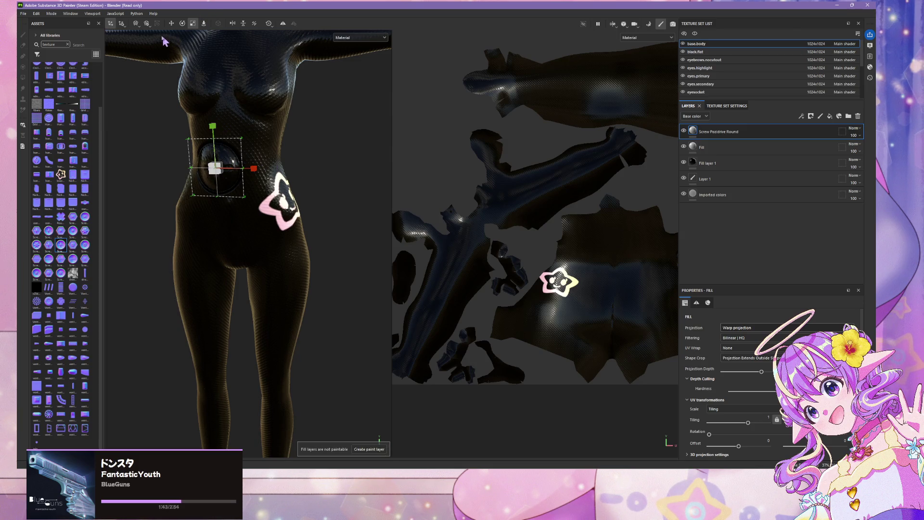
{"action": "left_click", "coordinate": [170, 23]}
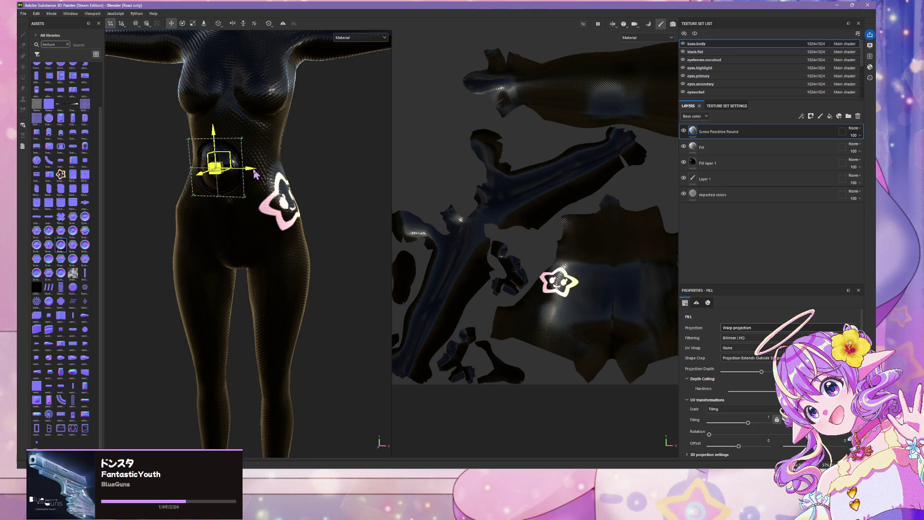
{"action": "left_click_drag", "start_coordinate": [256, 174], "coordinate": [266, 174]}
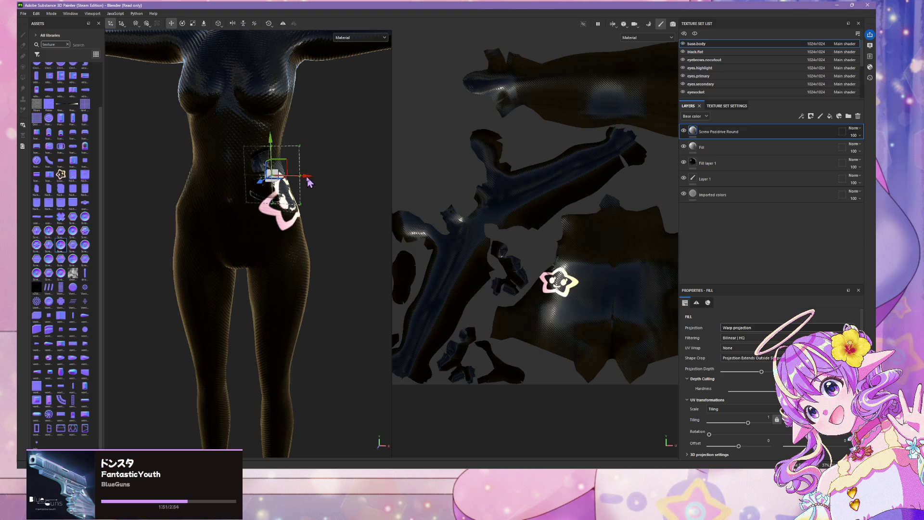
{"action": "left_click_drag", "start_coordinate": [309, 181], "coordinate": [274, 182]}
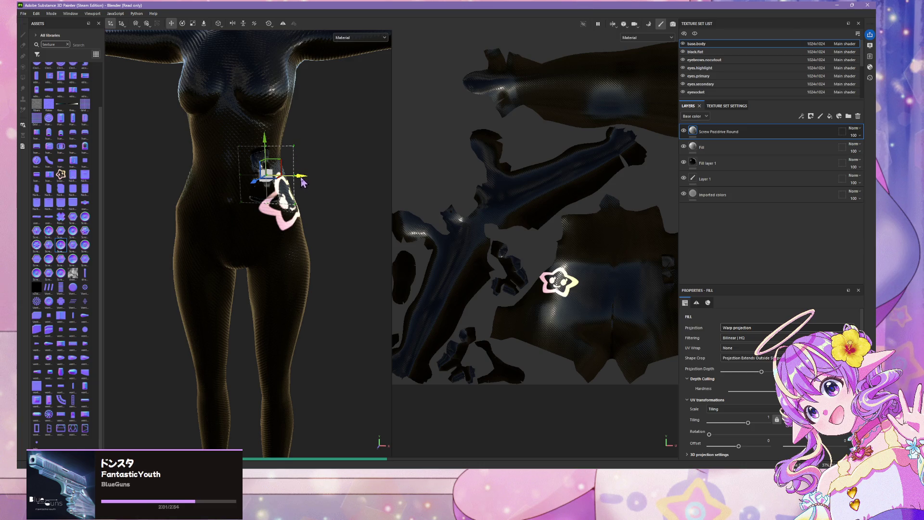
{"action": "left_click_drag", "start_coordinate": [302, 181], "coordinate": [221, 179]}
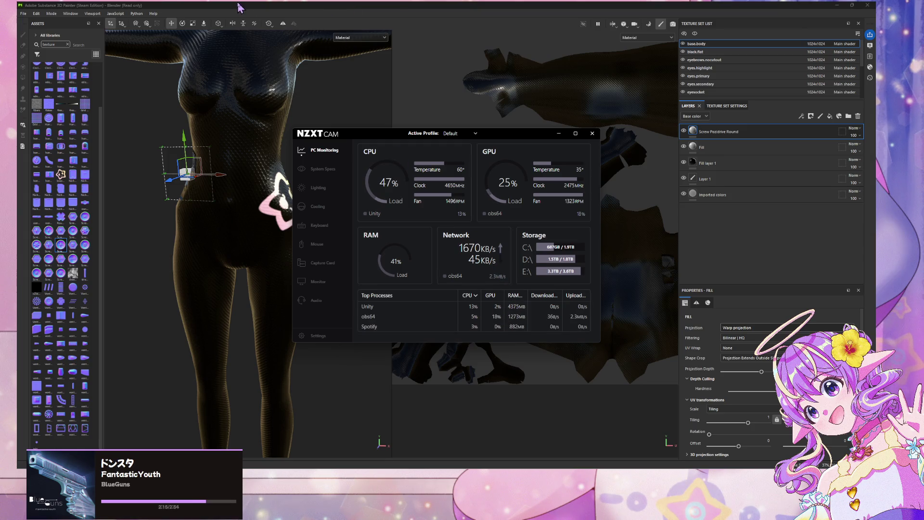
{"action": "left_click", "coordinate": [289, 223]}
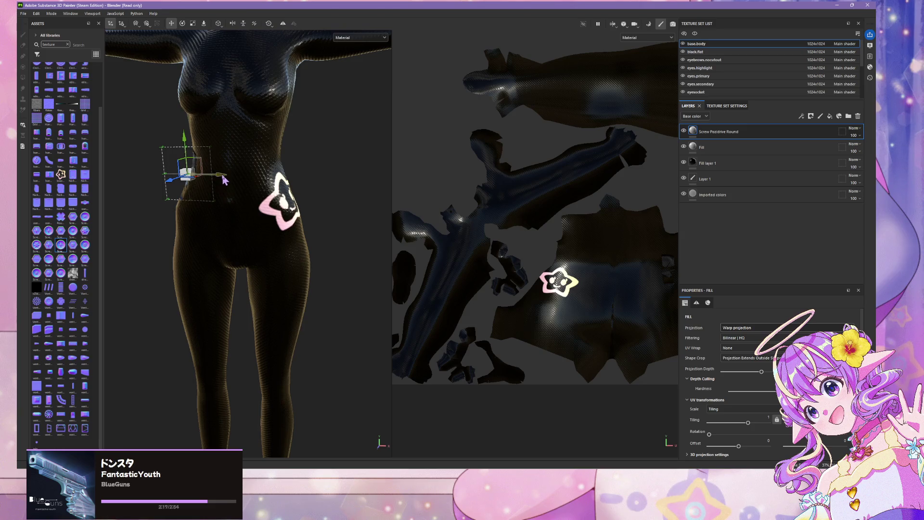
- Show the Normal channel, nudge the stamp slightly right, and frame the body
{"action": "left_click", "coordinate": [365, 39]}
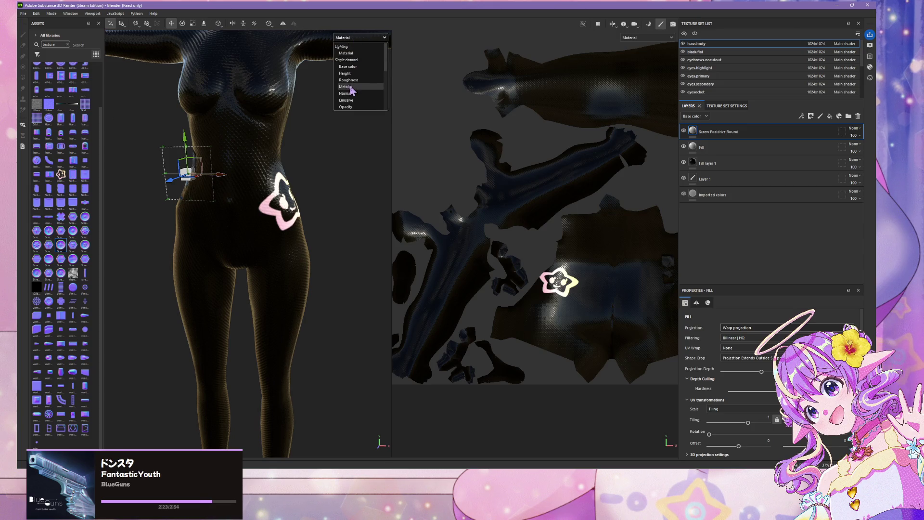
{"action": "left_click", "coordinate": [354, 93]}
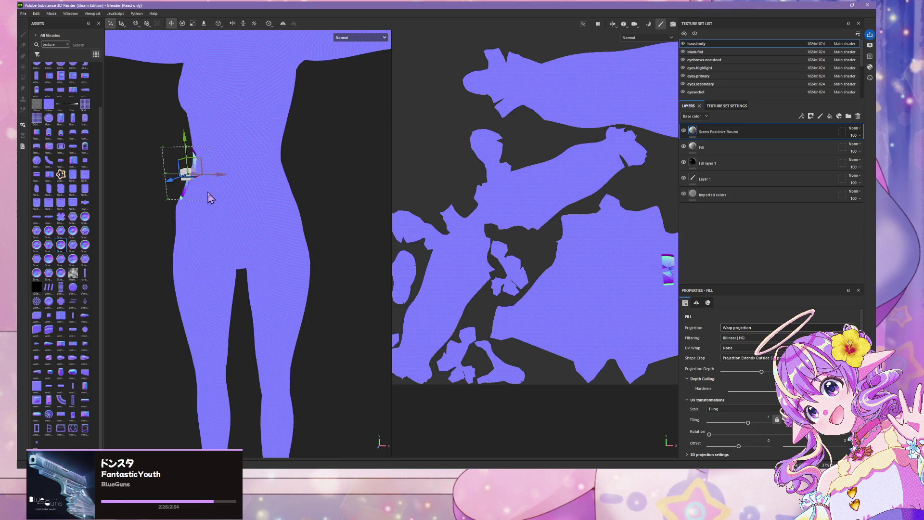
{"action": "left_click_drag", "start_coordinate": [220, 182], "coordinate": [244, 182]}
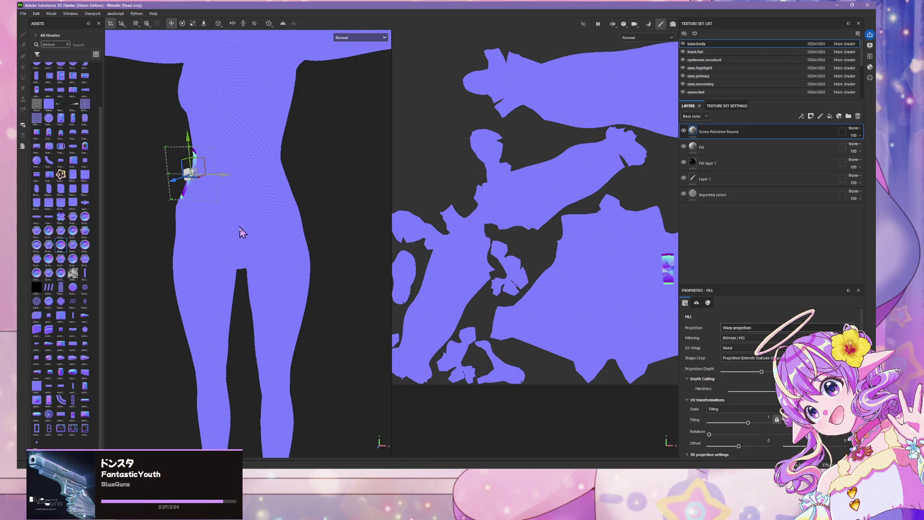
{"action": "key", "text": "f"}
{"action": "scroll", "coordinate": [219, 230], "scroll_direction": "down", "scroll_amount": 3}
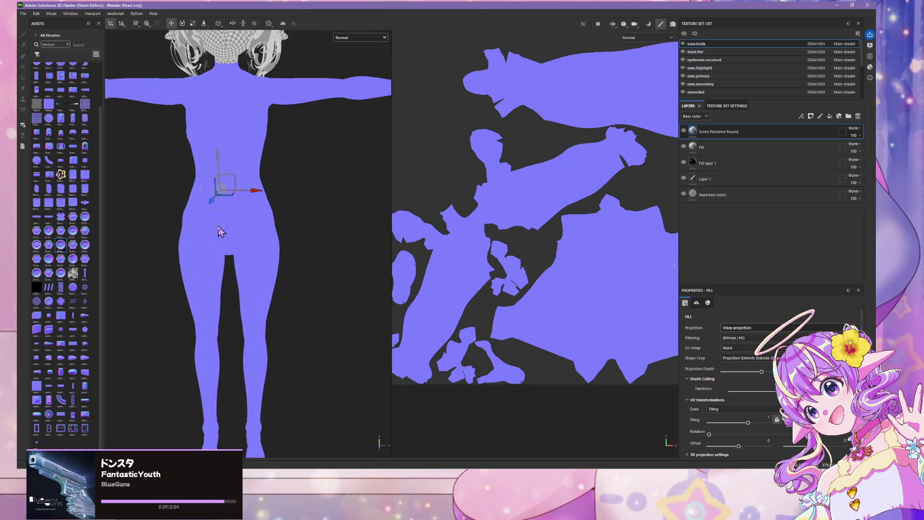
{"action": "scroll", "coordinate": [234, 225], "scroll_direction": "up", "scroll_amount": 1}
- Delete the Screw Pozidrive Round layer and drop the Round Hollowed stamp onto the body's side
{"action": "left_click_drag", "start_coordinate": [233, 225], "coordinate": [324, 225], "text": "alt"}
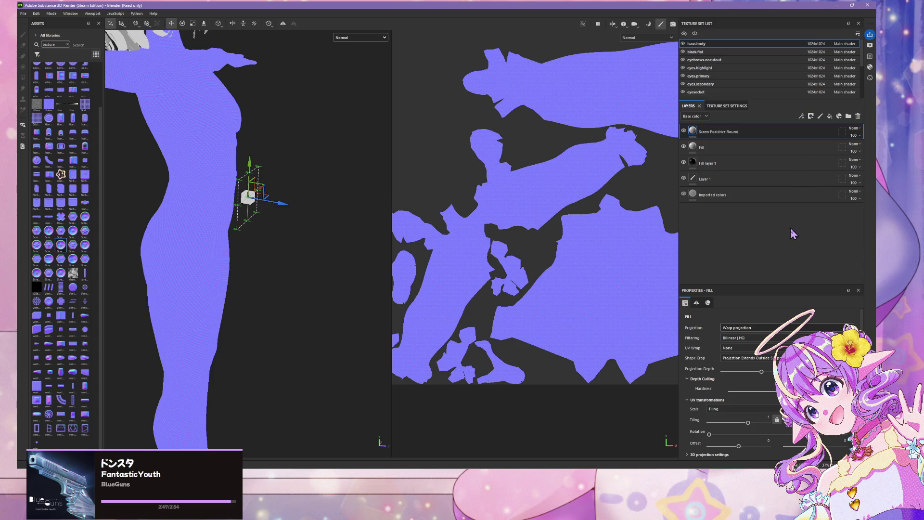
{"action": "left_click", "coordinate": [858, 117]}
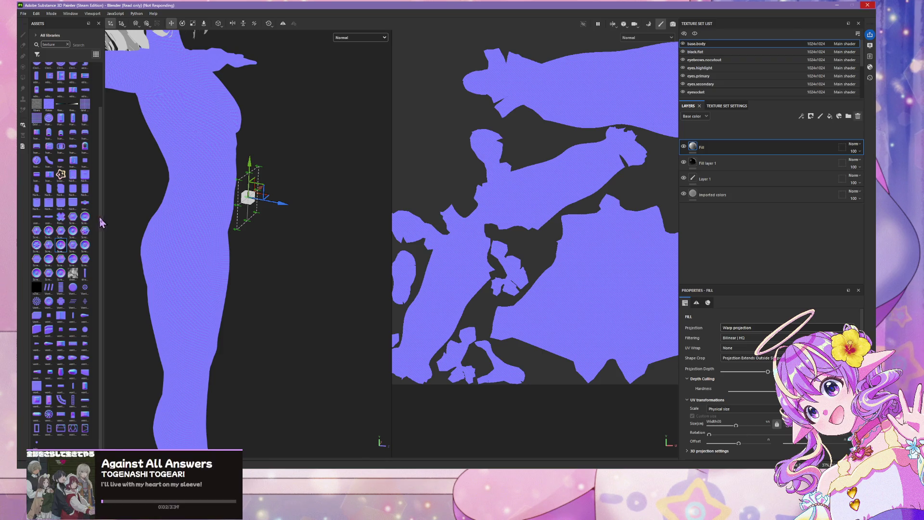
{"action": "mouse_move", "coordinate": [221, 233]}
{"action": "left_mouse_down"}
{"action": "mouse_move", "coordinate": [180, 229]}
{"action": "mouse_move", "coordinate": [210, 211]}
{"action": "mouse_move", "coordinate": [243, 216]}
{"action": "mouse_move", "coordinate": [216, 210]}
{"action": "mouse_move", "coordinate": [225, 210]}
{"action": "left_mouse_up"}
- Place the Round Hollowed stamp on the stomach and view the waist from the front
{"action": "left_click", "coordinate": [241, 253]}
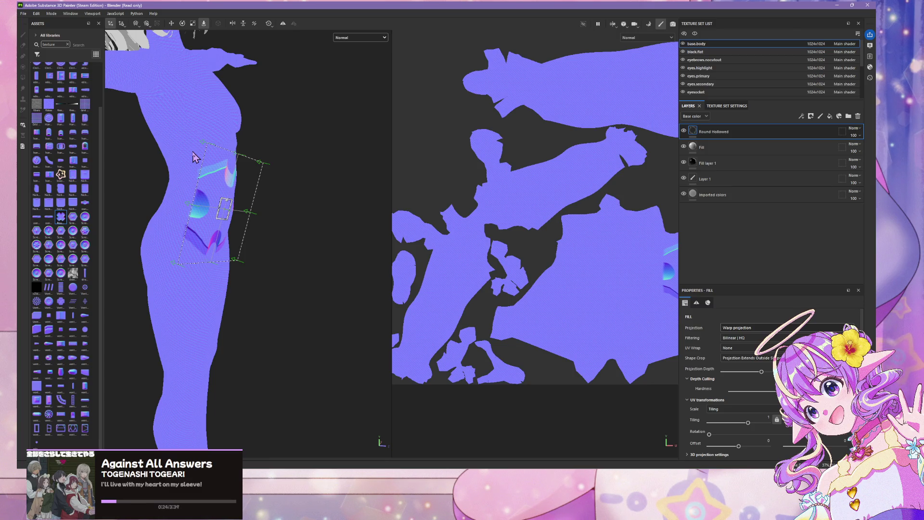
{"action": "key", "text": "f"}
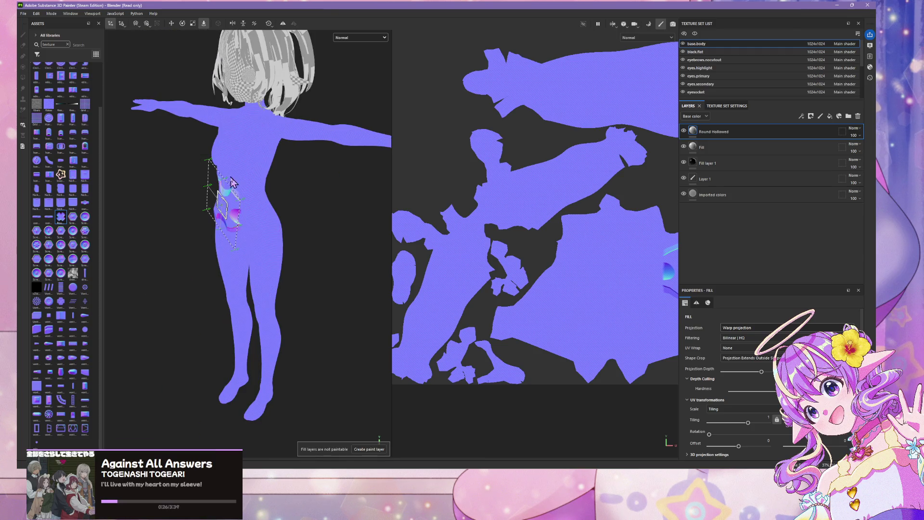
{"action": "mouse_move", "coordinate": [236, 165]}
{"action": "left_mouse_down", "text": "alt"}
{"action": "mouse_move", "coordinate": [166, 167]}
{"action": "mouse_move", "coordinate": [262, 185]}
{"action": "mouse_move", "coordinate": [223, 188]}
{"action": "left_mouse_up", "text": "alt"}
{"action": "scroll", "coordinate": [165, 168], "scroll_direction": "up", "scroll_amount": 3}
{"action": "scroll", "coordinate": [165, 166], "scroll_direction": "up", "scroll_amount": 3}
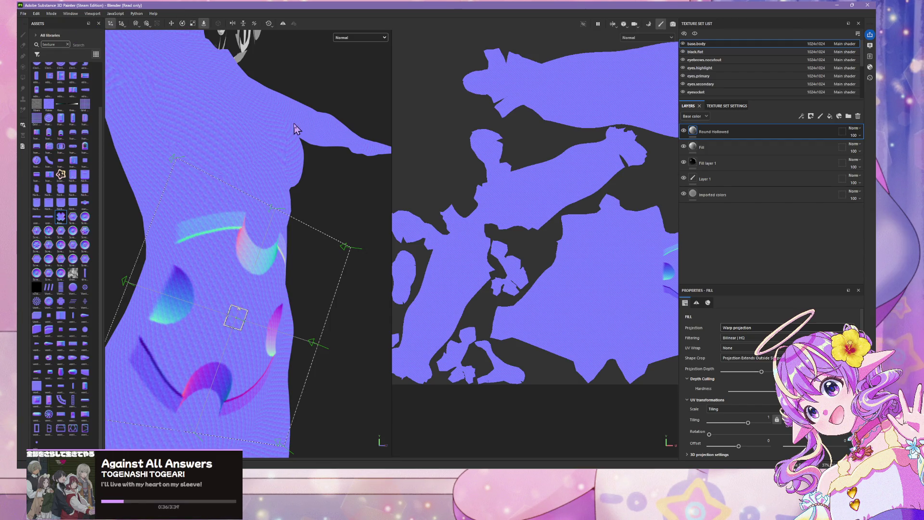
{"action": "scroll", "coordinate": [308, 168], "scroll_direction": "down", "scroll_amount": 5}
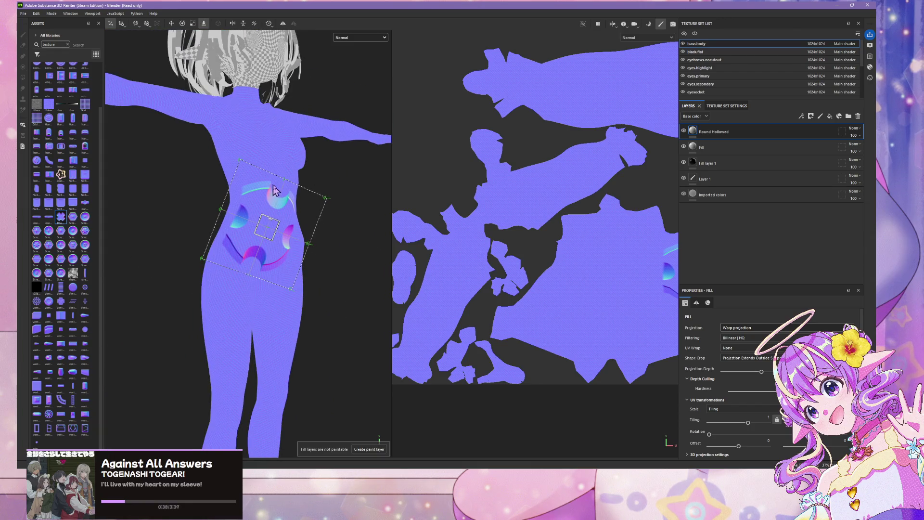
{"action": "scroll", "coordinate": [321, 182], "scroll_direction": "up", "scroll_amount": 5}
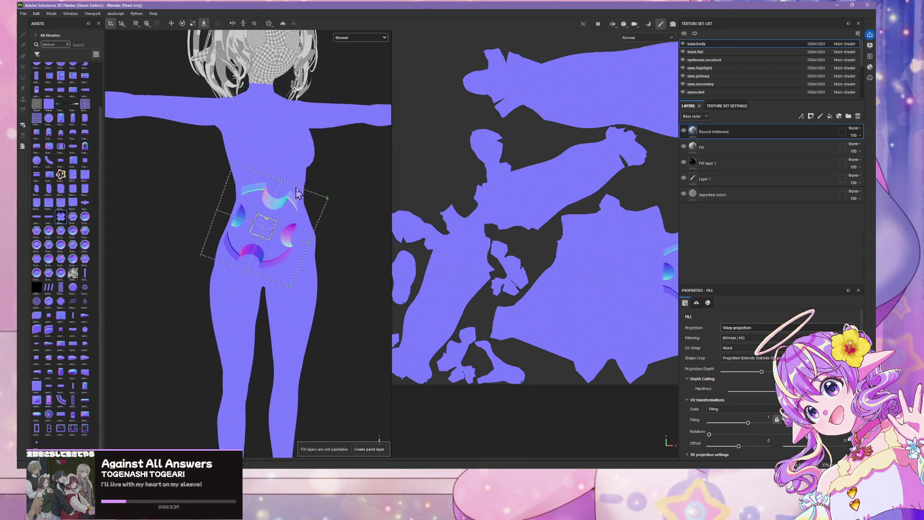
{"action": "mouse_move", "coordinate": [340, 183]}
{"action": "left_mouse_down", "text": "alt"}
{"action": "mouse_move", "coordinate": [315, 186]}
{"action": "mouse_move", "coordinate": [341, 184]}
{"action": "left_mouse_up", "text": "alt"}
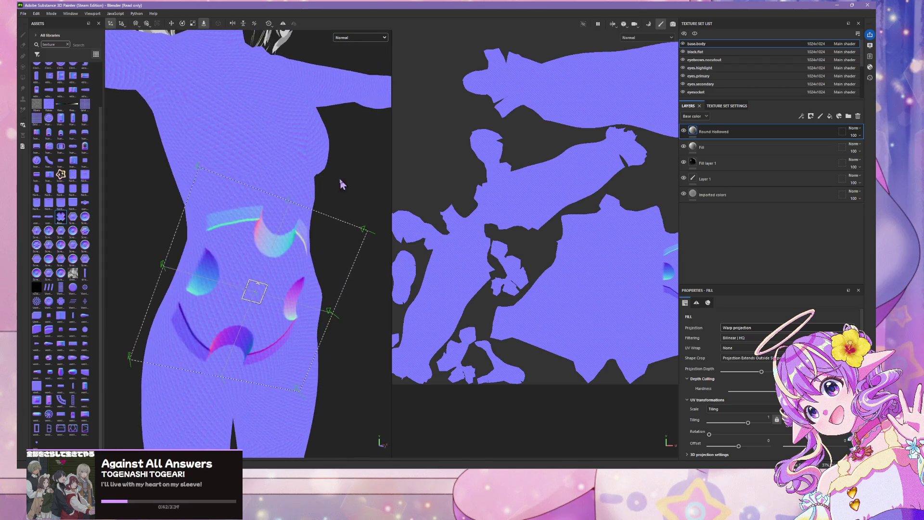
- Switch to the Translate tool and orbit back to a close front view of the stamp
{"action": "left_click", "coordinate": [193, 23]}
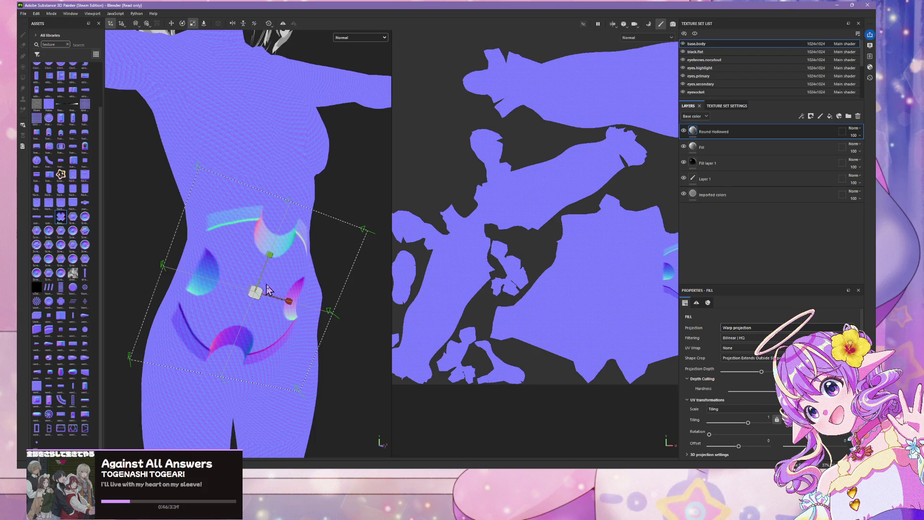
{"action": "key", "text": "alt"}
{"action": "mouse_move", "coordinate": [261, 290]}
{"action": "left_mouse_down", "text": "alt"}
{"action": "mouse_move", "coordinate": [244, 293]}
{"action": "mouse_move", "coordinate": [261, 298]}
{"action": "mouse_move", "coordinate": [245, 301]}
{"action": "left_mouse_up", "text": "alt"}
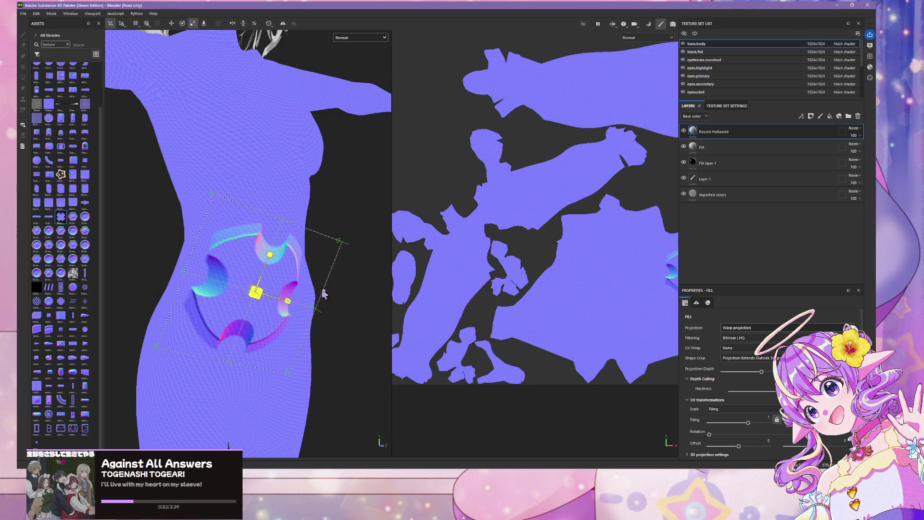
{"action": "mouse_move", "coordinate": [369, 279]}
{"action": "left_mouse_down", "text": "alt"}
{"action": "mouse_move", "coordinate": [308, 270]}
{"action": "mouse_move", "coordinate": [321, 262]}
{"action": "left_mouse_up", "text": "alt"}
{"action": "right_click_drag", "start_coordinate": [321, 261], "coordinate": [332, 262], "text": "alt"}
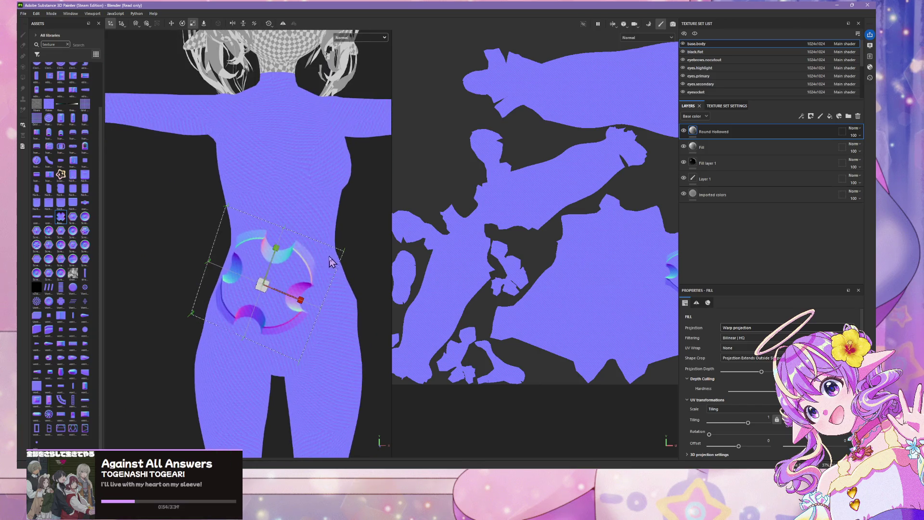